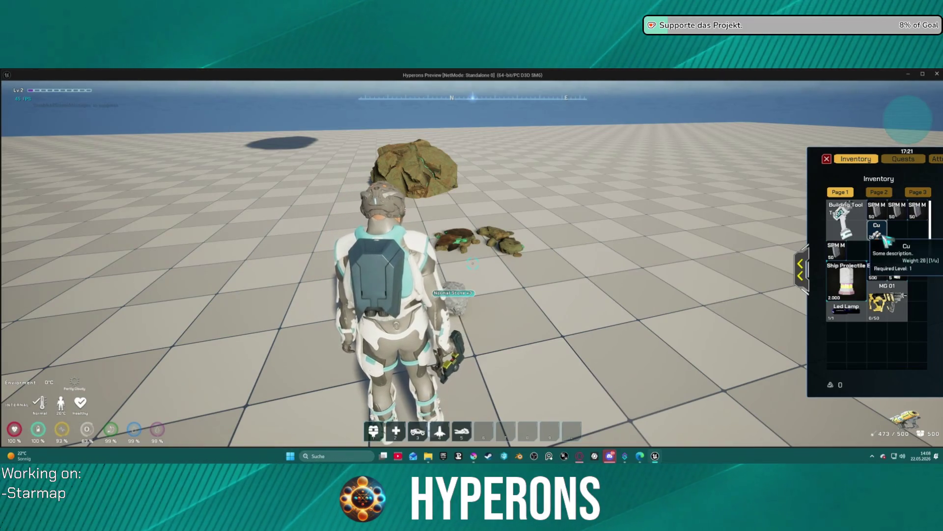
Step: Move the Cu item one slot right, expand the character panel, and stop the preview
drag(877, 230, 898, 230)
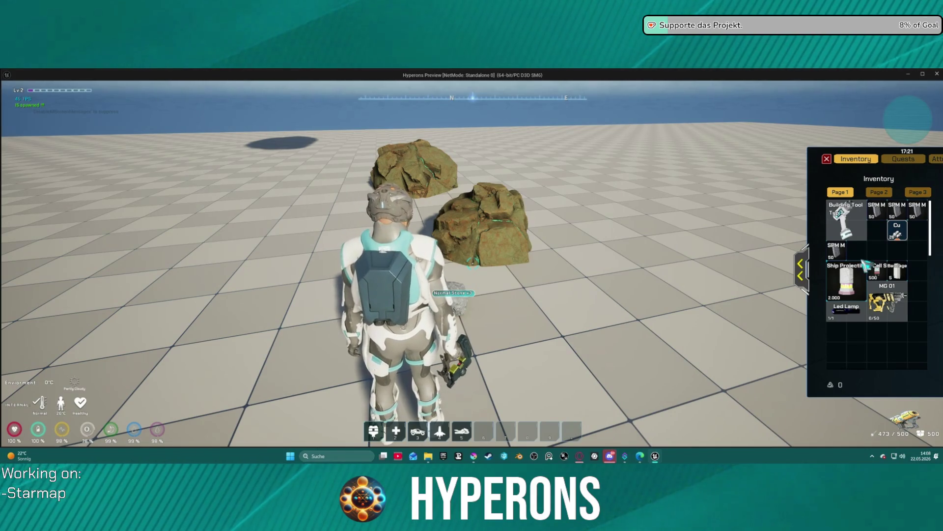
click(801, 273)
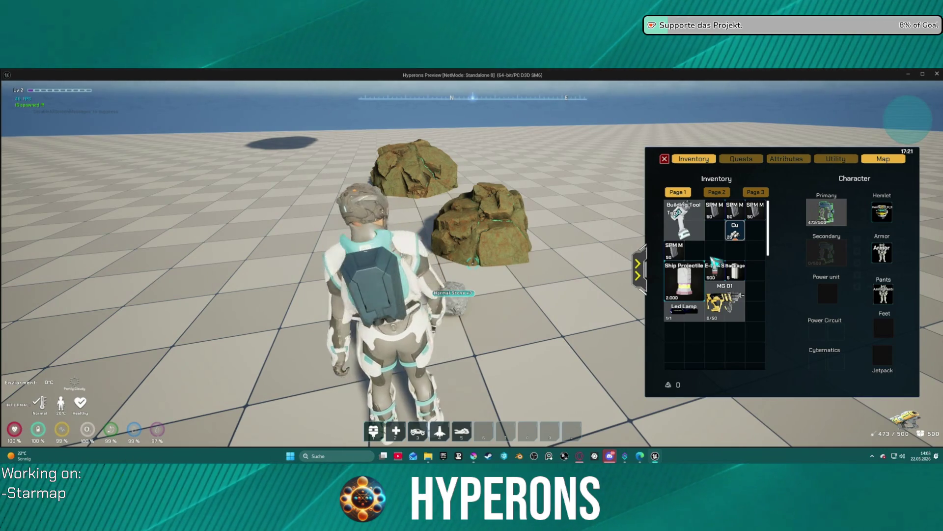
key(Escape)
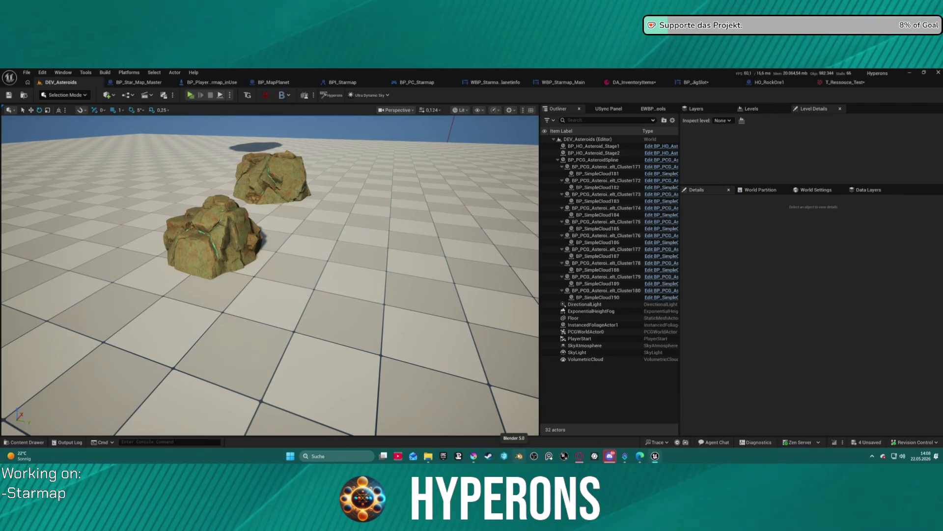
click(473, 456)
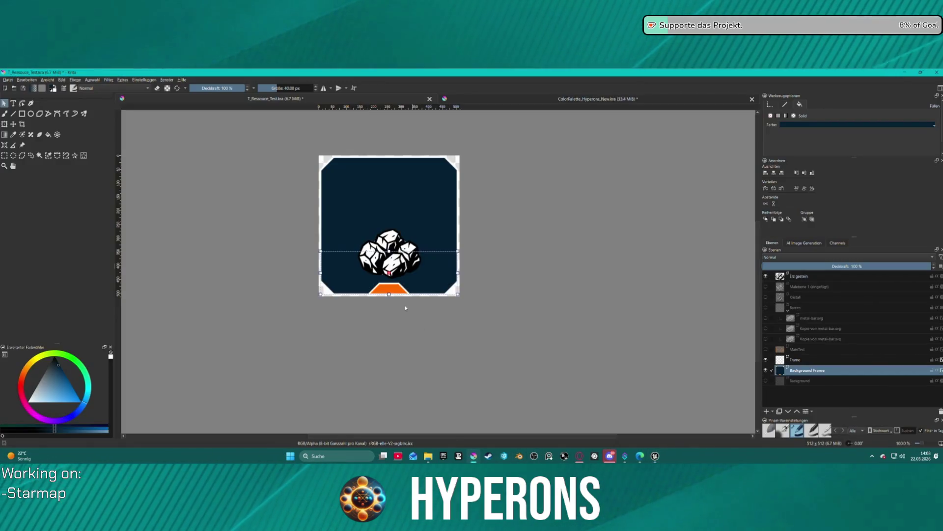
right_click(382, 285)
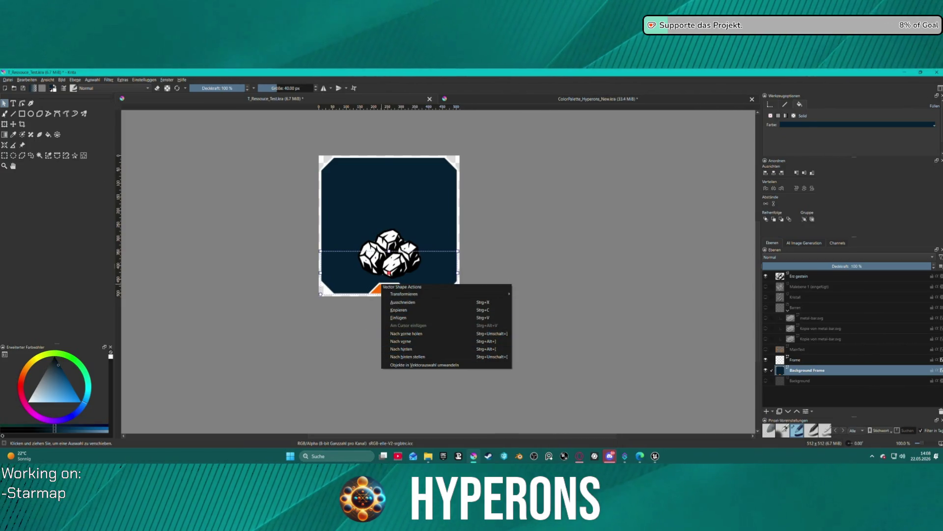
click(187, 290)
click(187, 290)
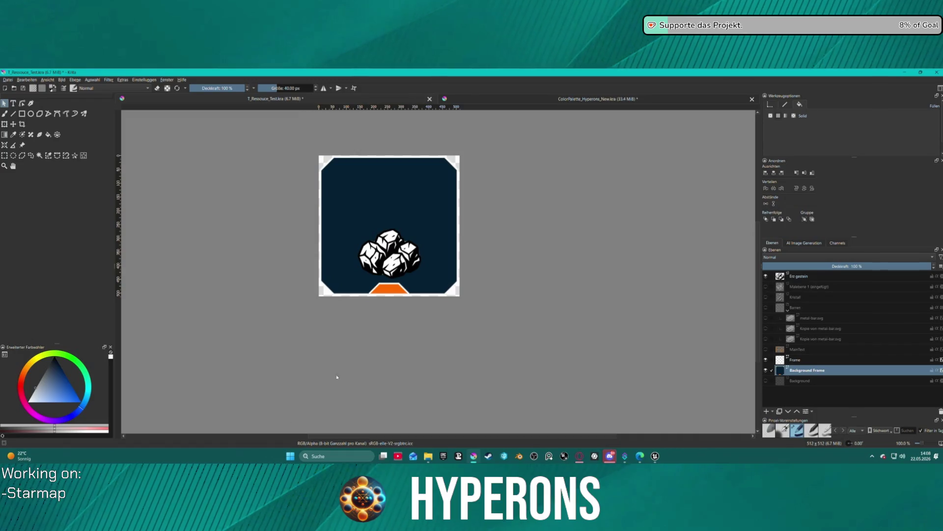
click(393, 291)
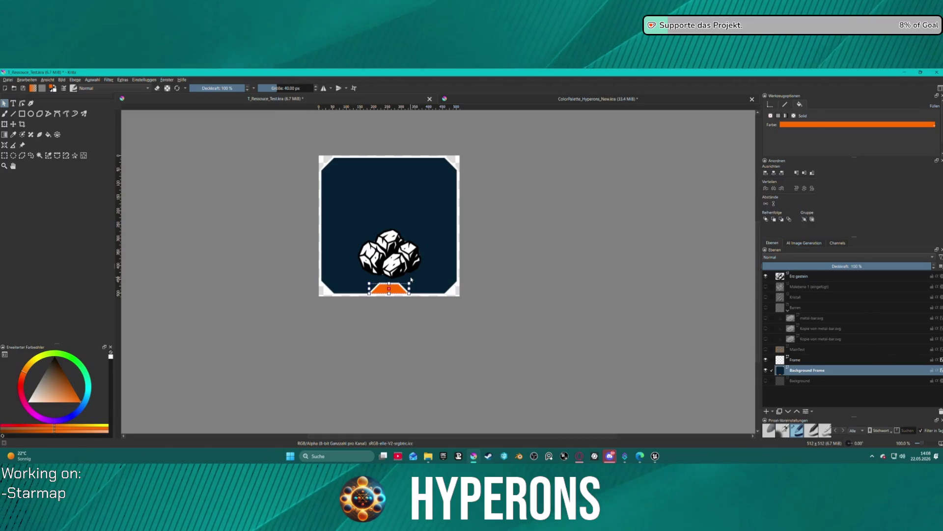
mouse_move(374, 281)
mouse_down()
mouse_move(316, 239)
mouse_move(334, 256)
mouse_up()
click(386, 284)
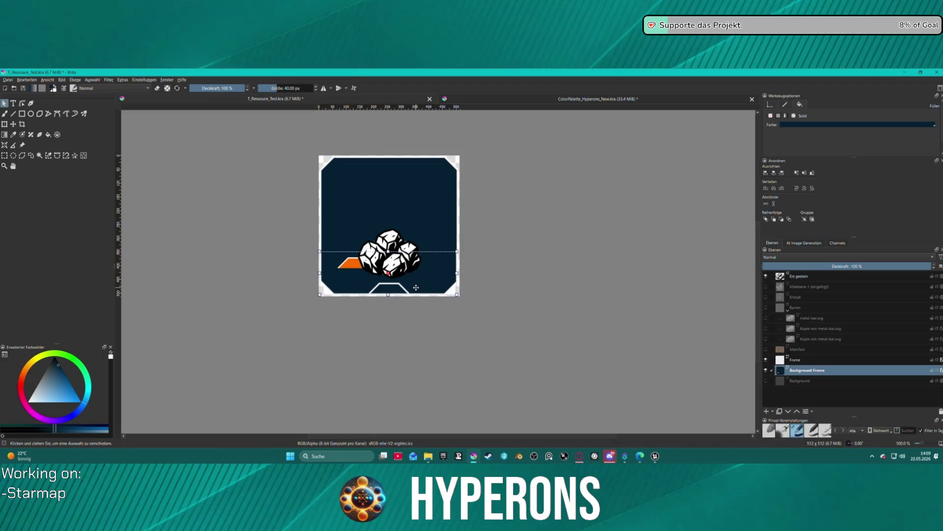
key(ctrl+z)
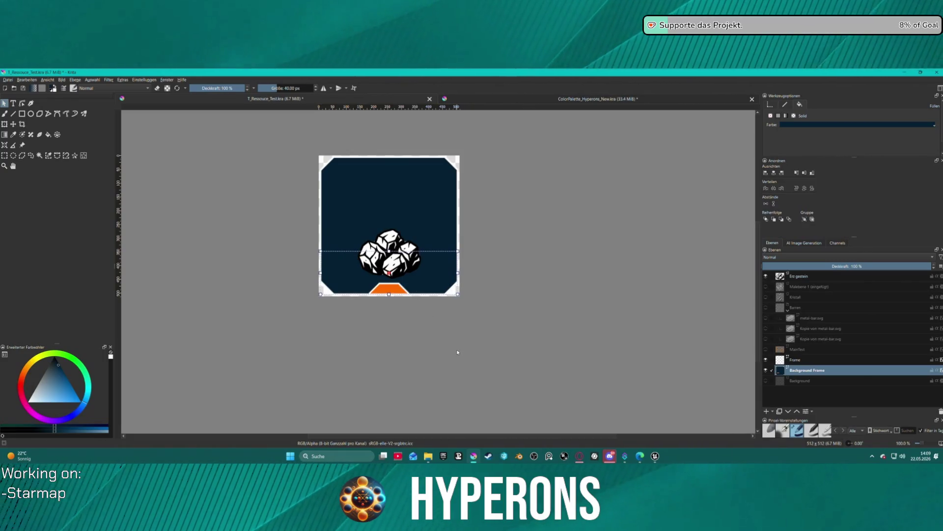
scroll(439, 327, up, 5)
mouse_move(373, 263)
mouse_down()
mouse_move(393, 285)
mouse_move(360, 279)
mouse_move(352, 371)
mouse_move(333, 320)
mouse_move(354, 317)
mouse_move(309, 317)
mouse_move(436, 286)
mouse_move(438, 313)
mouse_up()
scroll(397, 293, down, 2)
scroll(404, 279, down, 2)
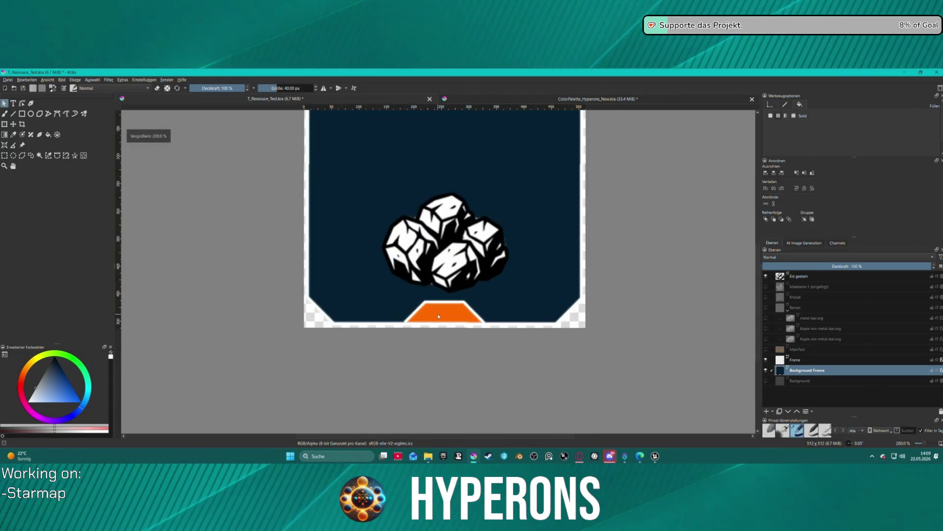
Step: Drag the orange trapezoid to the upper left beside the ore rocks, then undo a trial 90° X rotation
click(437, 313)
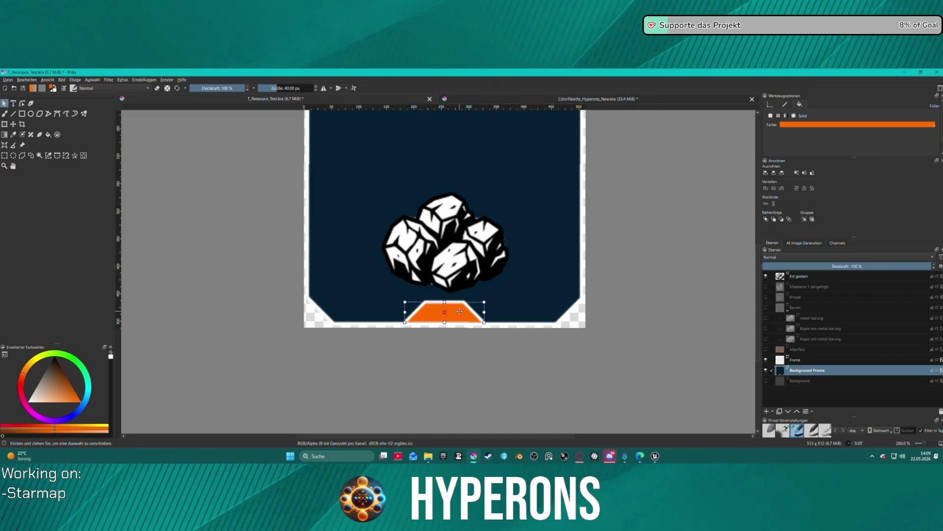
mouse_move(453, 304)
mouse_down()
mouse_move(383, 214)
mouse_move(380, 183)
mouse_up()
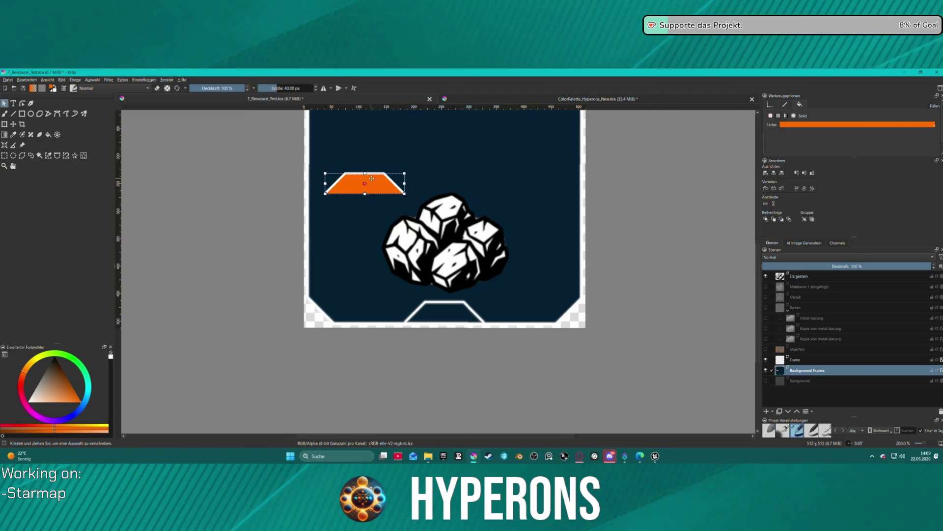
click(4, 124)
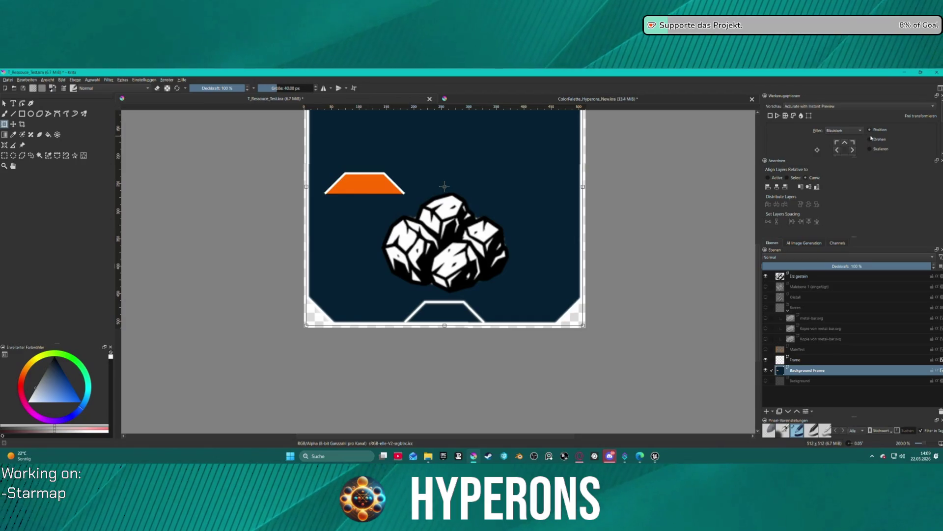
scroll(850, 146, down, 3)
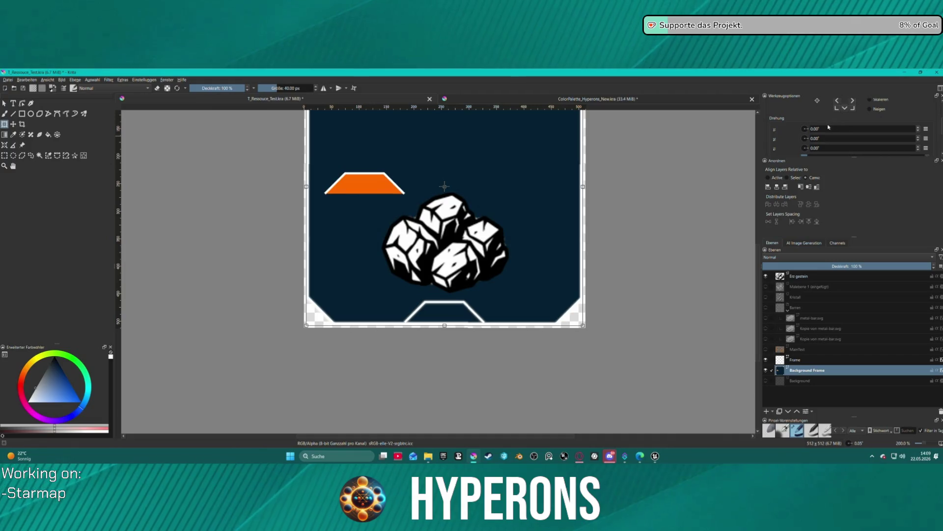
text(90)
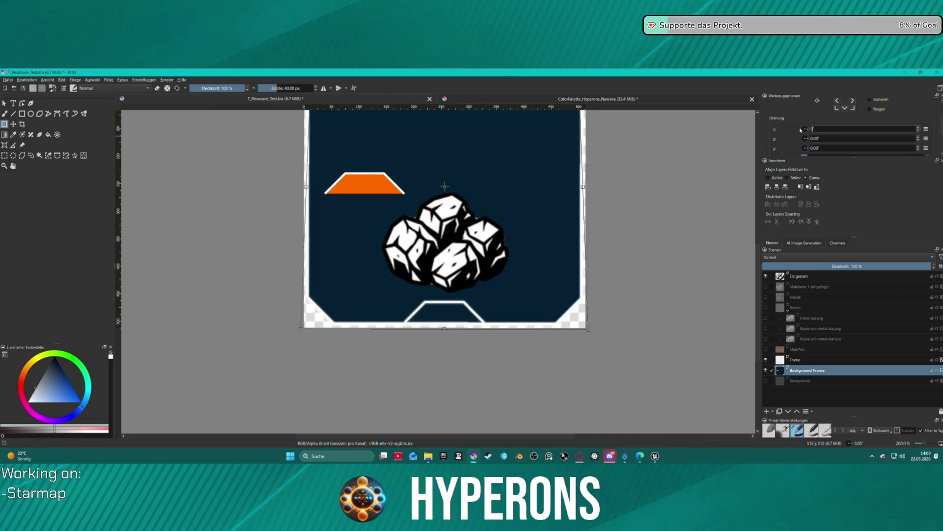
key(Return)
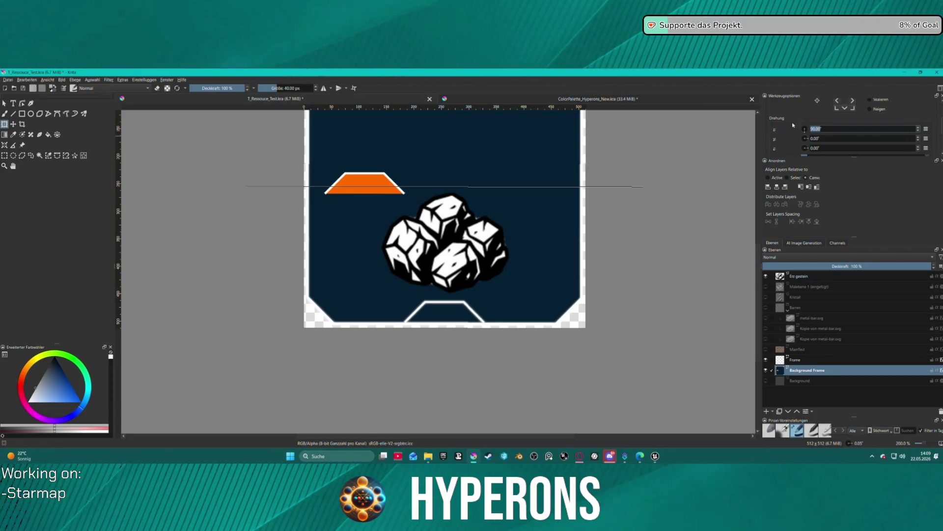
click(694, 145)
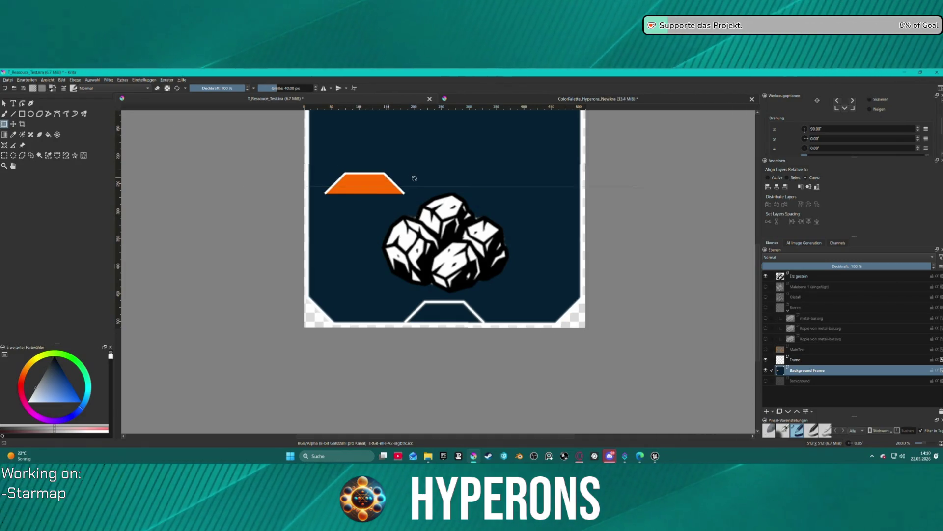
key(Escape)
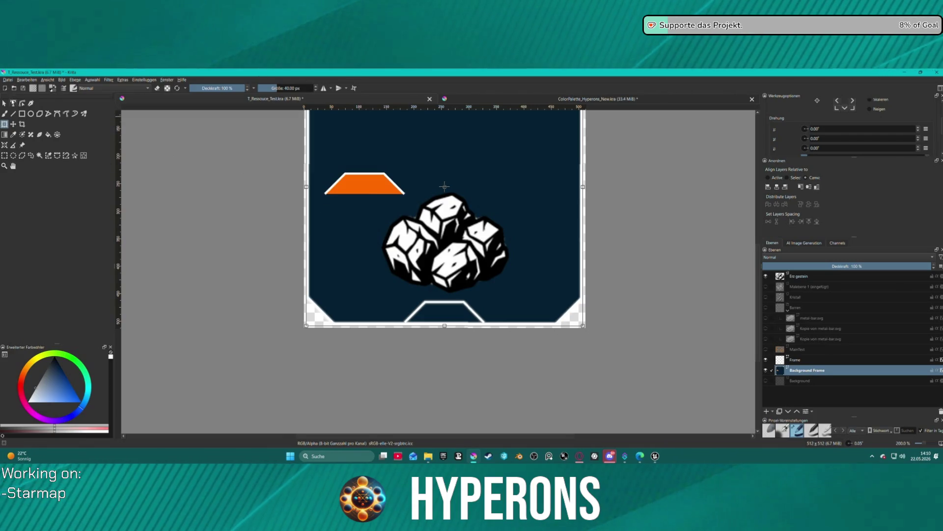
Step: Cancel the layer transform and redo the navy background fill of the frame
click(364, 184)
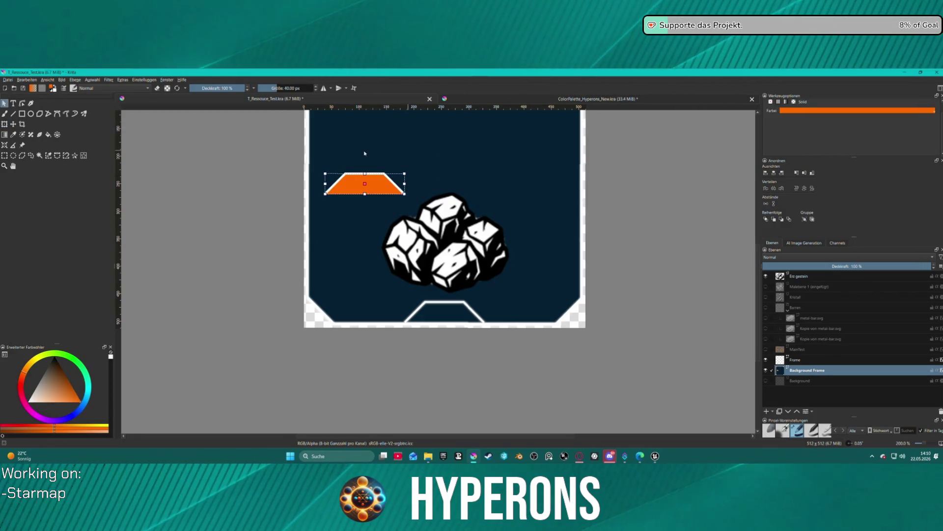
key(ctrl+t)
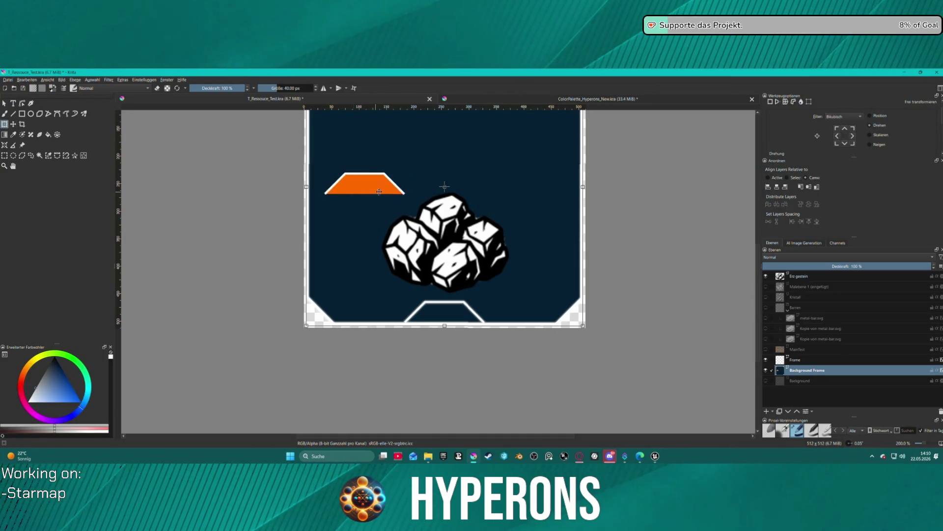
key(1)
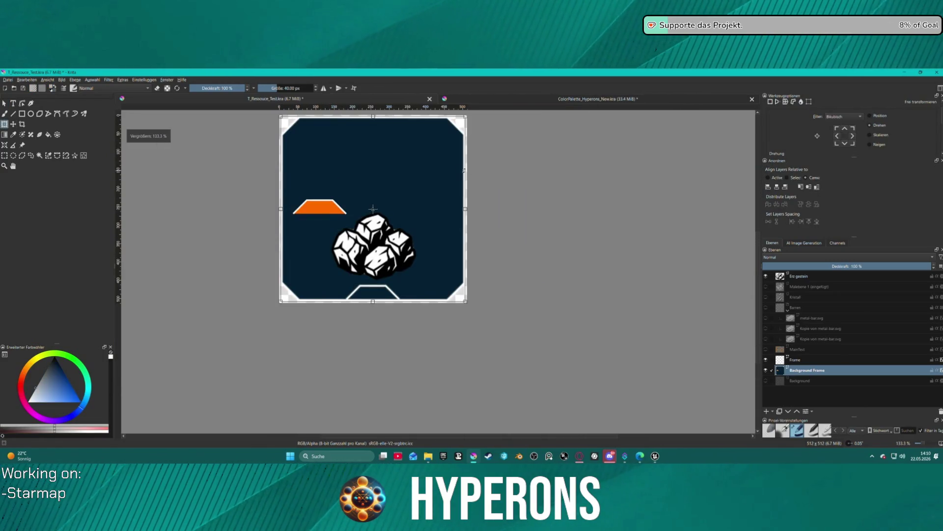
key(Escape)
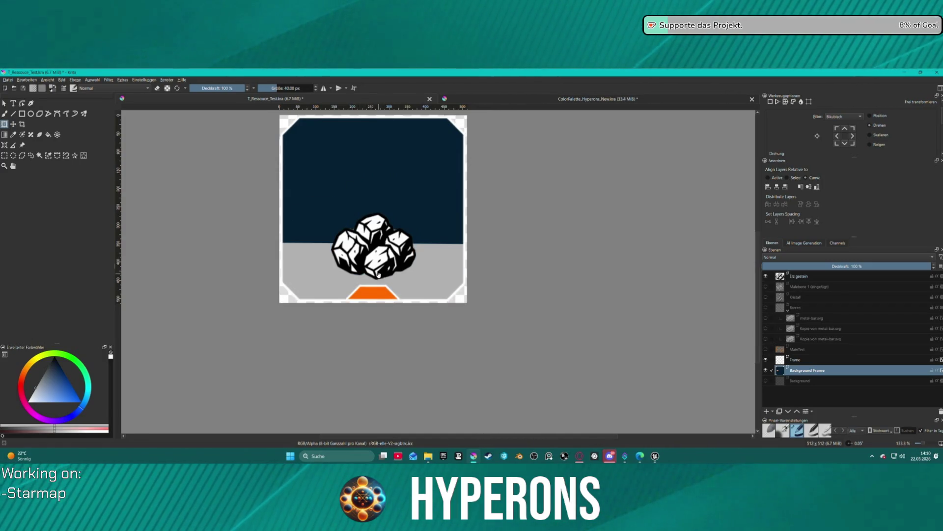
click(20, 80)
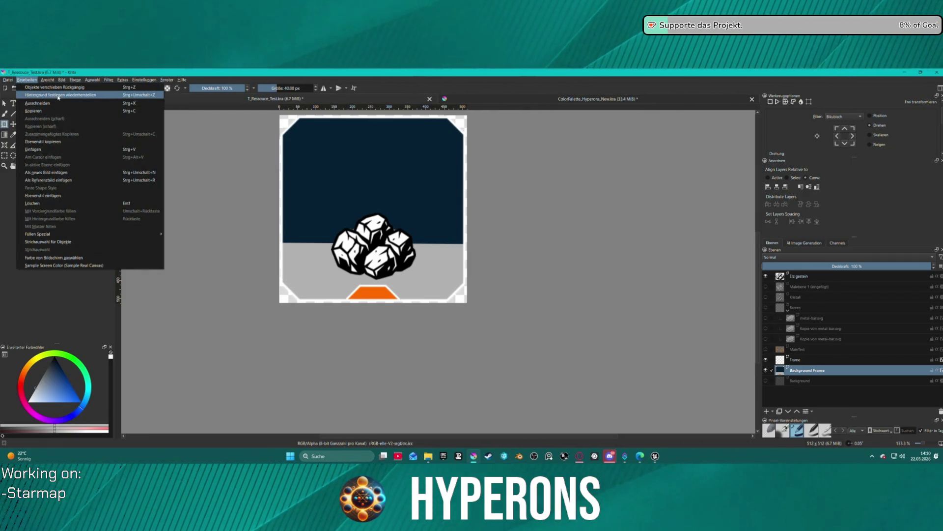
click(58, 95)
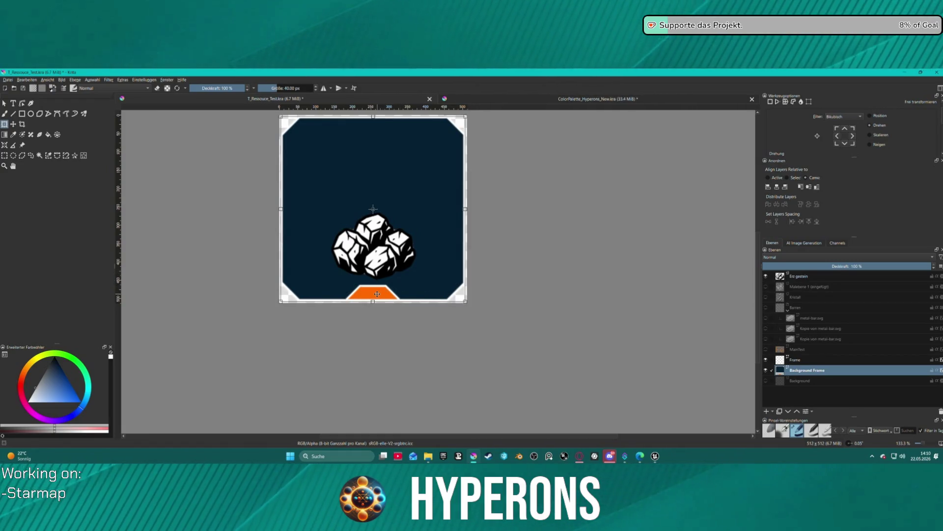
Step: Select the orange trapezoid, undo a trial rotation, and cut it from the layer
click(378, 292)
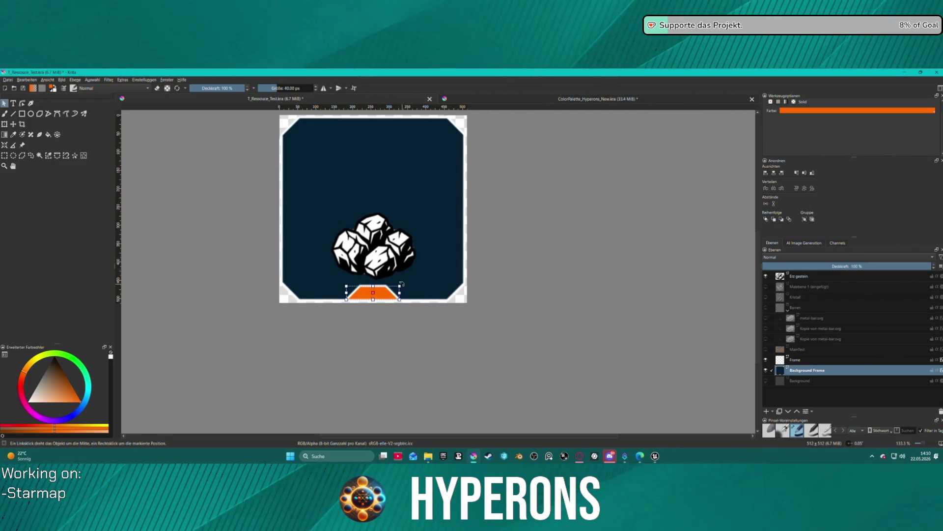
mouse_move(401, 284)
mouse_down()
mouse_move(385, 334)
mouse_move(358, 334)
mouse_move(385, 309)
mouse_move(362, 312)
mouse_move(479, 303)
mouse_move(358, 310)
mouse_move(339, 301)
mouse_move(368, 316)
mouse_move(478, 330)
mouse_move(432, 315)
mouse_move(381, 313)
mouse_move(393, 380)
mouse_up()
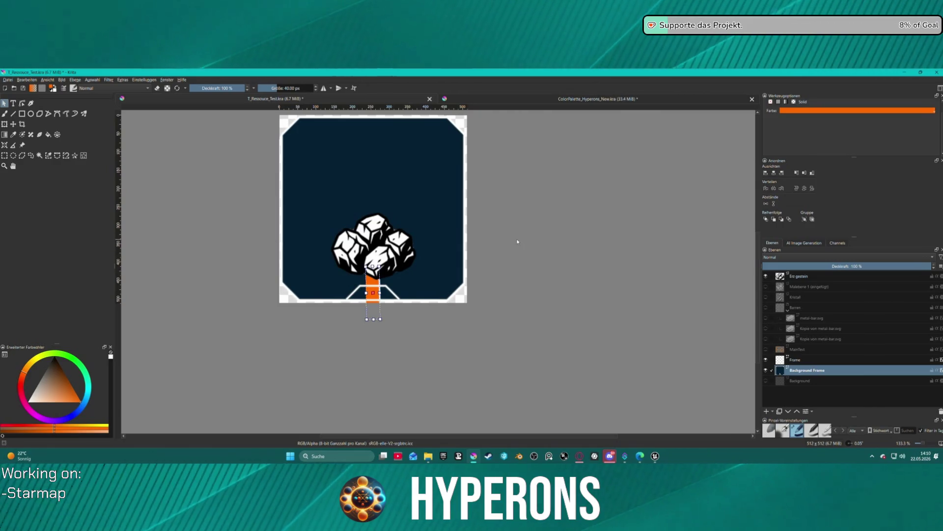
key(ctrl+z)
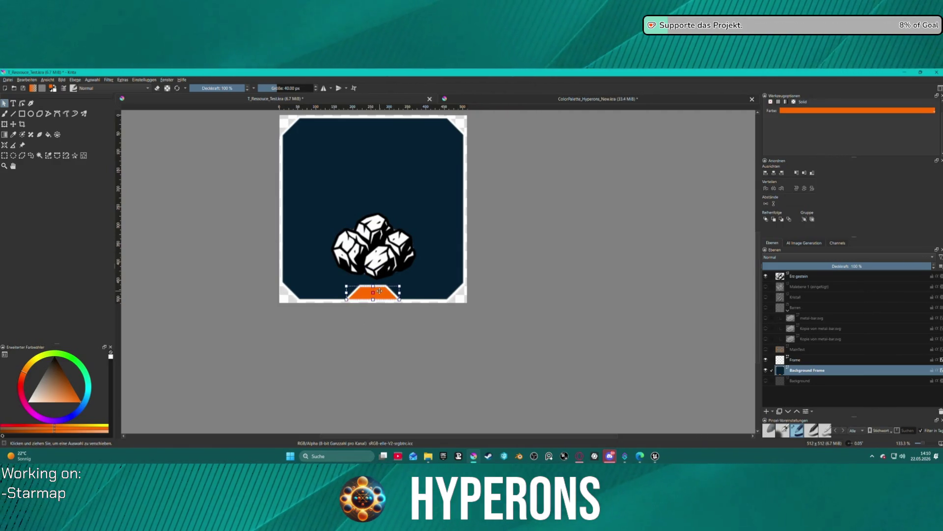
key(ctrl+z)
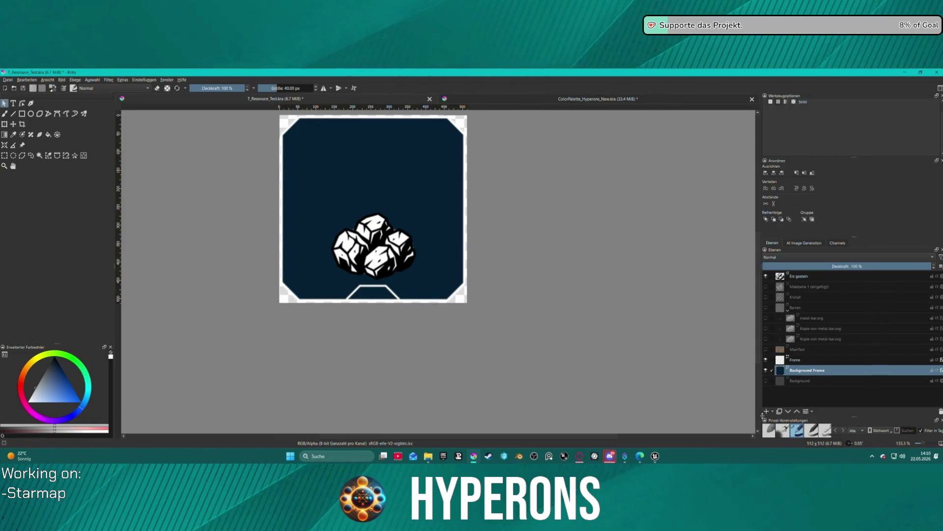
Step: Paste the orange trapezoid into a new vector layer above Background Frame, trying and cancelling a freehand rotation
click(772, 411)
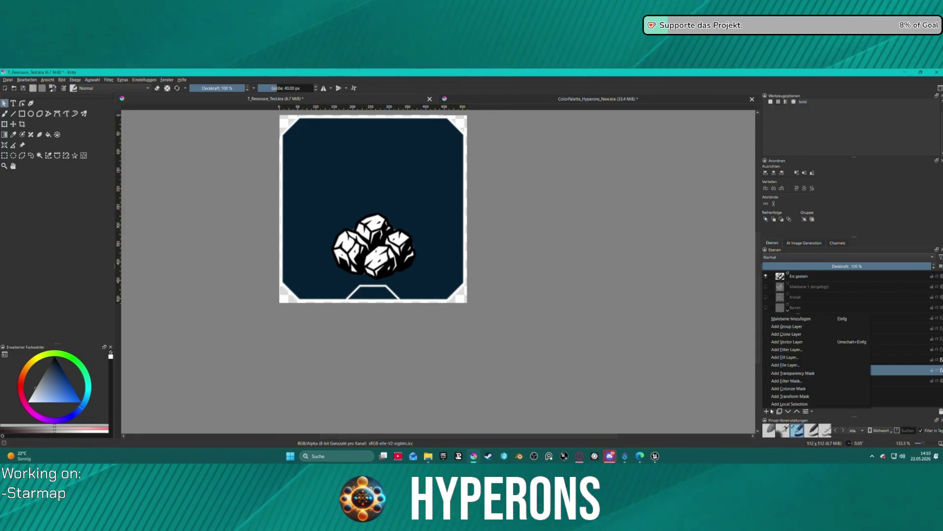
click(797, 346)
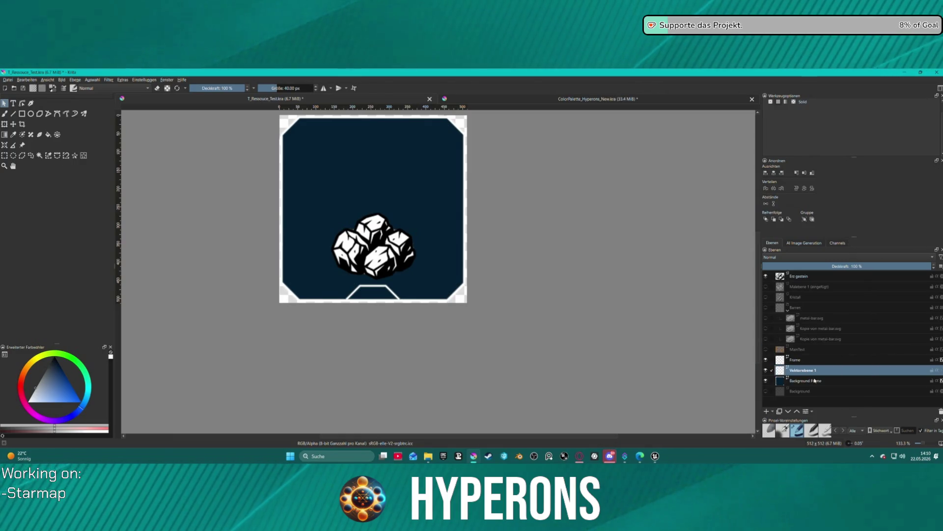
key(ctrl+v)
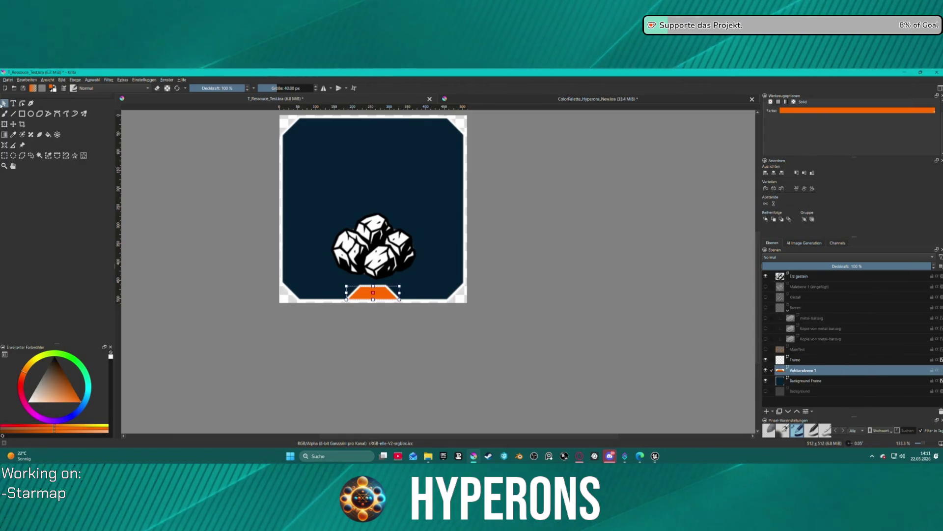
key(ctrl+t)
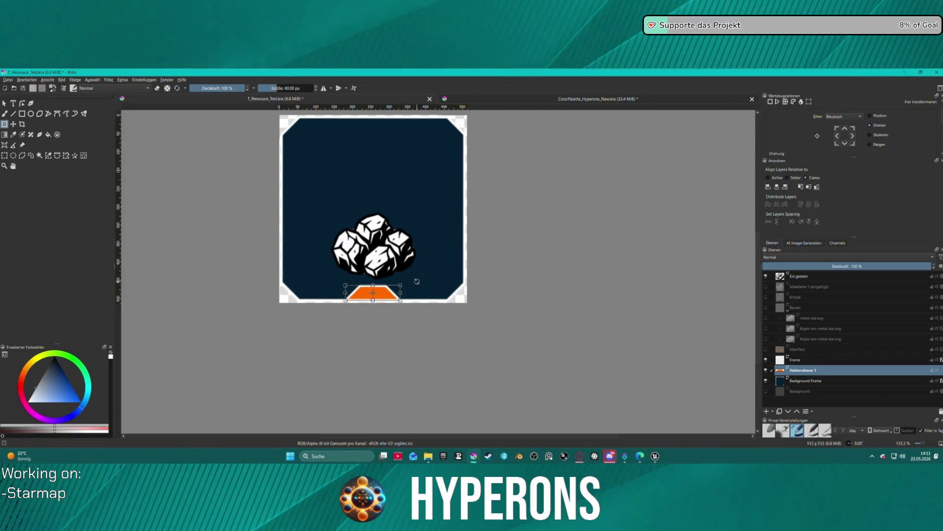
mouse_move(434, 305)
mouse_down()
mouse_move(393, 334)
mouse_move(342, 347)
mouse_up()
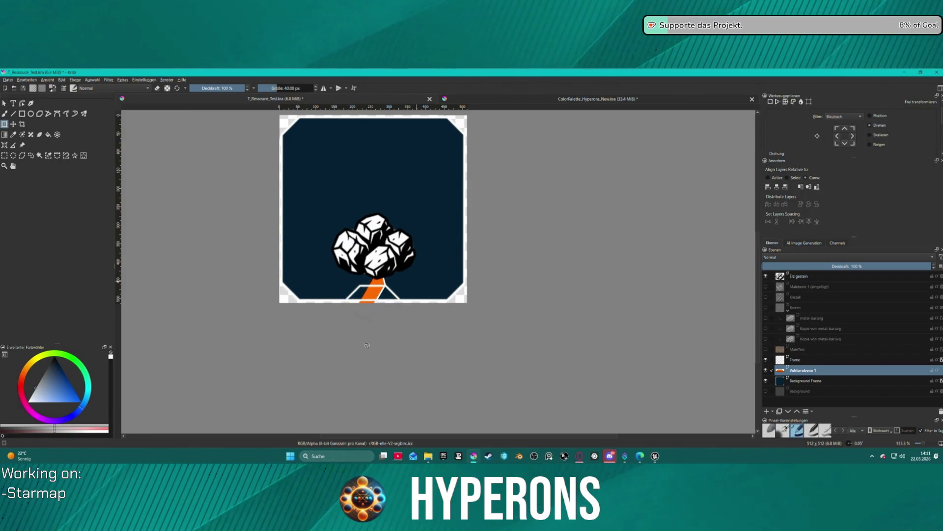
drag(401, 346, 396, 339)
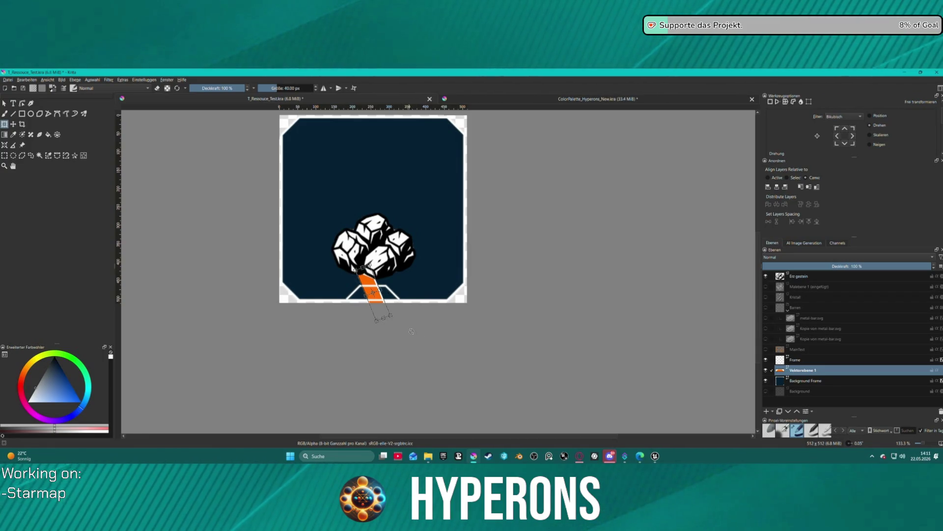
key(Escape)
Step: Rotate the orange trapezoid upright by 90° on the z axis in Tool Options
scroll(856, 150, down, 1)
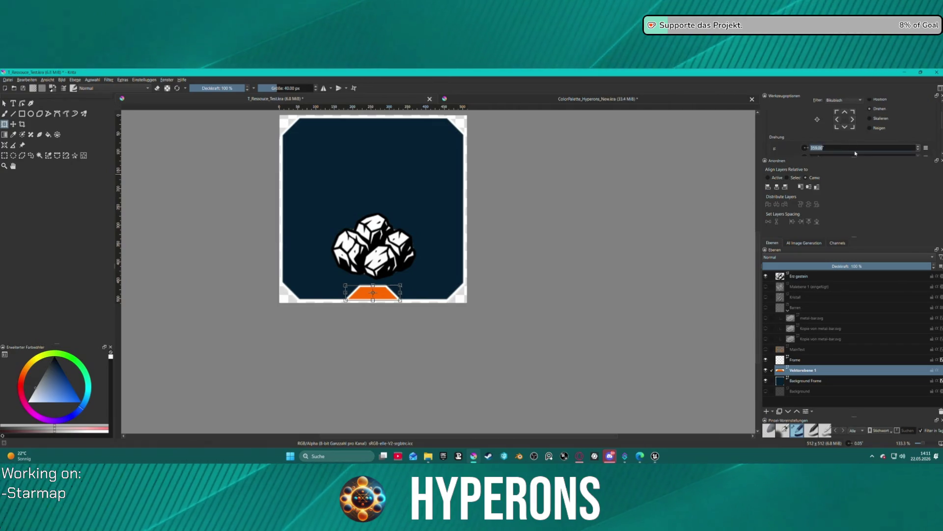
drag(852, 161, 854, 200)
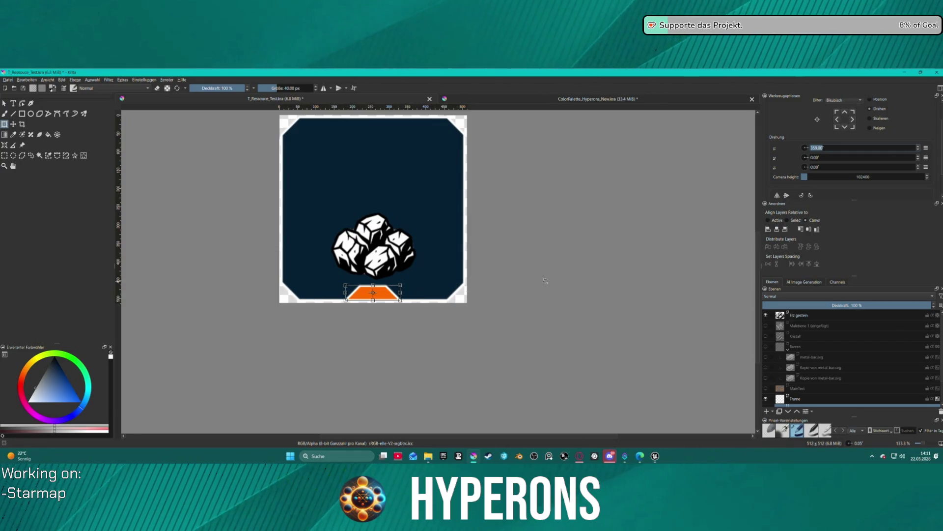
click(830, 145)
text(90)
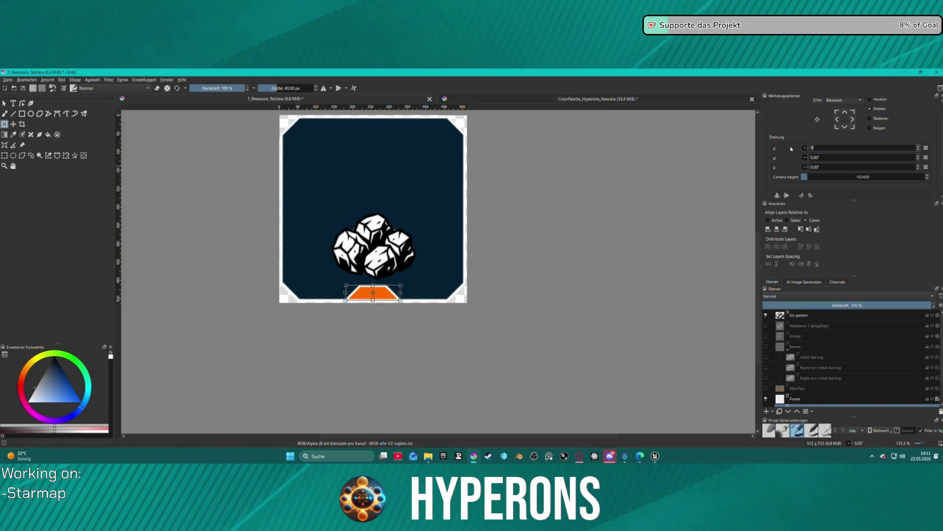
key(Return)
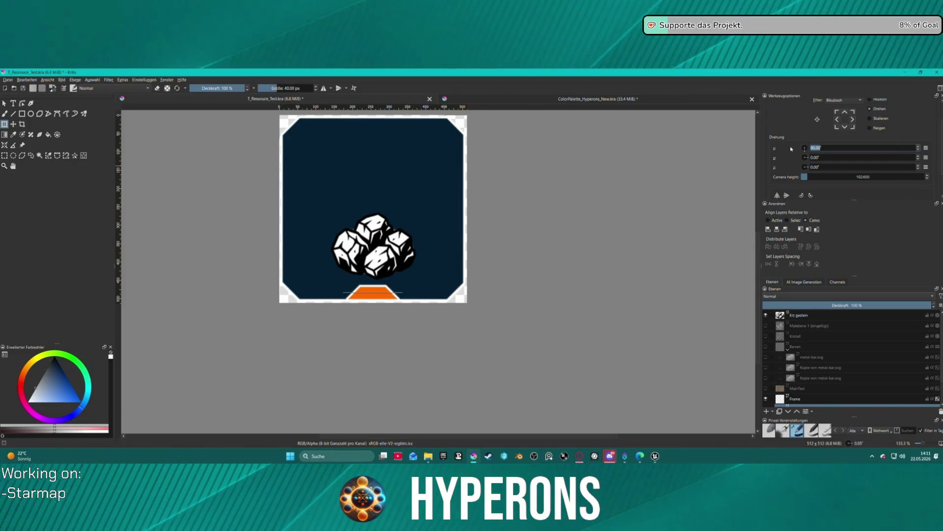
text(360)
key(Return)
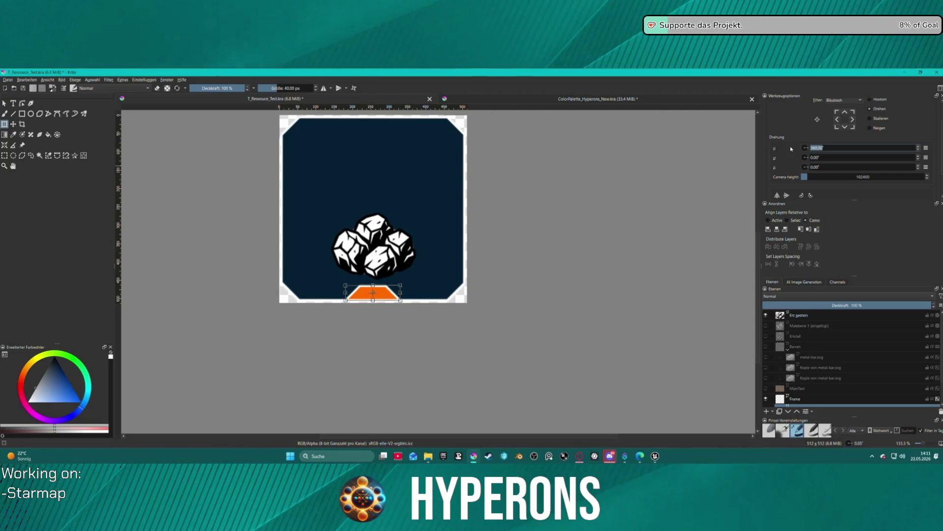
click(835, 166)
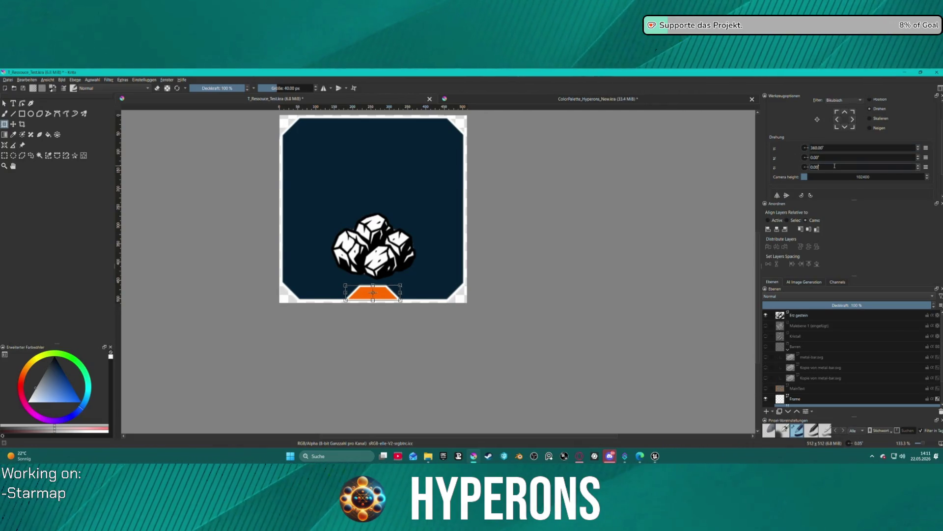
text(360)
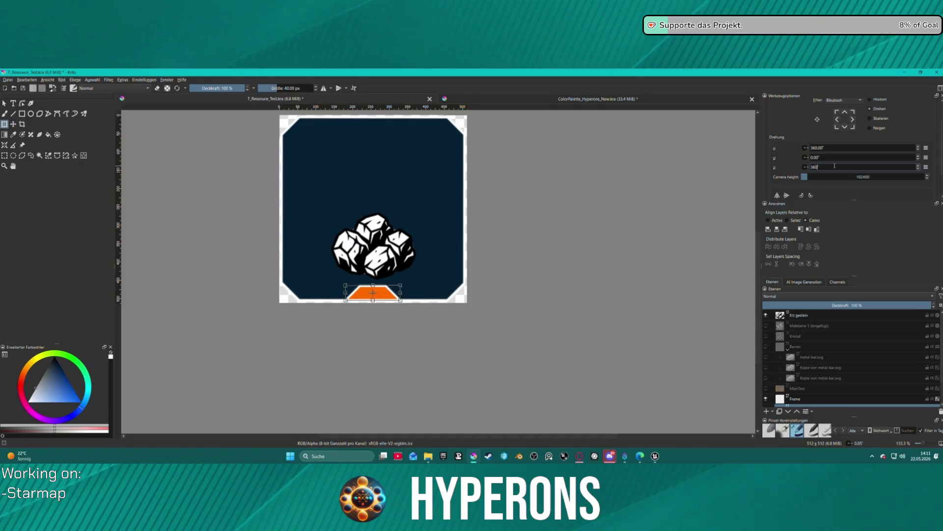
text(90)
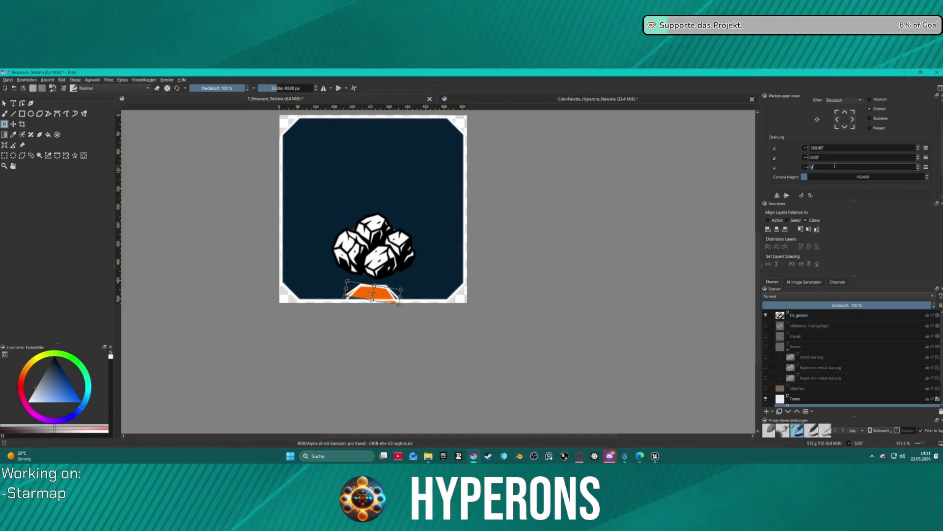
key(Return)
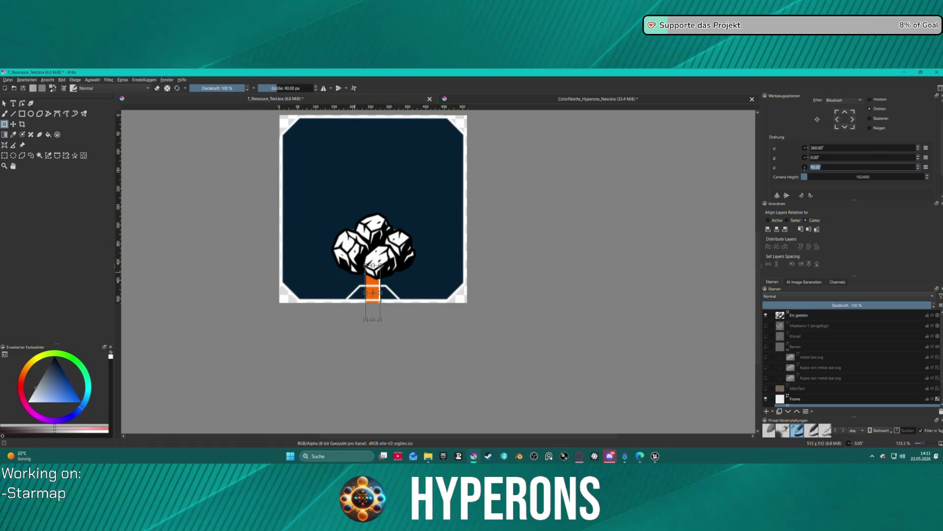
Step: Move the upright orange tab to the icon's left edge and centre it vertically
drag(372, 278, 287, 197)
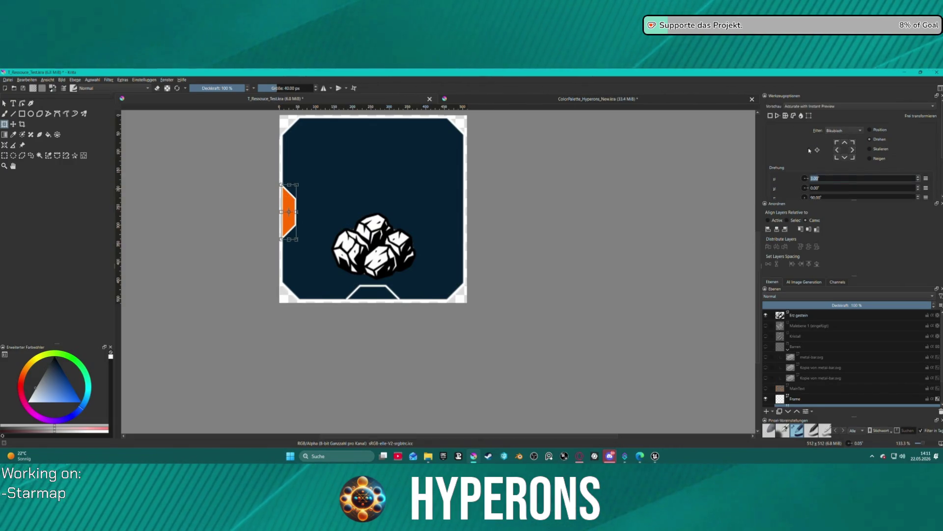
scroll(860, 145, up, 2)
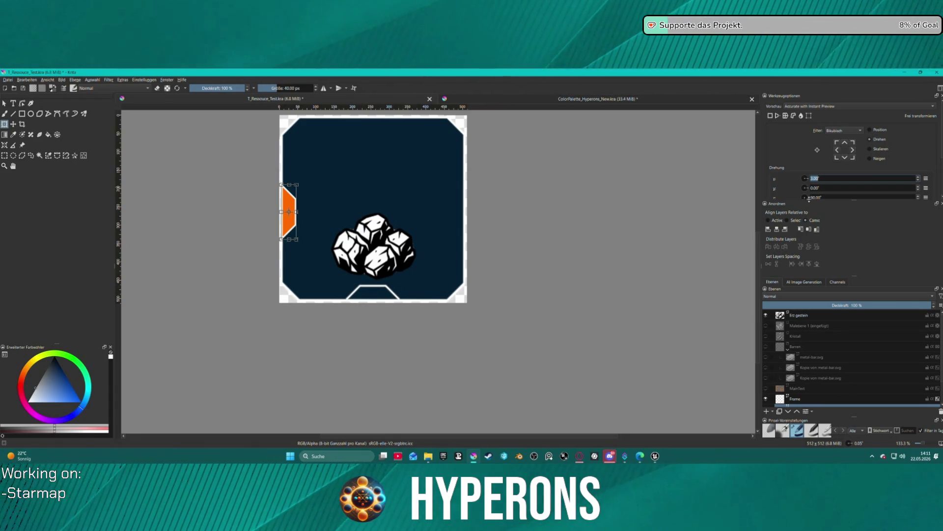
click(810, 229)
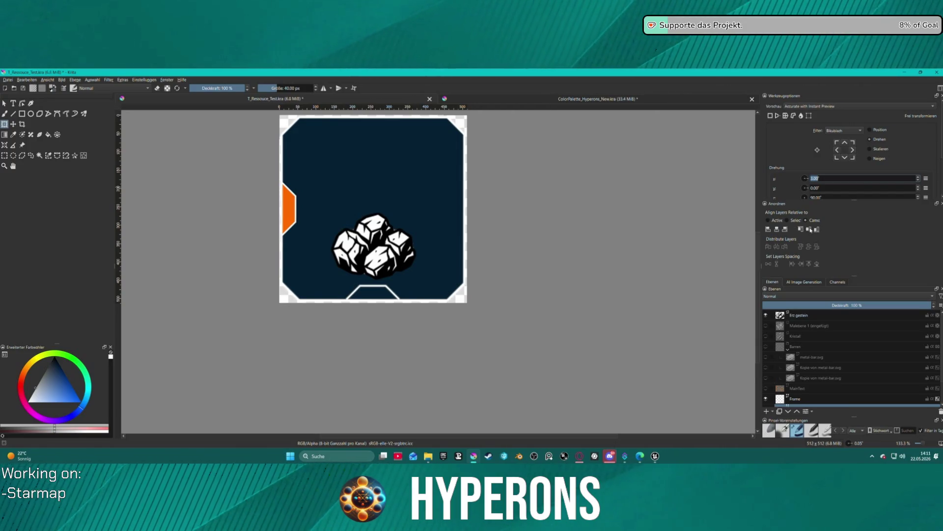
click(292, 203)
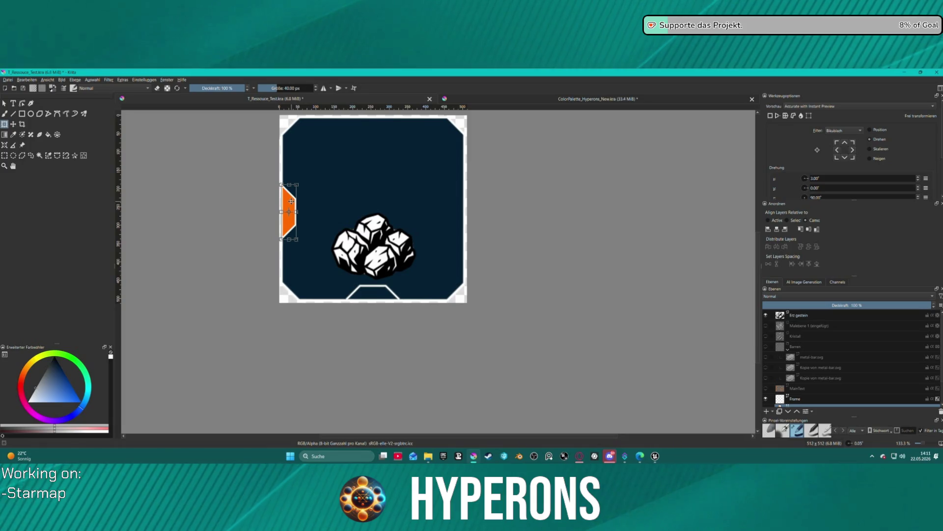
click(812, 229)
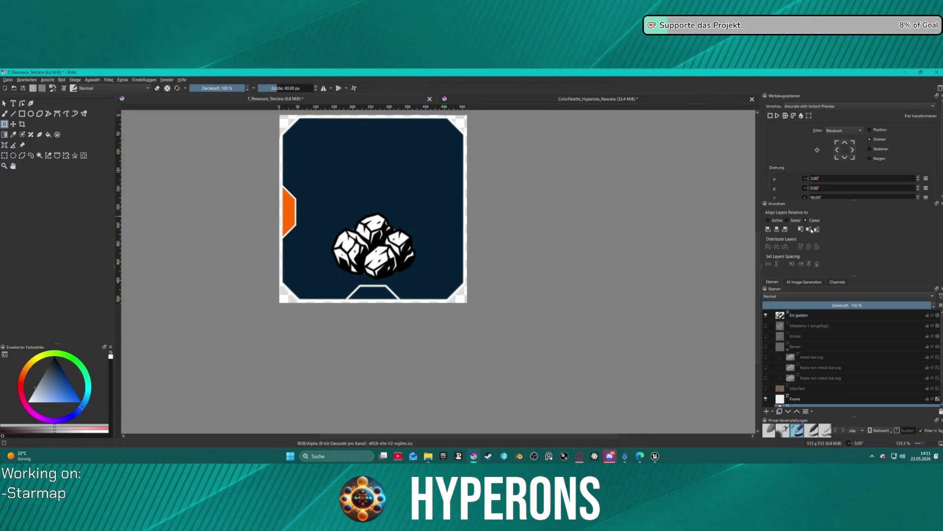
Step: Duplicate the orange tab layer, rotate the copy 180°, and move it to the right edge at x 416 px
scroll(799, 377, down, 1)
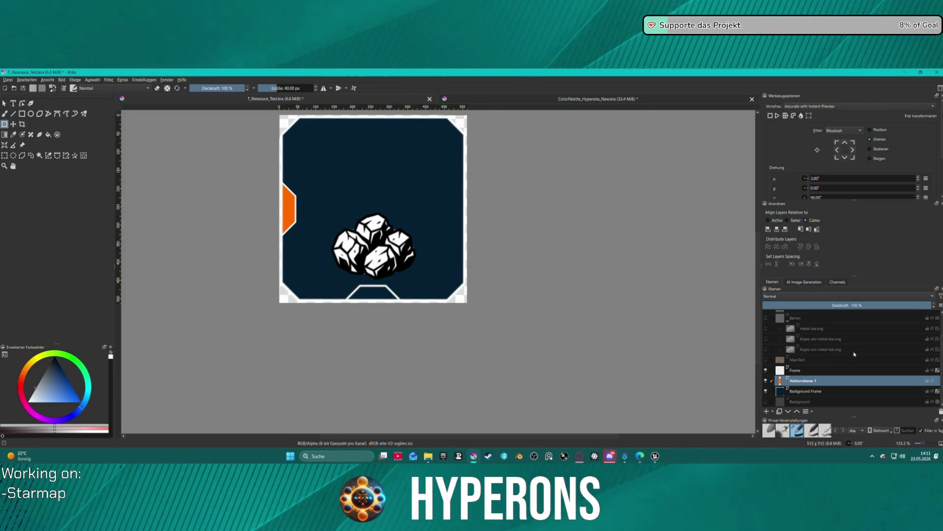
key(ctrl+j)
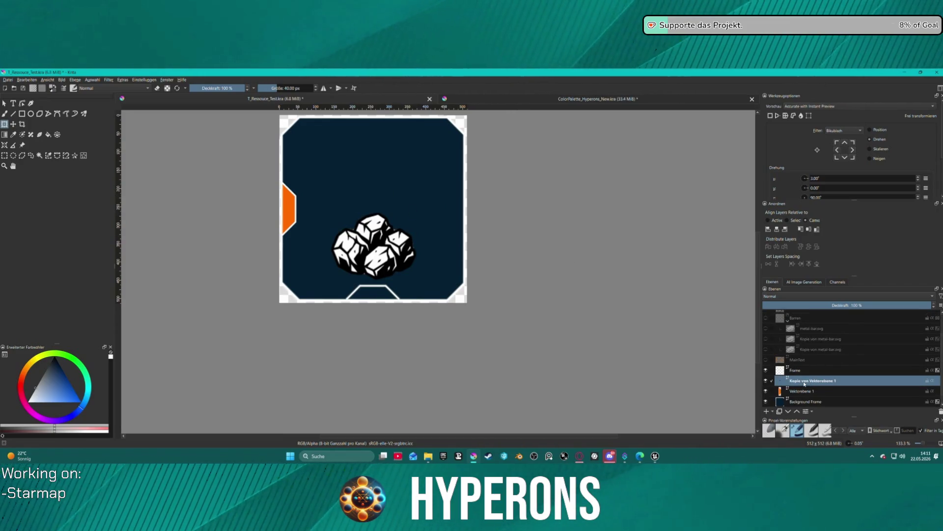
click(287, 209)
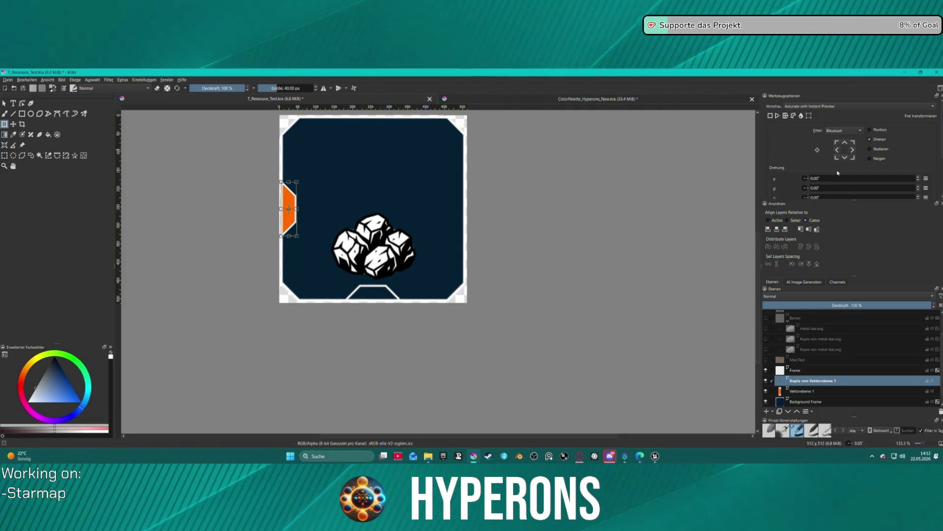
double_click(824, 197)
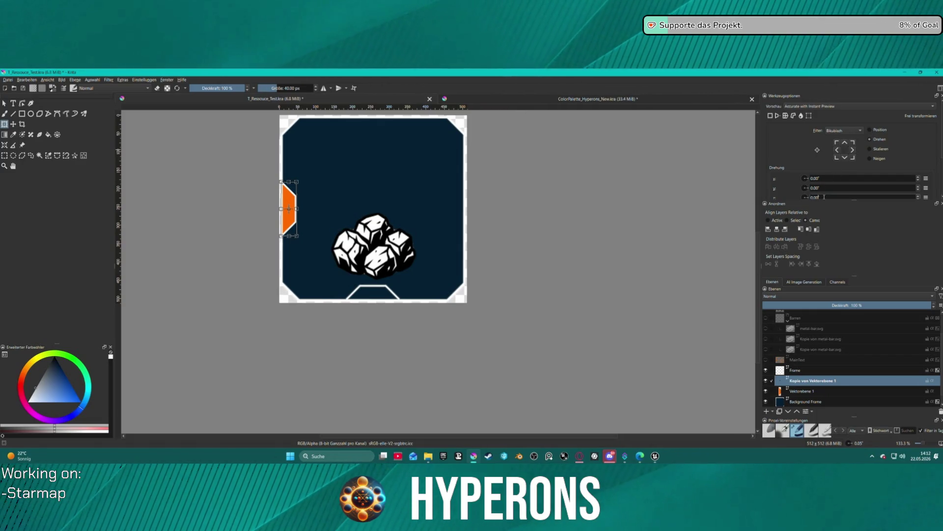
text(180)
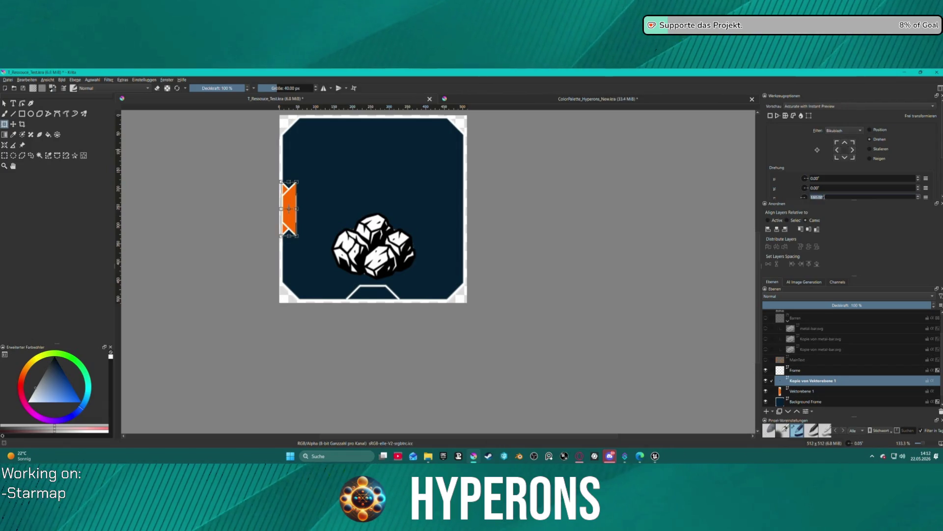
click(871, 131)
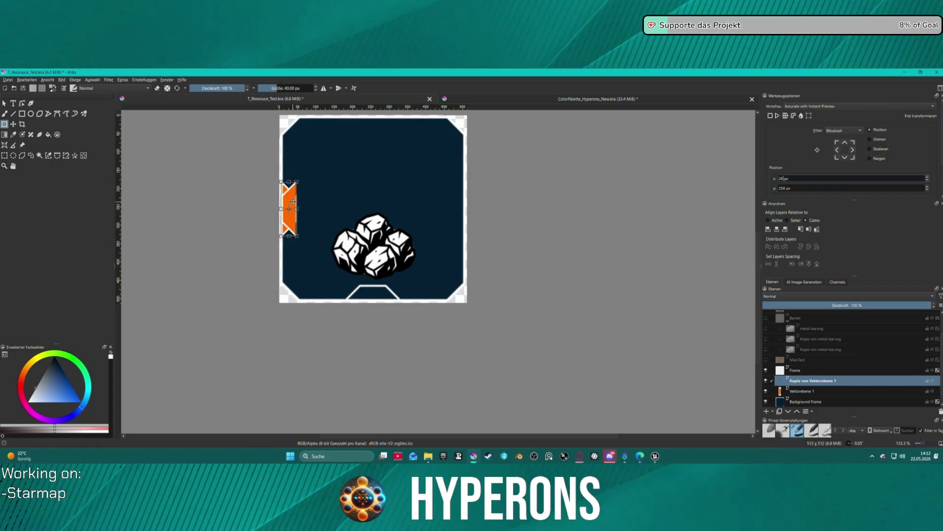
drag(295, 202, 458, 201)
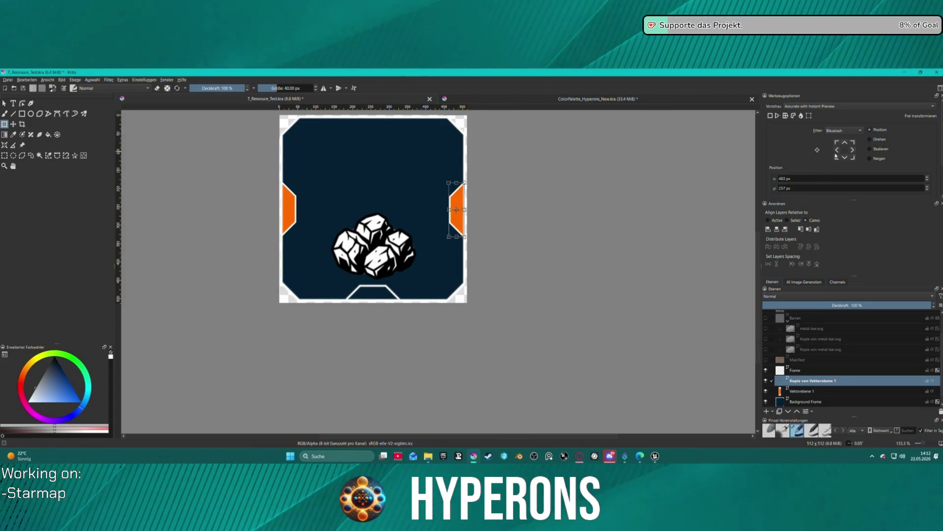
key(Return)
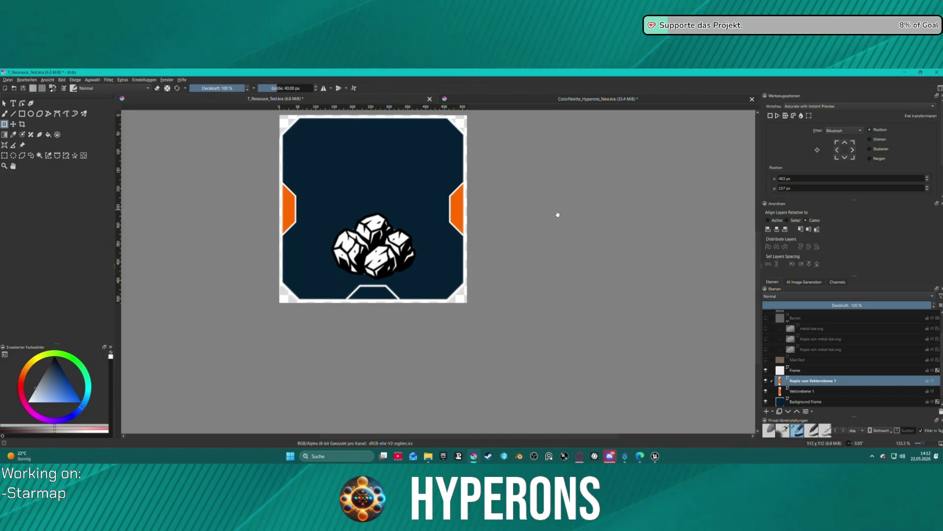
Step: Zoom the canvas to 100% and select the Background Frame layer in the Layers docker
scroll(557, 214, down, 3)
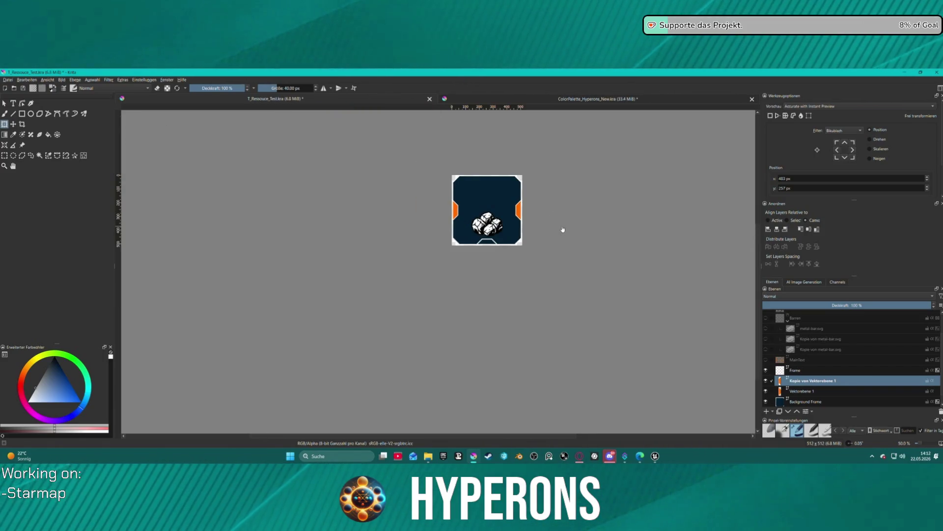
scroll(564, 235, up, 4)
scroll(486, 244, down, 2)
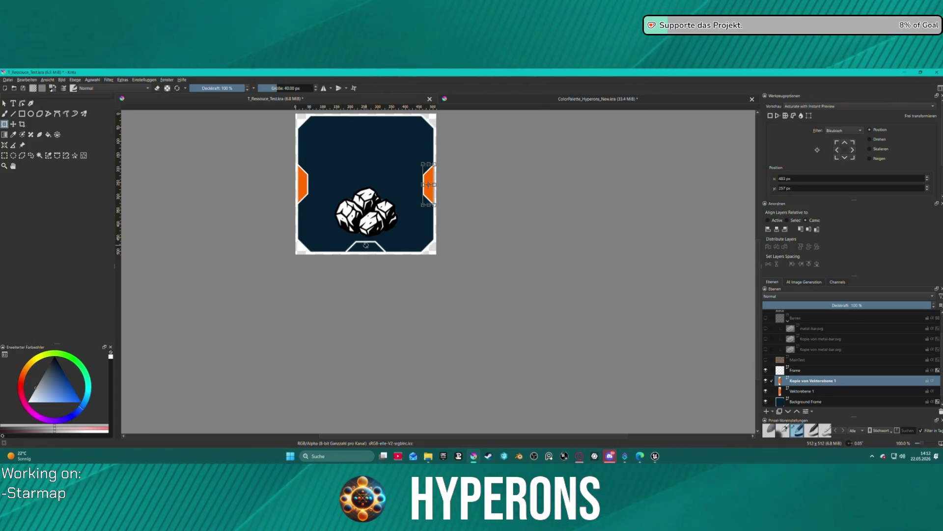
scroll(824, 354, down, 1)
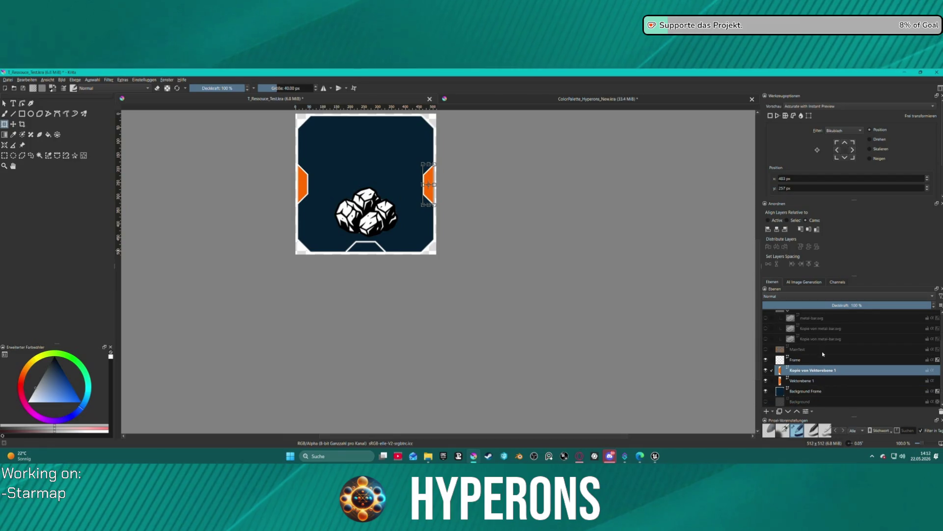
click(806, 393)
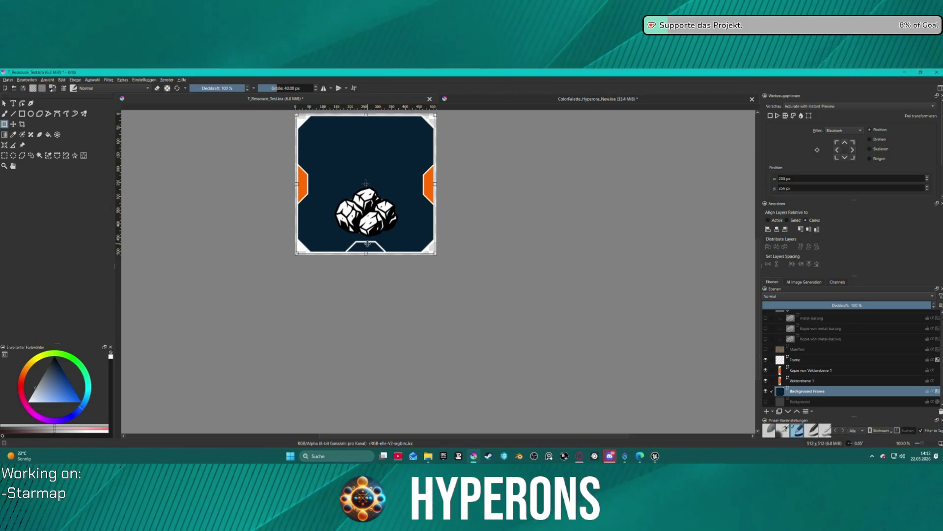
key(Escape)
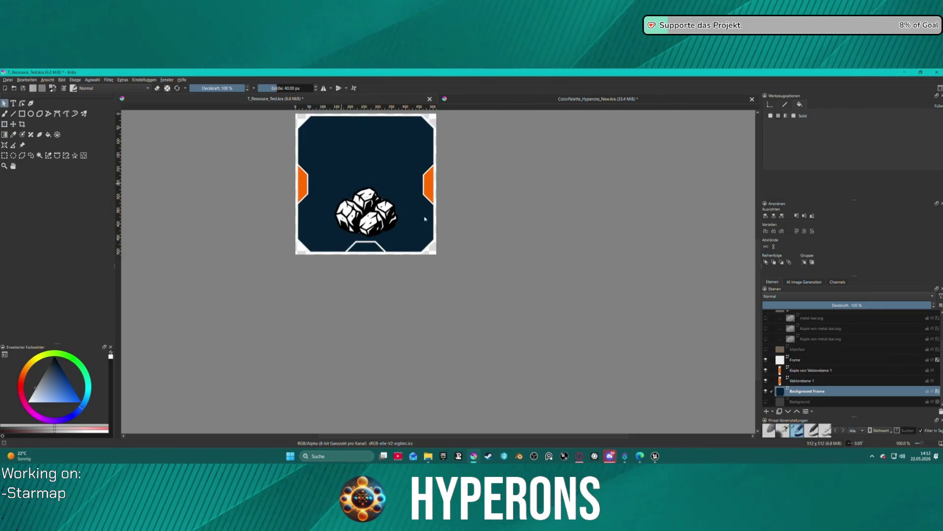
click(360, 246)
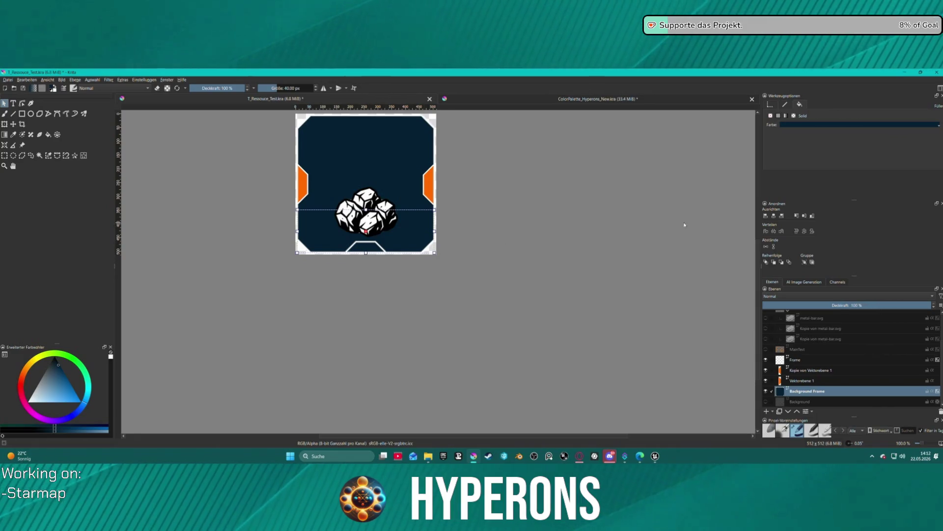
click(21, 103)
scroll(316, 224, up, 4)
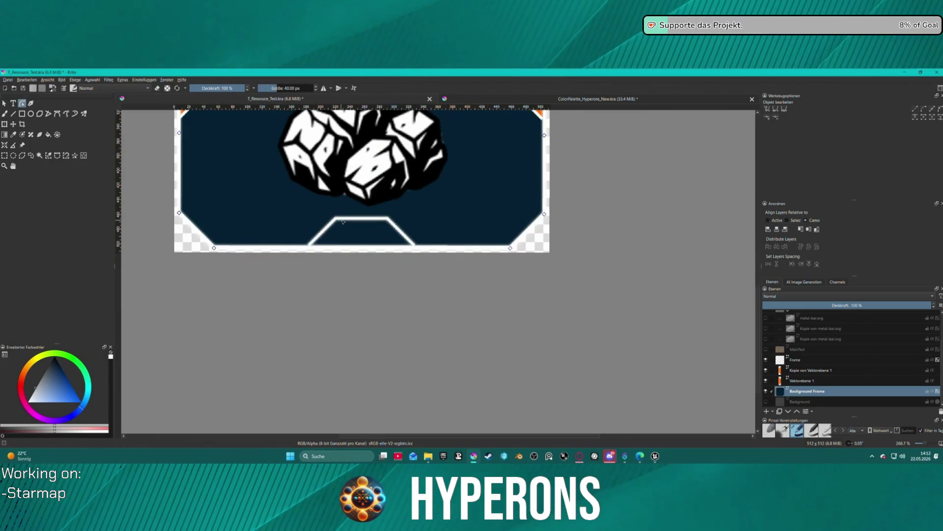
key(Escape)
scroll(429, 234, down, 2)
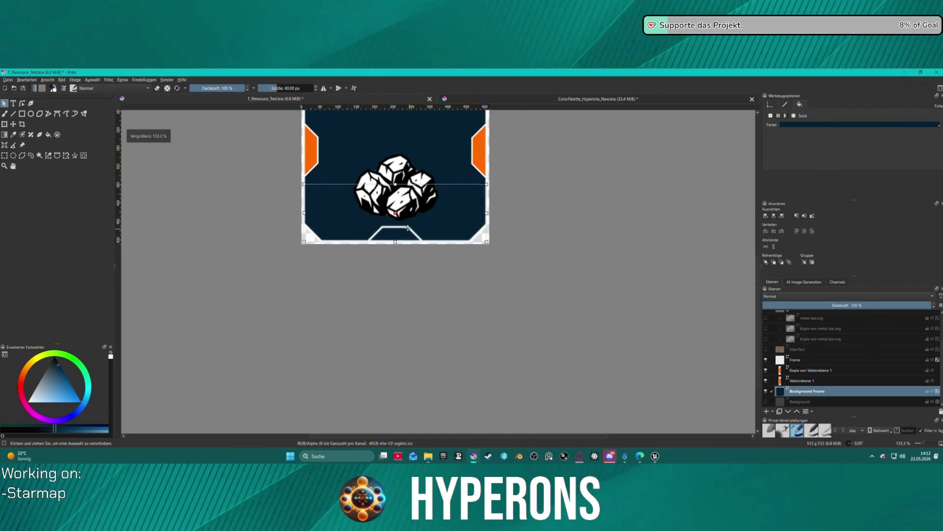
double_click(409, 230)
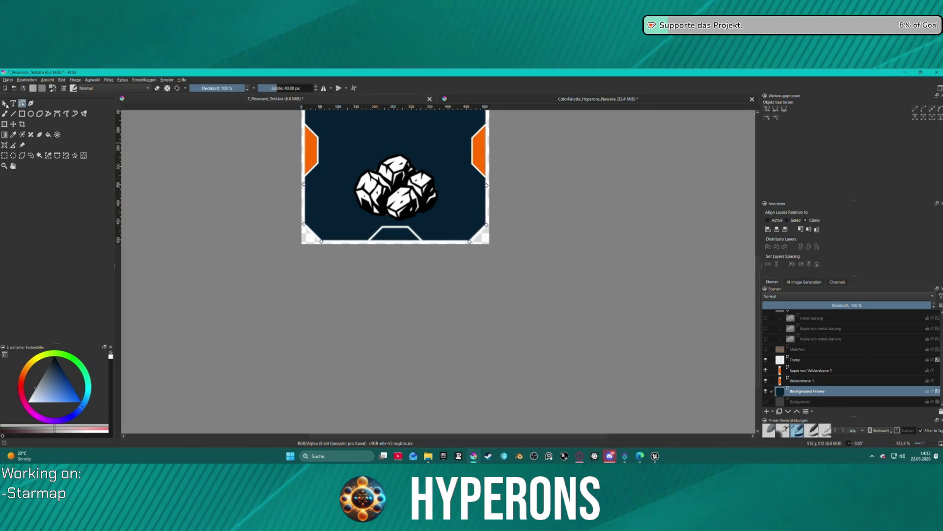
key(Escape)
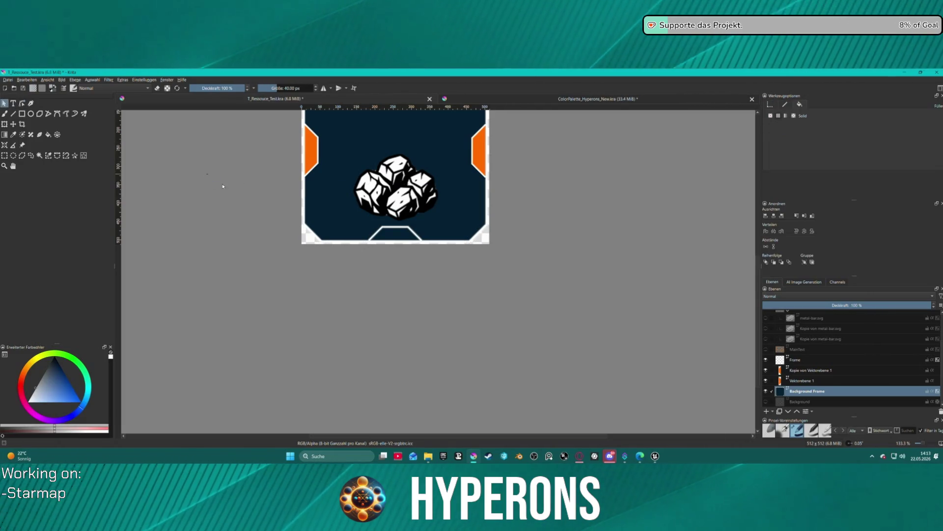
click(464, 227)
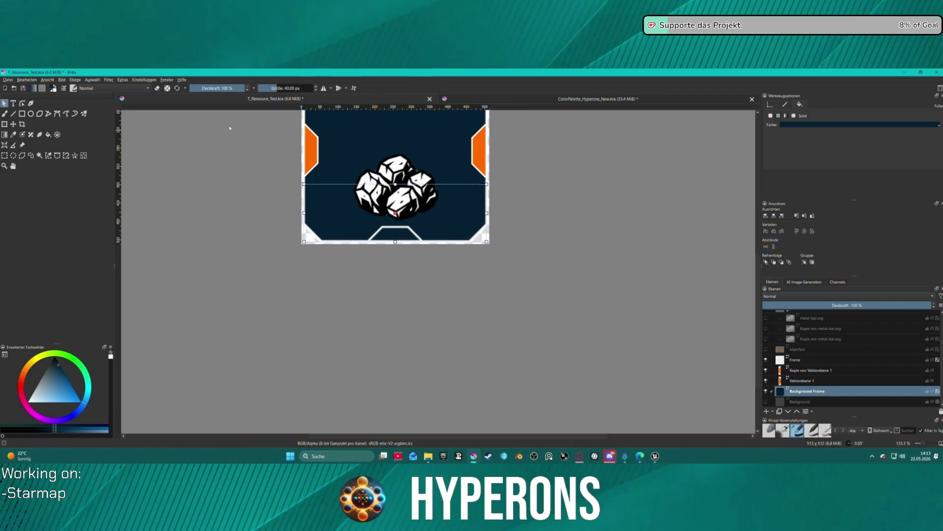
drag(199, 121, 708, 330)
right_click(430, 203)
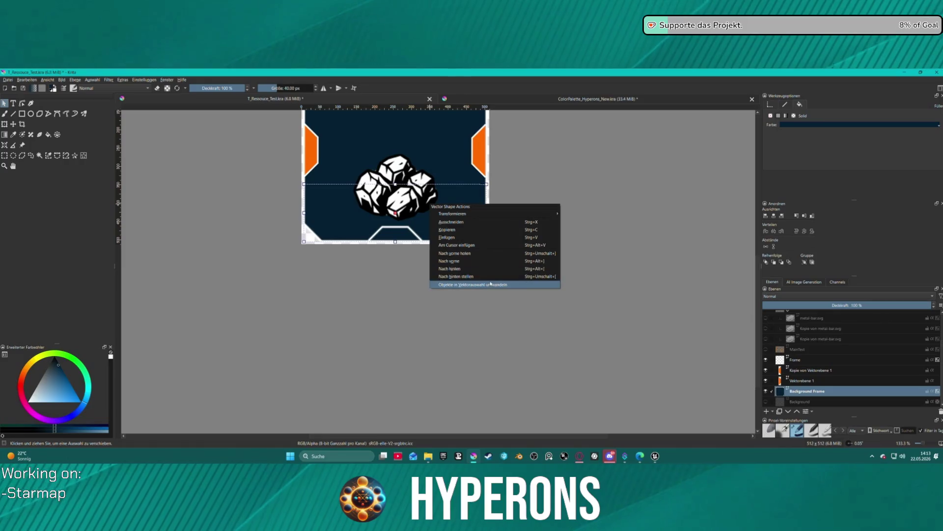
click(570, 155)
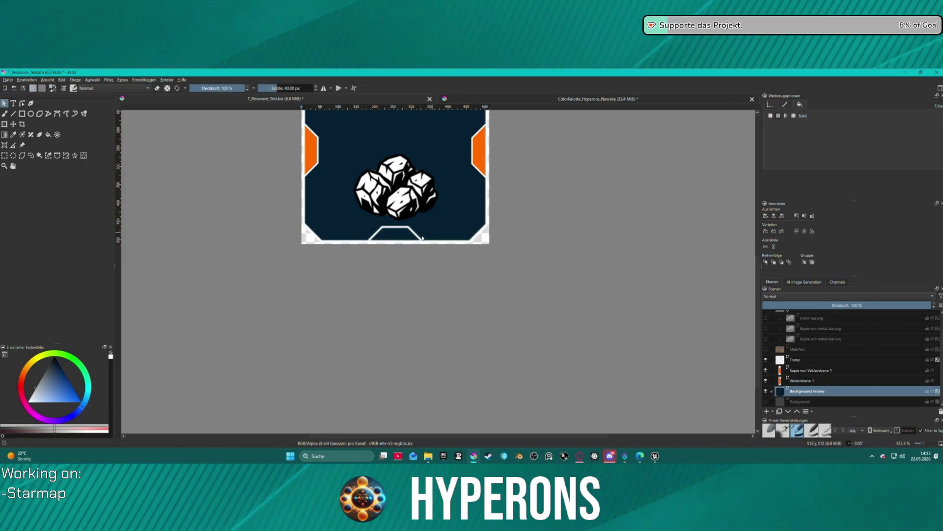
click(766, 391)
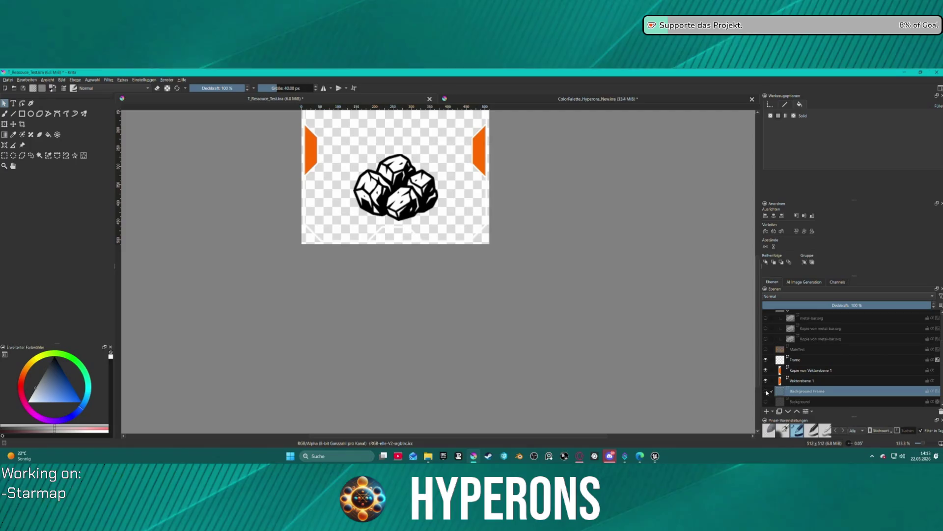
click(767, 391)
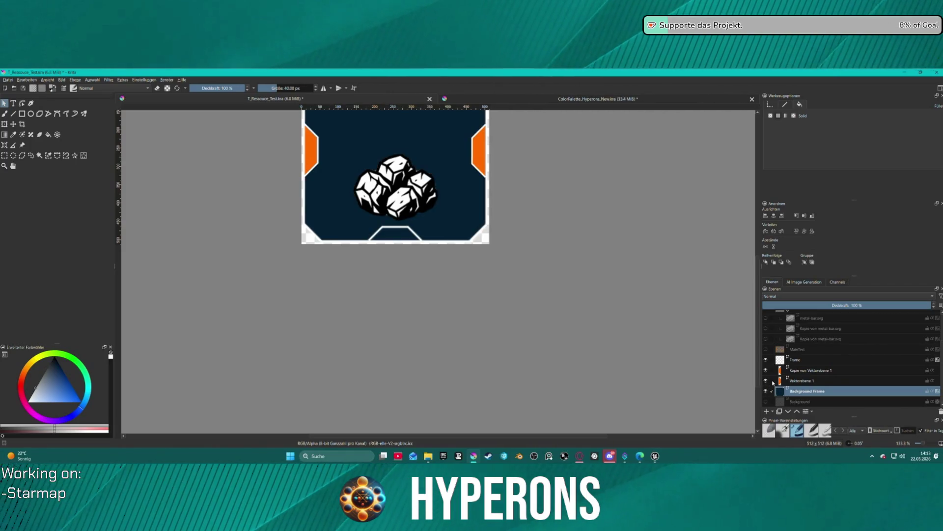
click(766, 360)
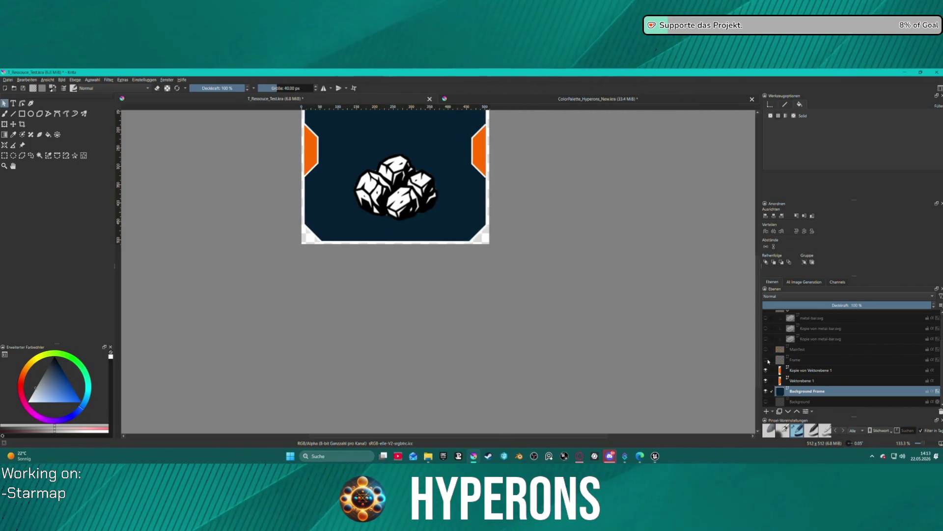
click(766, 360)
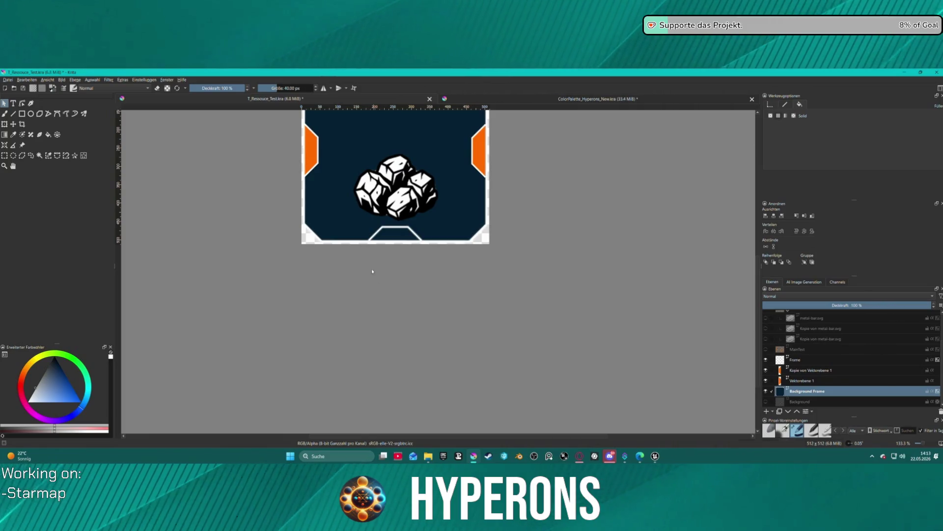
click(400, 228)
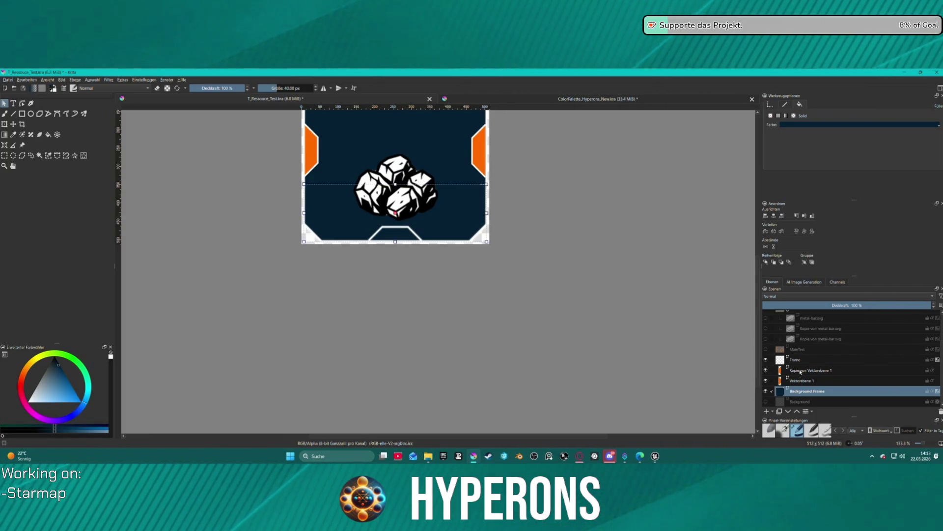
click(798, 360)
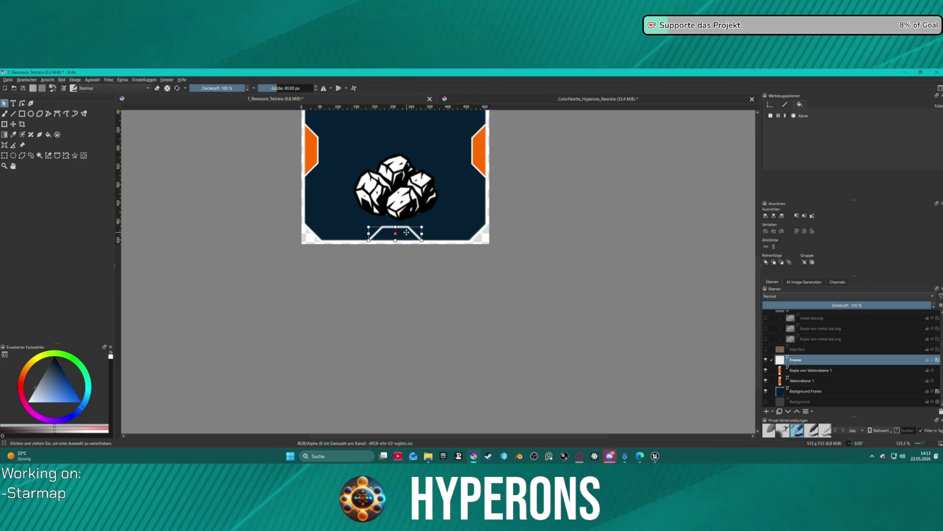
Step: Export the icon as a PNG via the File menu, dismissing the could-not-save error
scroll(406, 232, down, 3)
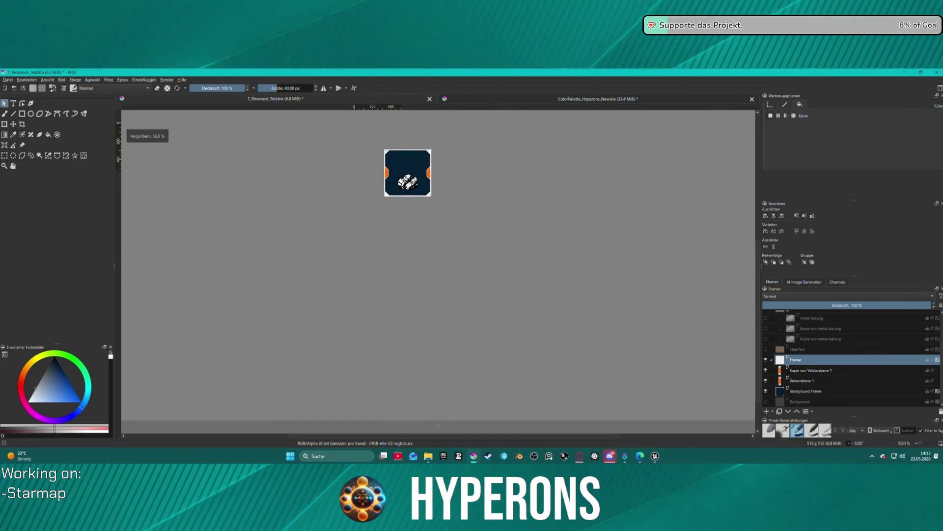
scroll(411, 165, up, 1)
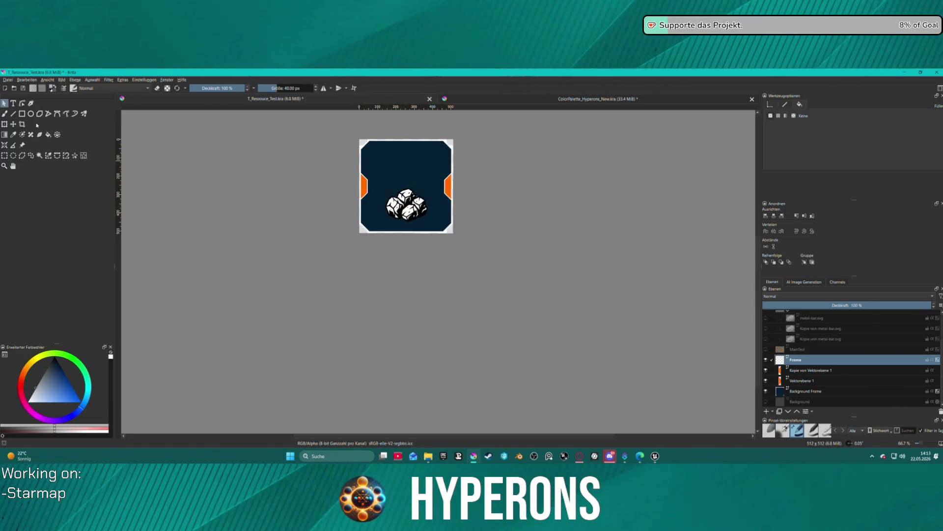
click(6, 80)
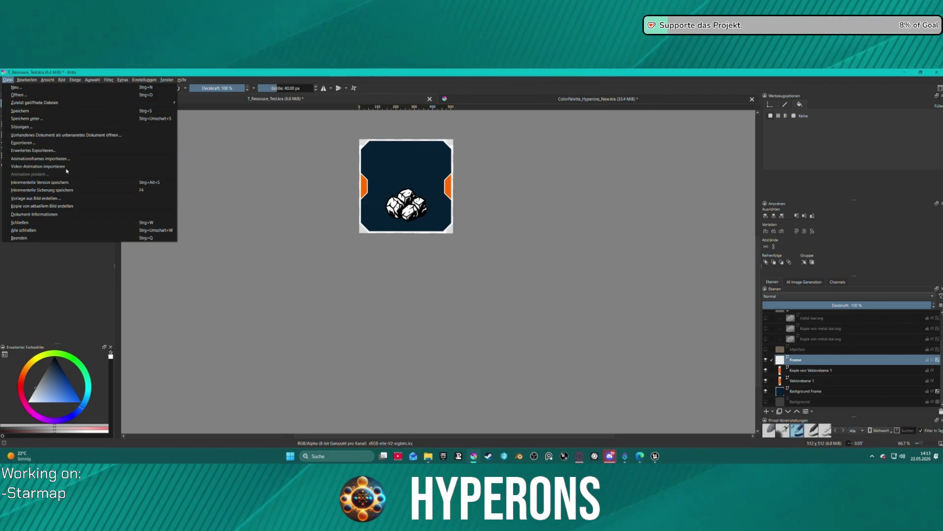
click(77, 146)
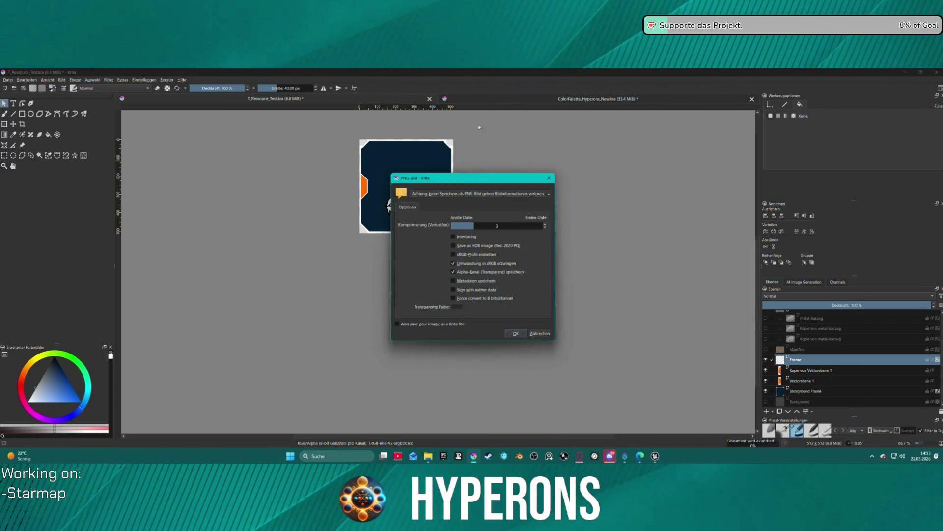
click(546, 178)
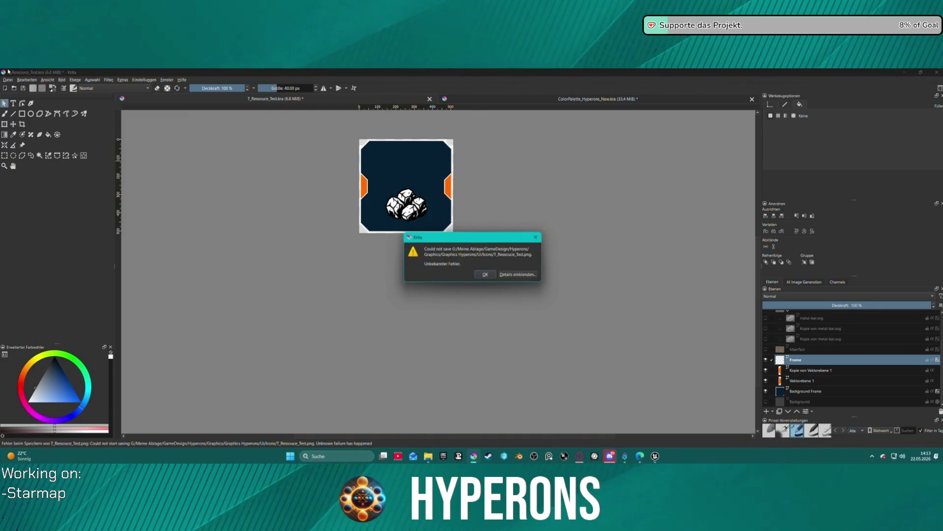
click(485, 274)
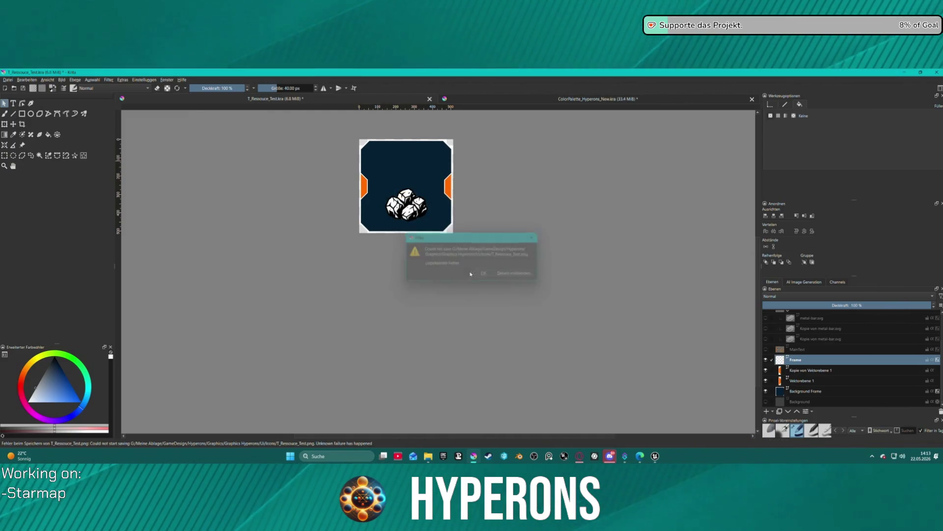
Step: Retry the PNG export until T_Ressouce_Ore.png is saved with the PNG options confirmed
click(7, 79)
click(58, 144)
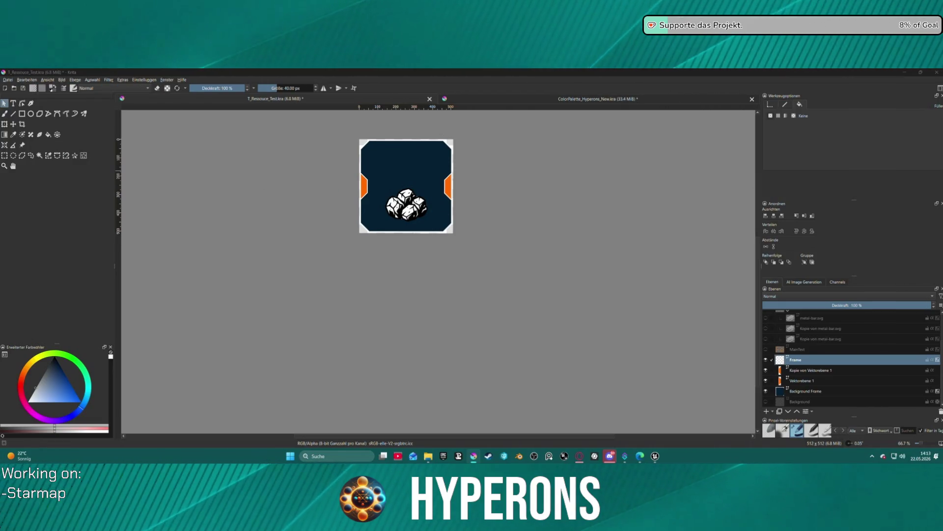
key(Return)
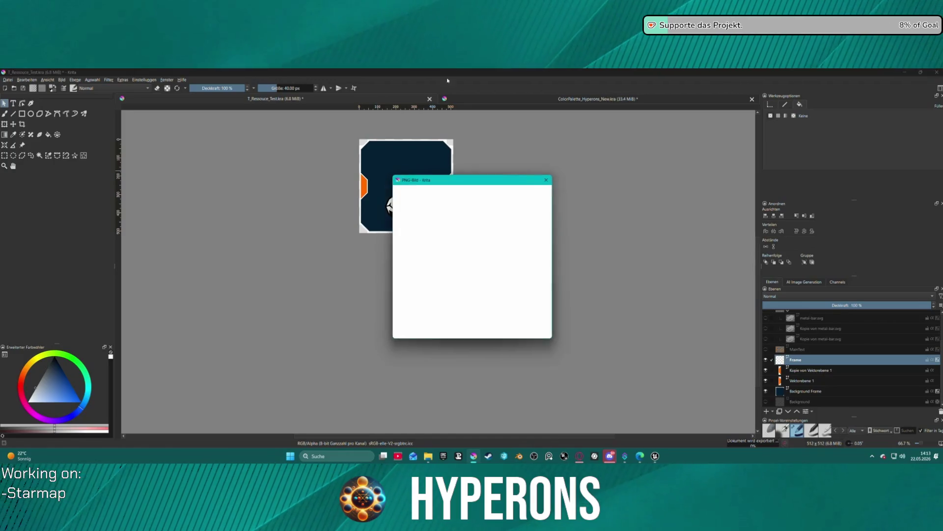
click(531, 334)
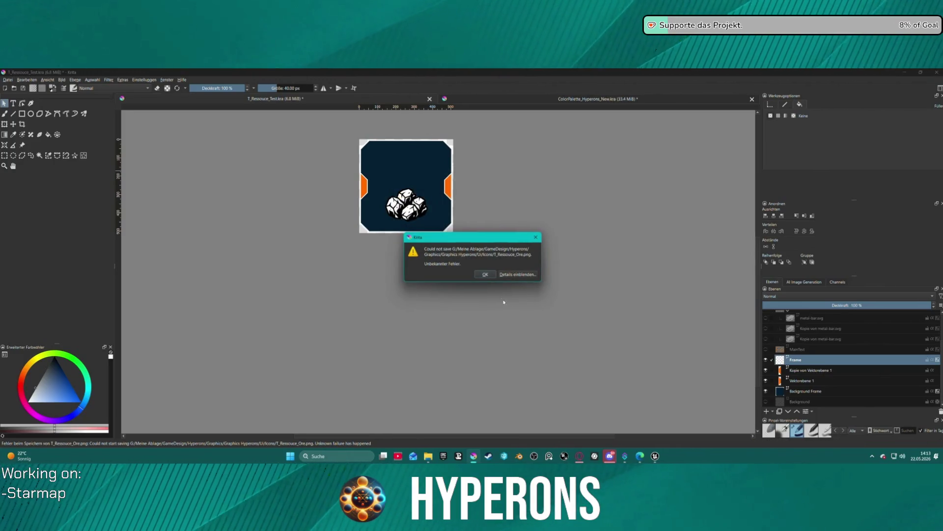
click(488, 277)
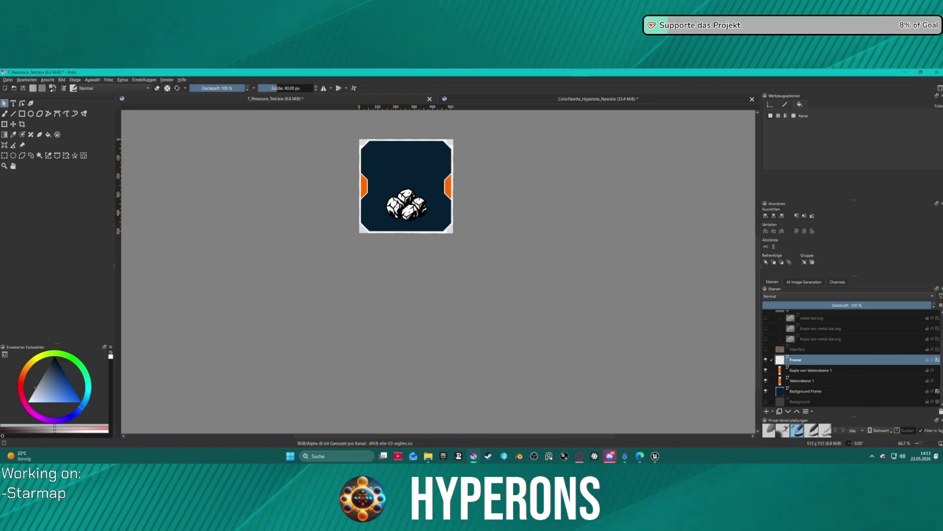
click(7, 80)
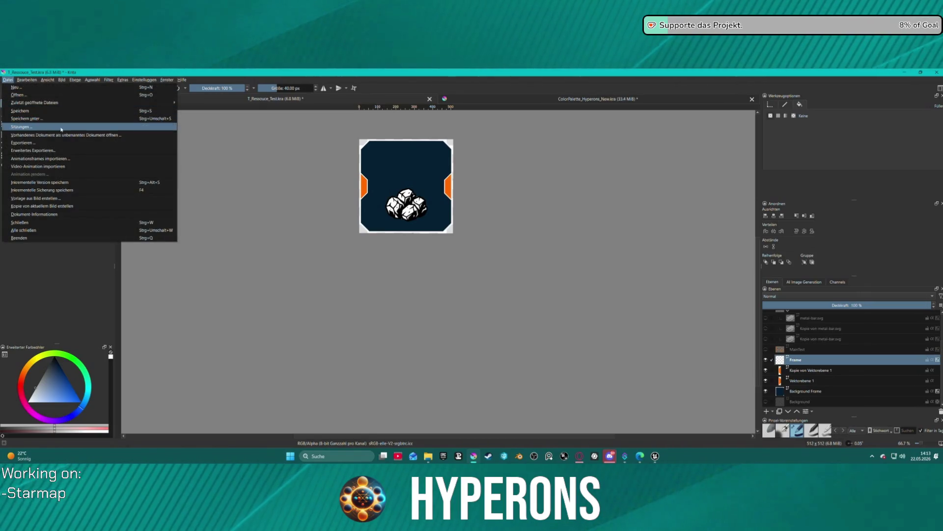
key(Escape)
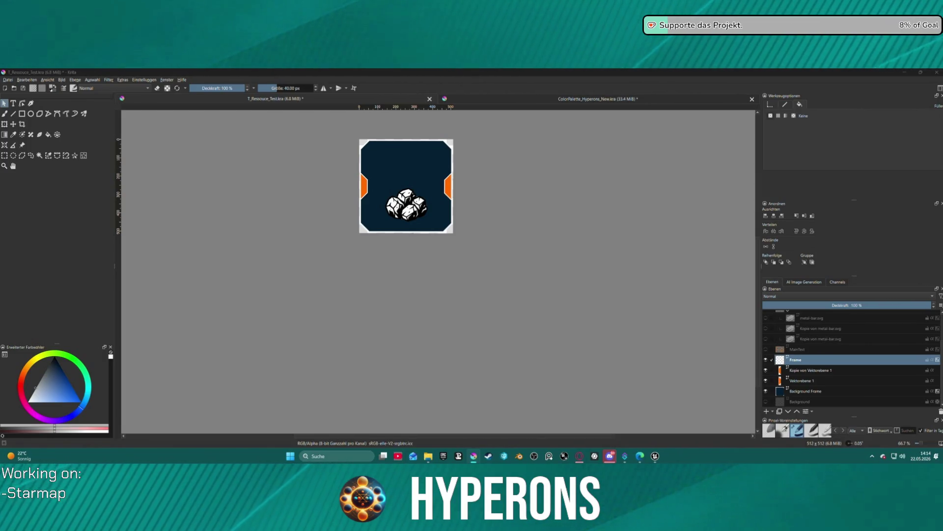
key(ctrl+shift+e)
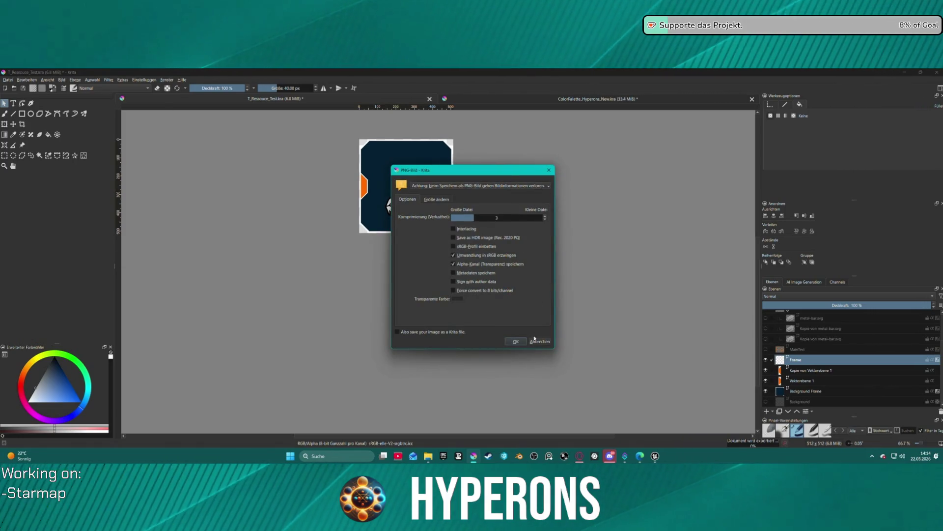
click(516, 341)
Step: Reimport the T_Ressouce_Ore texture from the Content Drawer, then start Play In Editor
click(656, 456)
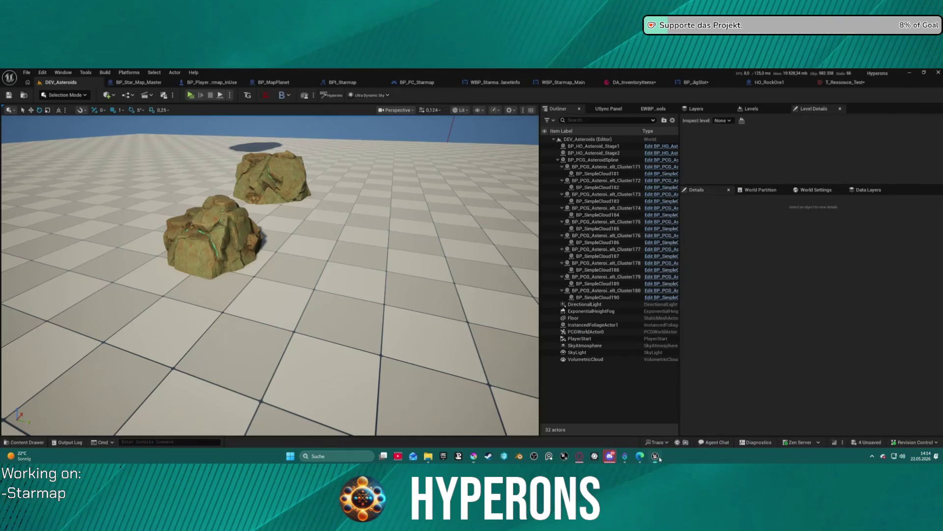
click(424, 313)
key(ctrl+space)
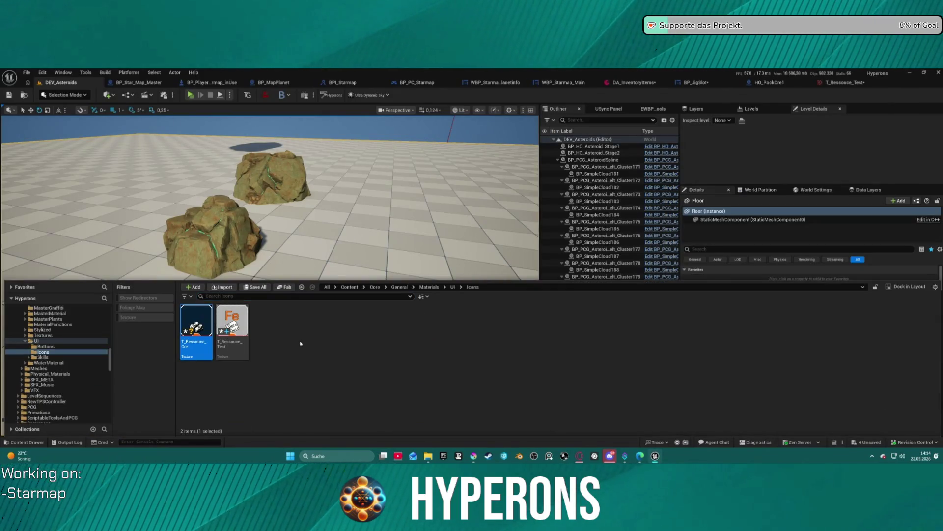
right_click(301, 314)
right_click(191, 312)
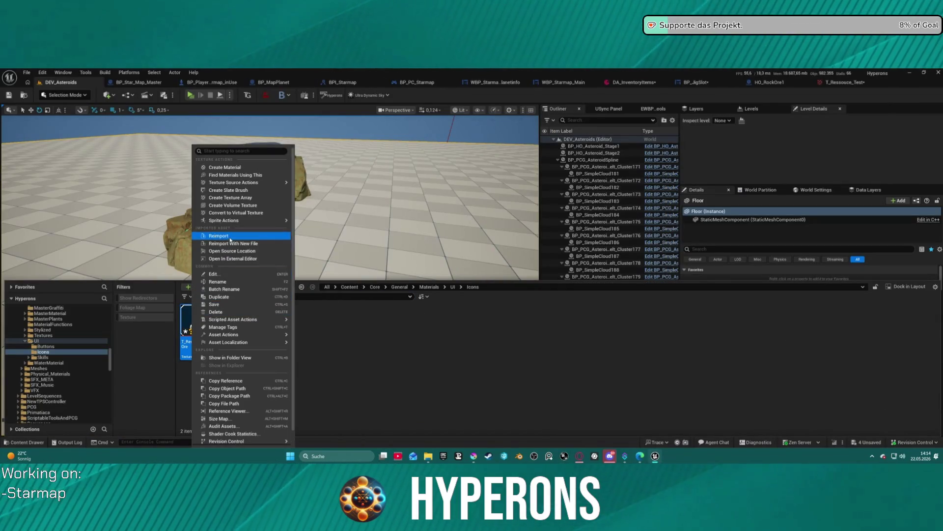
click(212, 297)
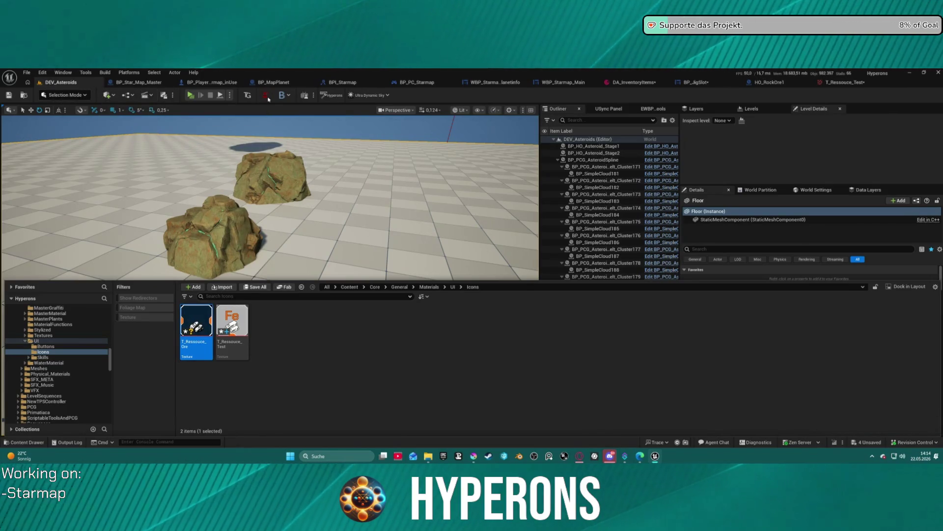
key(ctrl+space)
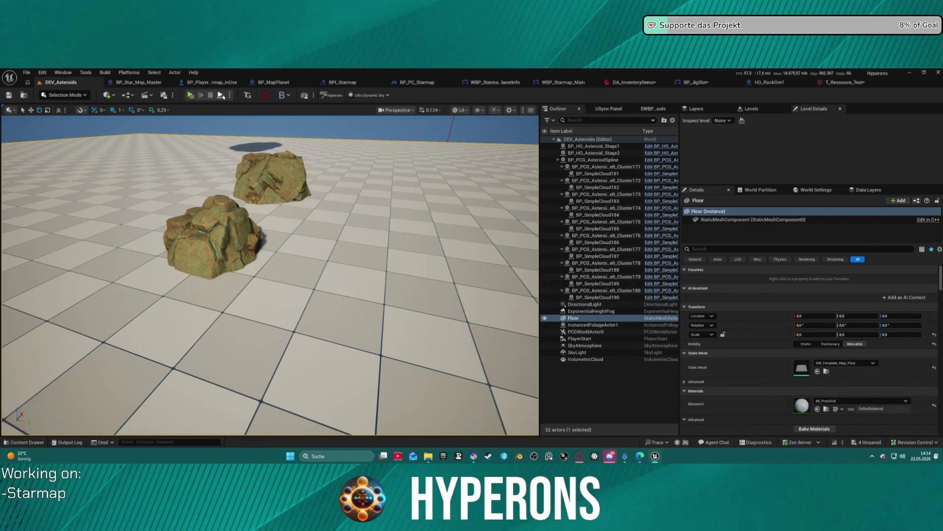
click(221, 95)
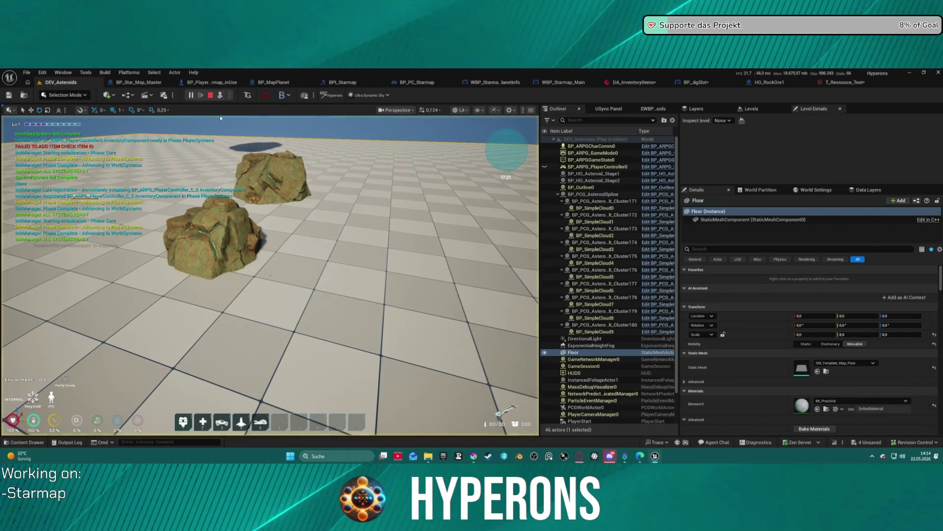
Step: Restart the play session, check the inventory, and laser-mine a rock to collect its Cu ore
key(Escape)
click(191, 97)
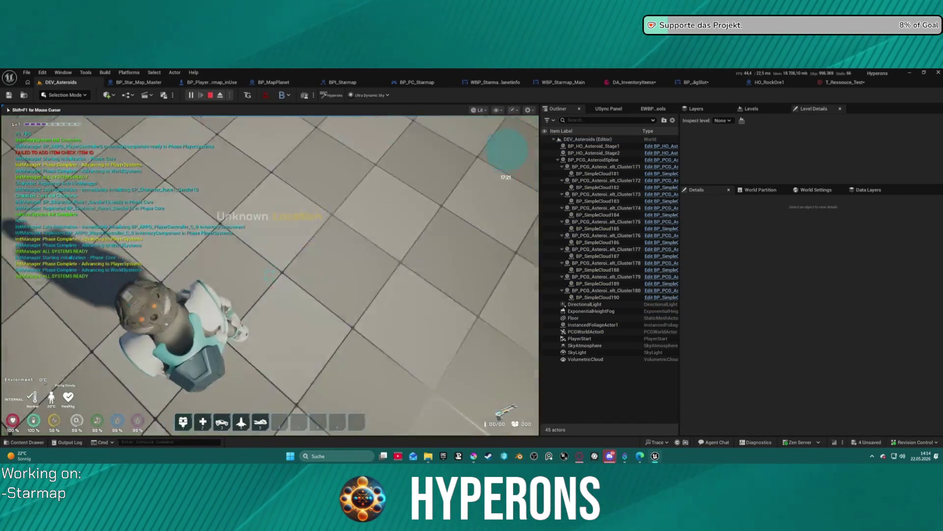
key(i)
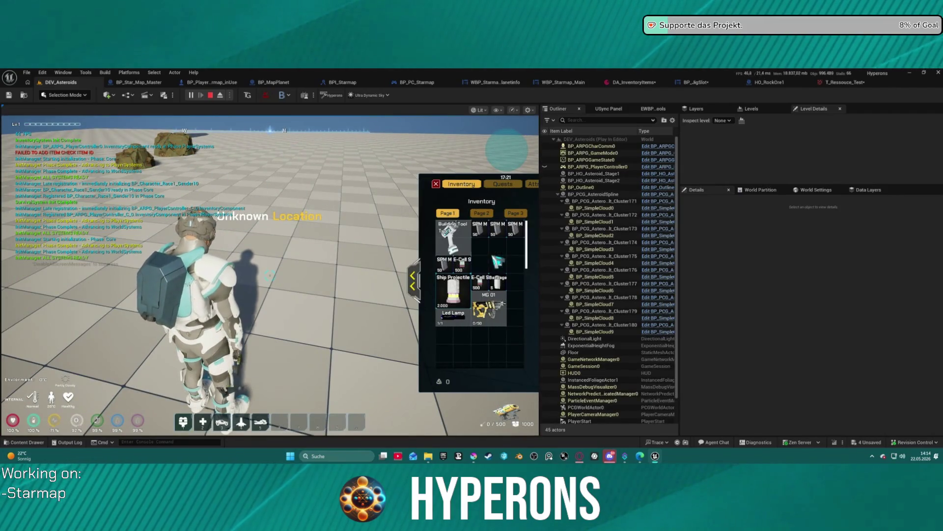
click(436, 184)
key(a)
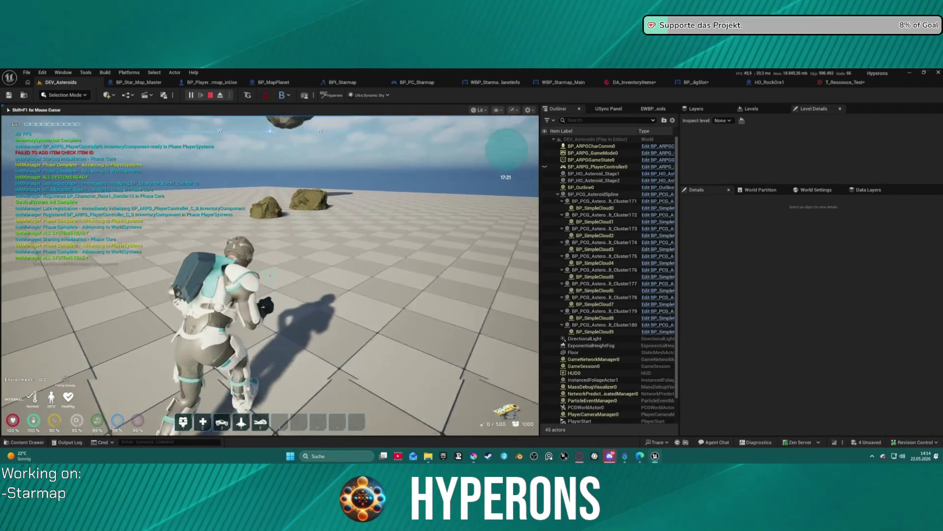
key(w)
click(271, 273)
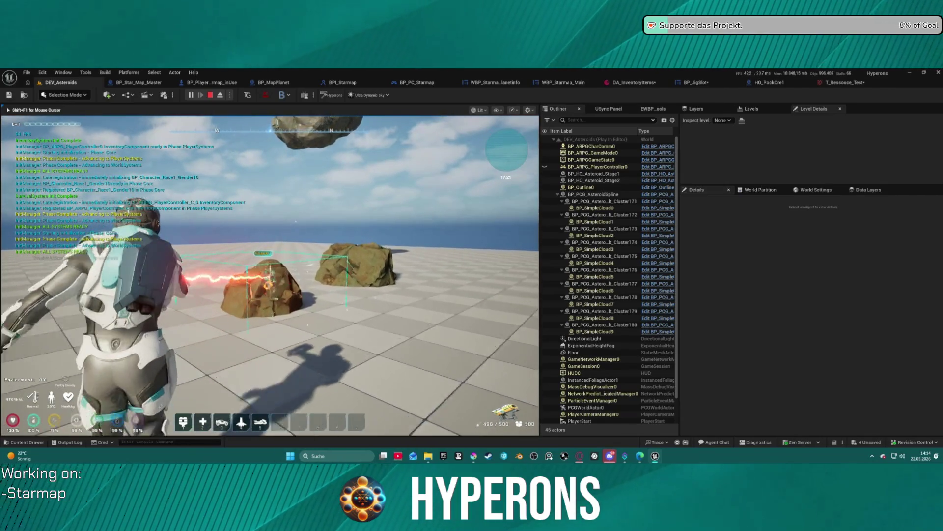
key(w)
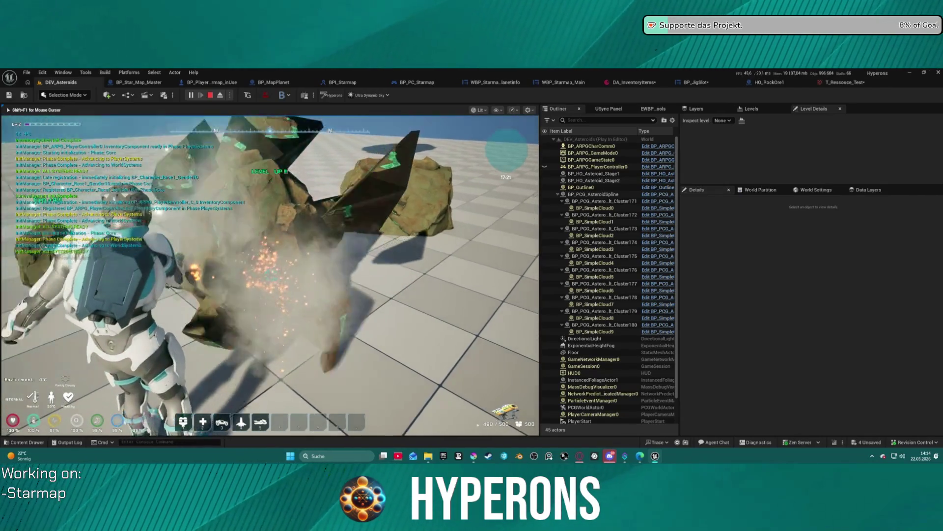
key(w)
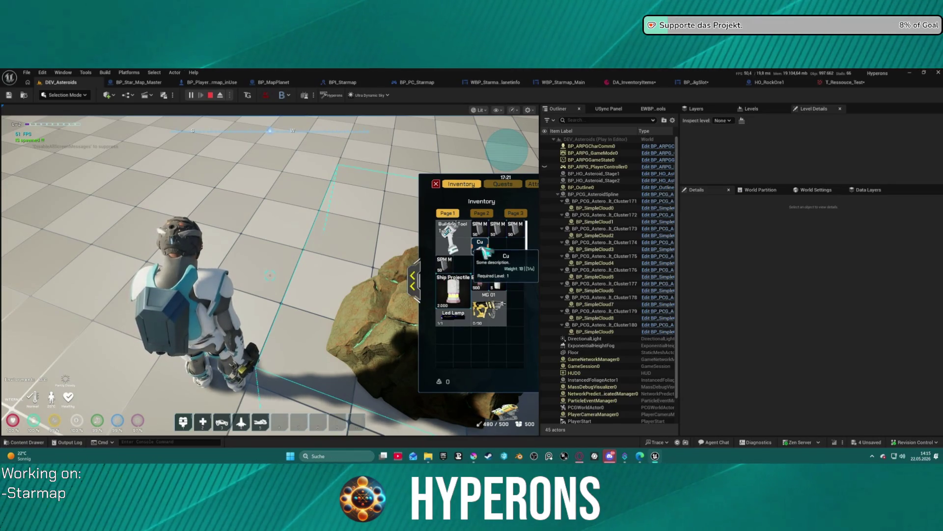
Step: Drop a Cu item from its context menu and split the Cu stack into another slot
right_click(485, 252)
click(471, 254)
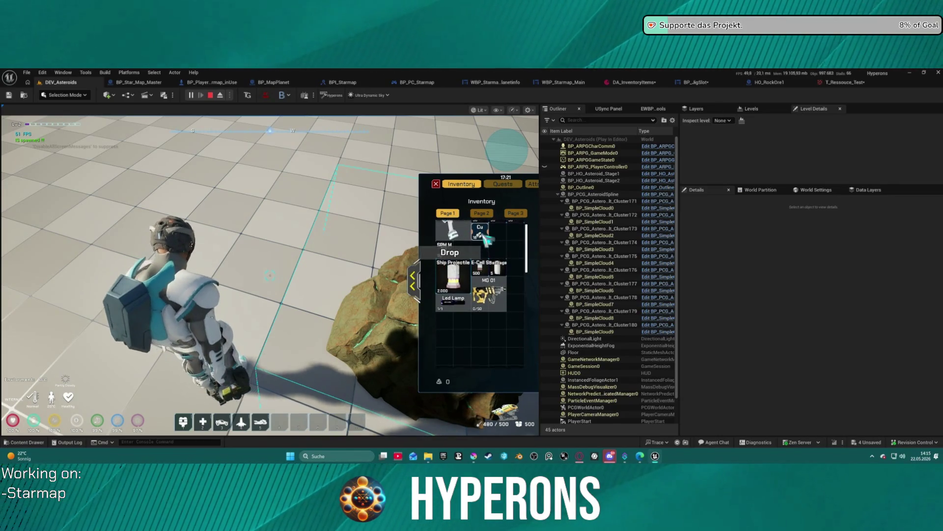
drag(475, 255, 501, 255)
click(258, 290)
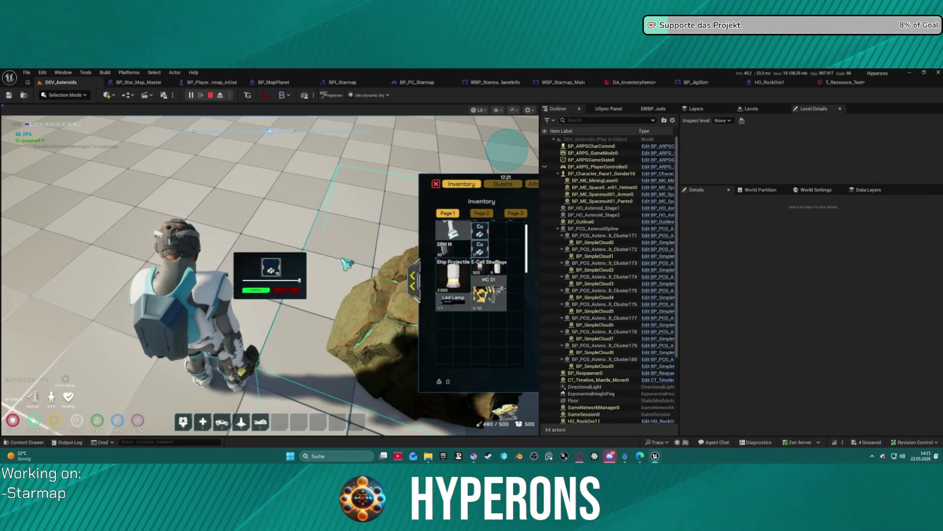
click(255, 290)
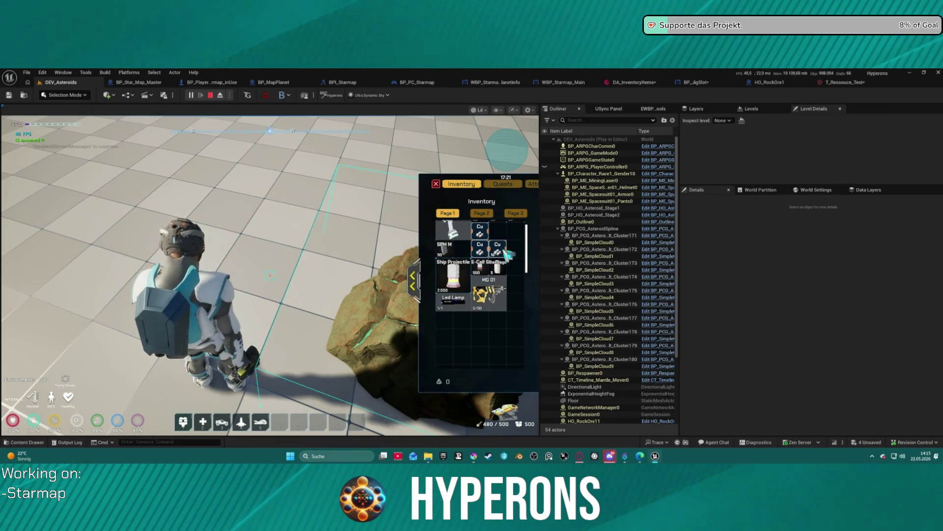
Step: Split off further Cu stacks into free second-row slots, then end the test play
drag(506, 253, 446, 246)
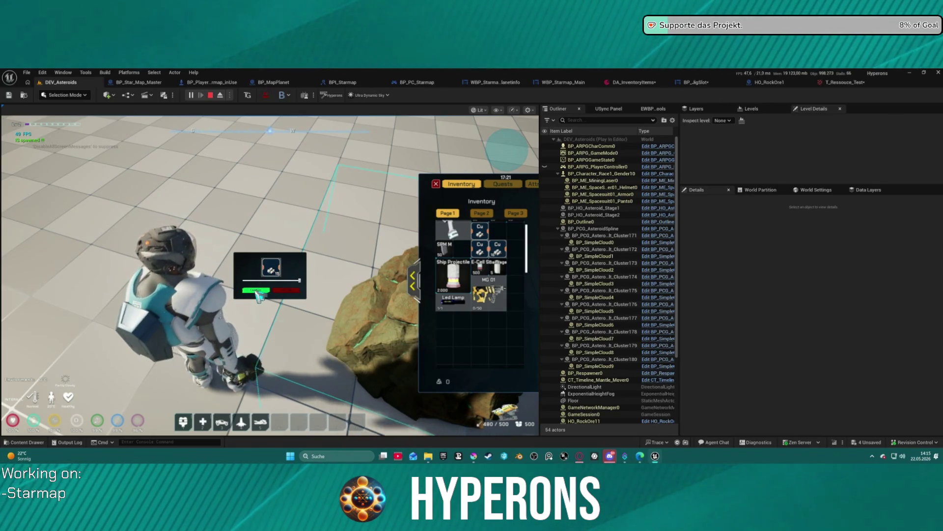
click(258, 292)
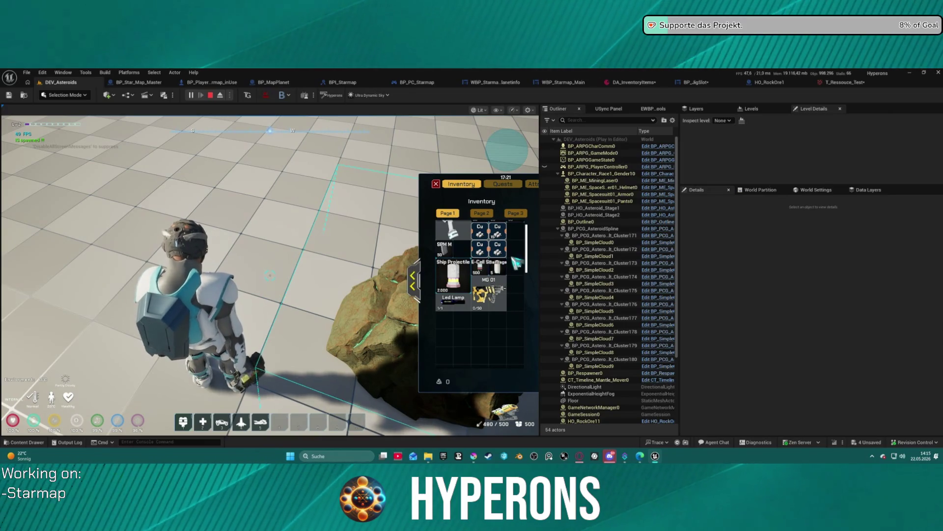
scroll(517, 262, up, 1)
mouse_move(509, 244)
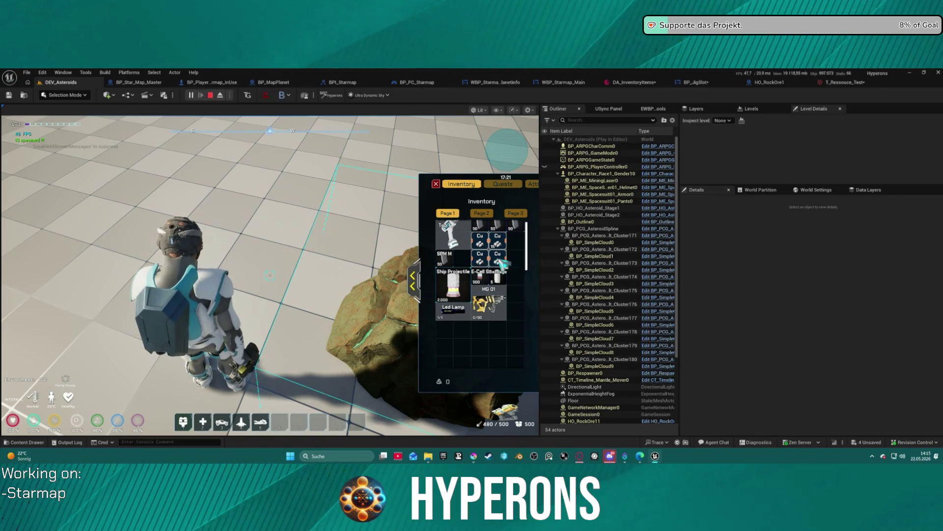
mouse_move(508, 246)
mouse_down()
mouse_move(523, 260)
mouse_move(507, 263)
mouse_move(510, 277)
mouse_move(523, 246)
mouse_move(516, 253)
mouse_up()
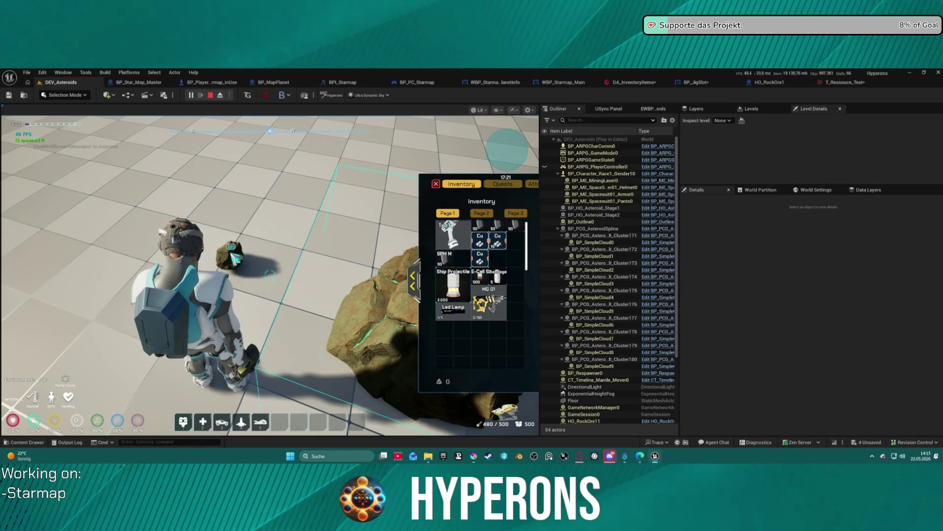
mouse_move(270, 274)
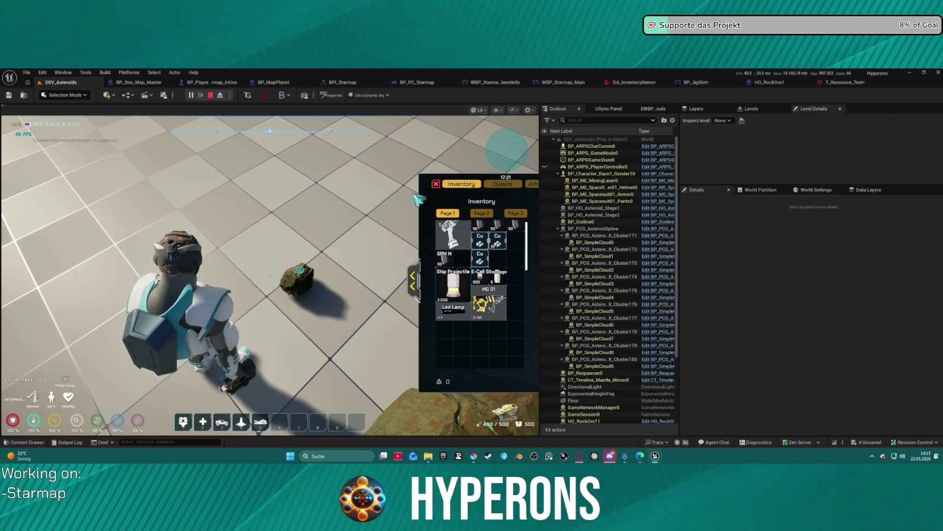
key(Escape)
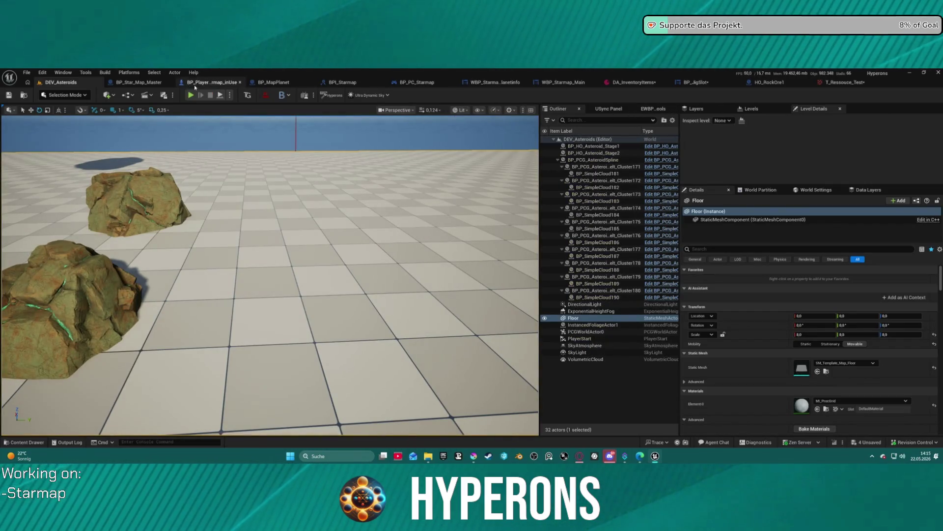
Step: Bring up the BP_JigSlot widget blueprint and switch it from Designer to its Graph view
click(702, 84)
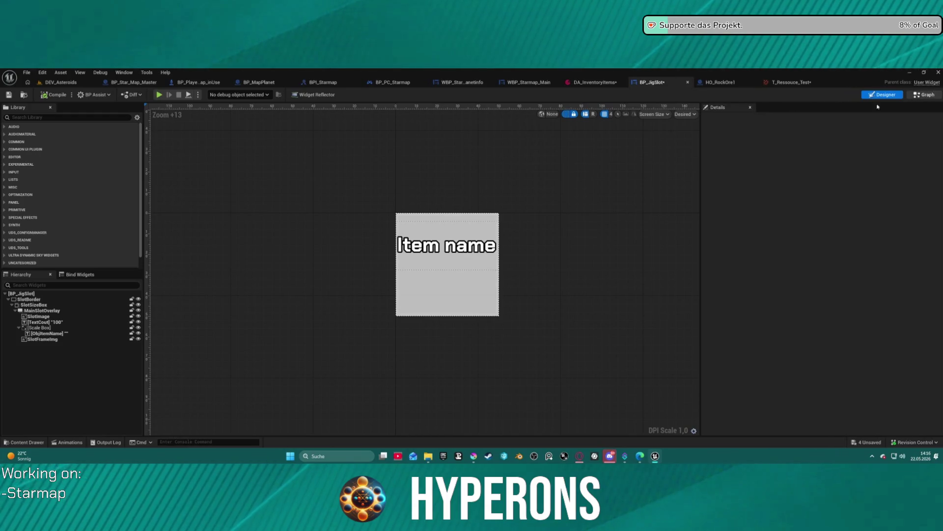
click(924, 94)
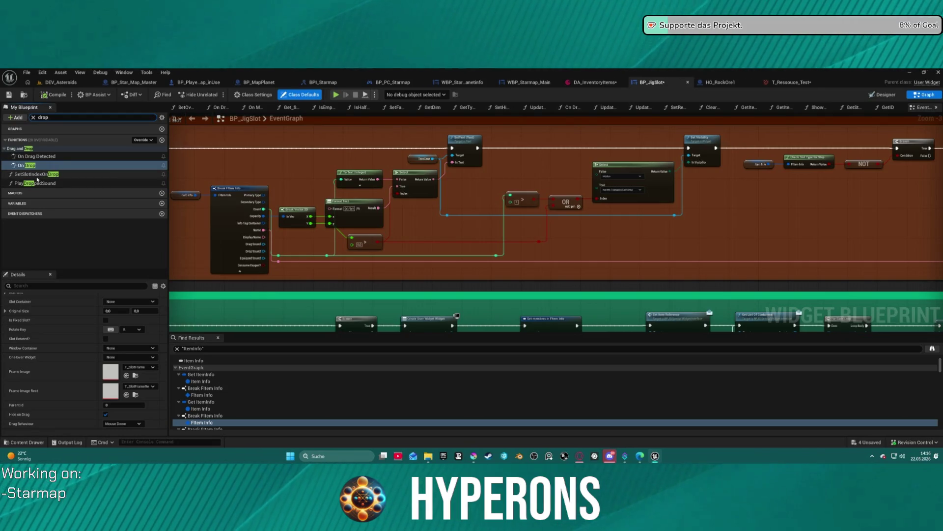
Step: Open the GetSlotIndexOnDrop function graph, then the On Drop function graph
click(38, 175)
double_click(38, 177)
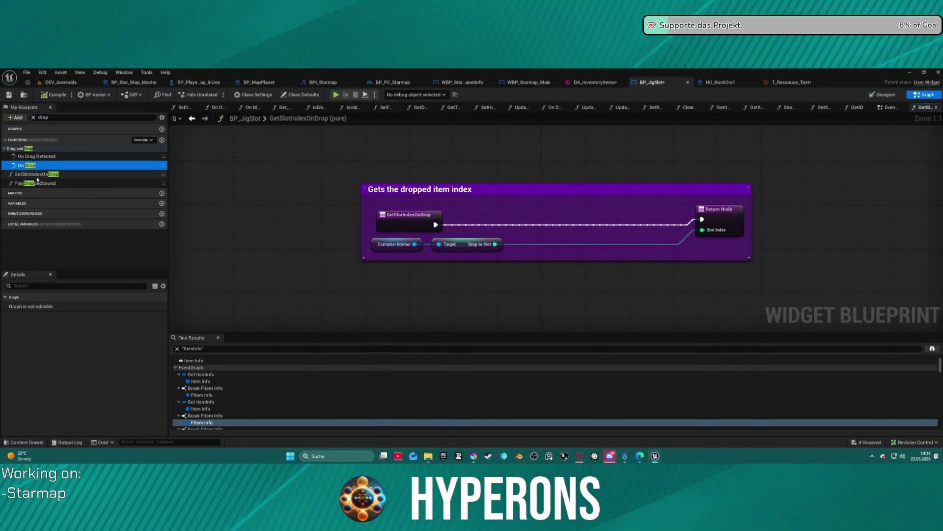
click(27, 166)
double_click(26, 167)
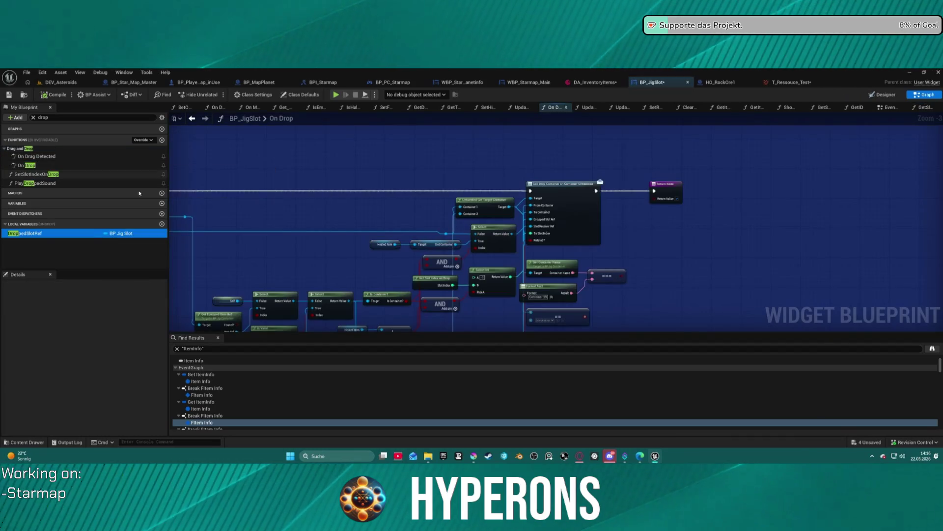
Step: Pan through On Drop's Slot Container, LENGTH/AND and Cast To BP_DragWidget nodes
scroll(496, 237, up, 1)
click(463, 157)
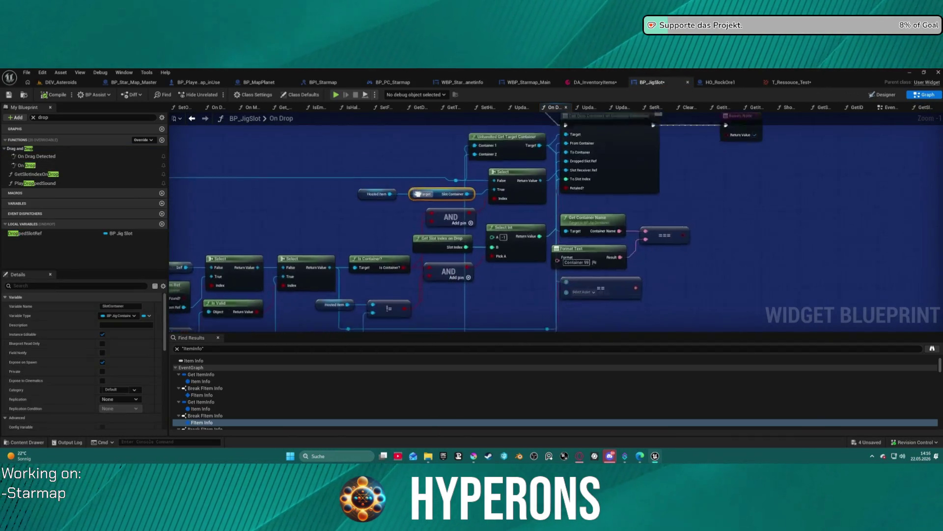
scroll(463, 157, up, 1)
drag(462, 157, 718, 79)
mouse_move(541, 221)
mouse_down()
mouse_move(521, 294)
mouse_move(492, 285)
mouse_move(462, 295)
mouse_move(565, 285)
mouse_move(696, 302)
mouse_move(797, 243)
mouse_move(804, 257)
mouse_move(688, 295)
mouse_move(639, 255)
mouse_move(614, 258)
mouse_move(673, 339)
mouse_move(335, 337)
mouse_up()
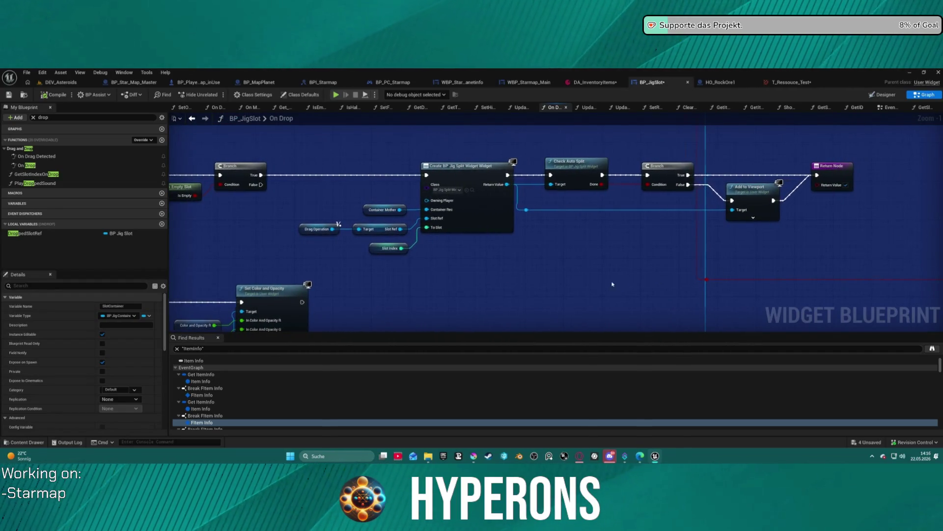
scroll(612, 284, down, 3)
mouse_move(591, 193)
mouse_down()
mouse_move(648, 160)
mouse_move(670, 168)
mouse_move(412, 291)
mouse_move(363, 205)
mouse_up()
scroll(733, 218, down, 5)
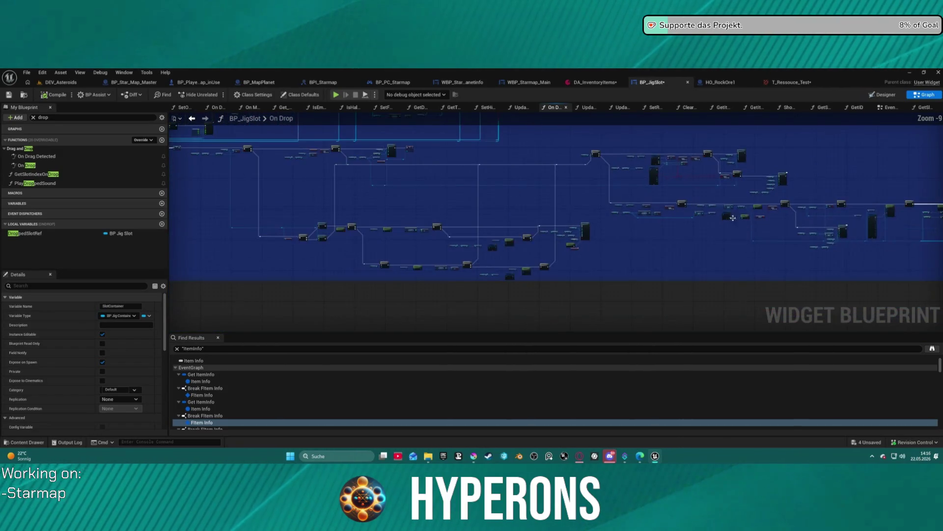
scroll(627, 178, up, 7)
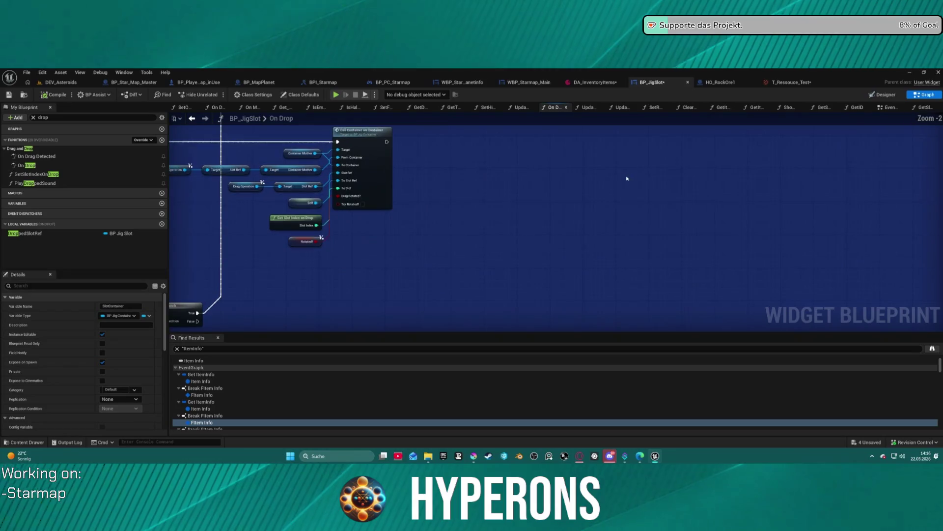
Step: Follow On Drop through Branch, Perform Drop, Call Drop Container, For Each Loop and Play Sound 2D nodes
mouse_move(208, 234)
mouse_down()
mouse_move(587, 236)
mouse_move(341, 236)
mouse_move(373, 300)
mouse_move(442, 216)
mouse_move(540, 310)
mouse_up()
mouse_move(484, 282)
mouse_down()
mouse_move(374, 211)
mouse_move(486, 275)
mouse_move(835, 280)
mouse_up()
drag(374, 275, 894, 282)
scroll(519, 245, down, 6)
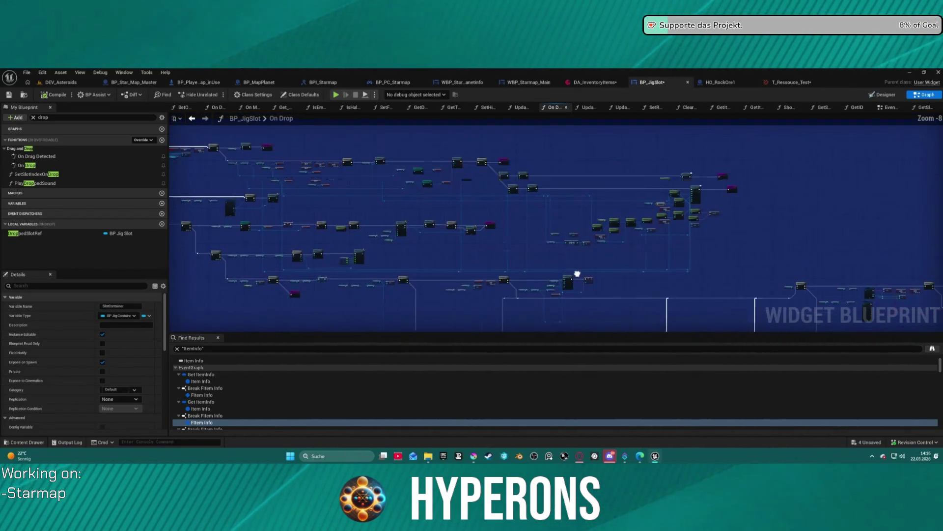
scroll(573, 274, up, 4)
drag(601, 198, 167, 204)
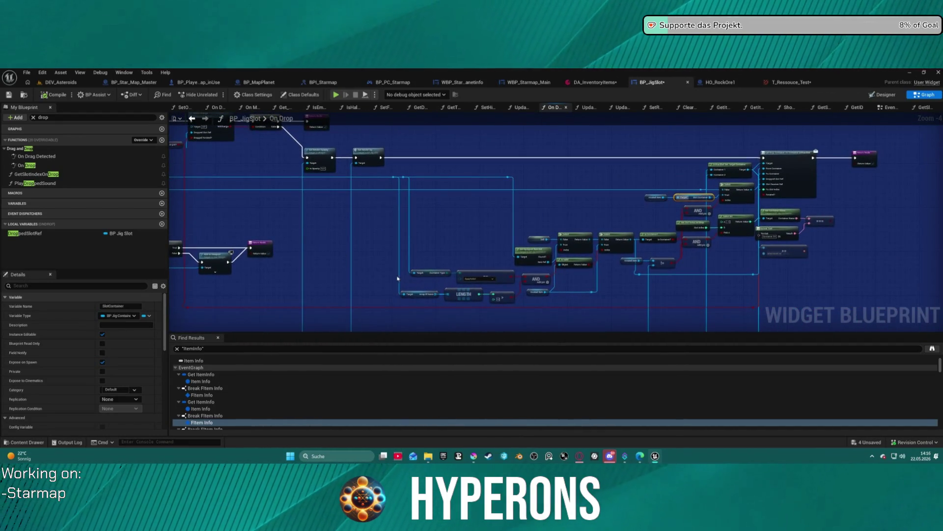
drag(619, 207, 197, 206)
scroll(197, 207, up, 2)
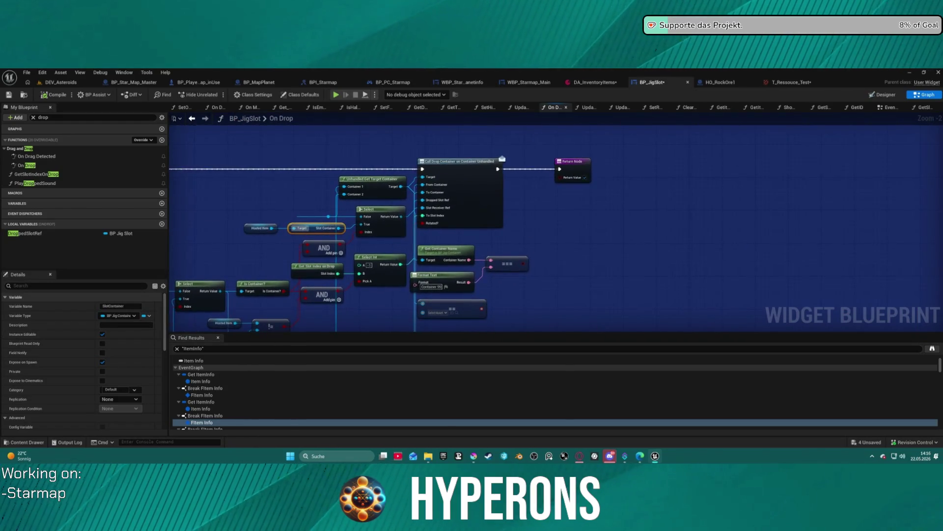
drag(491, 294, 894, 116)
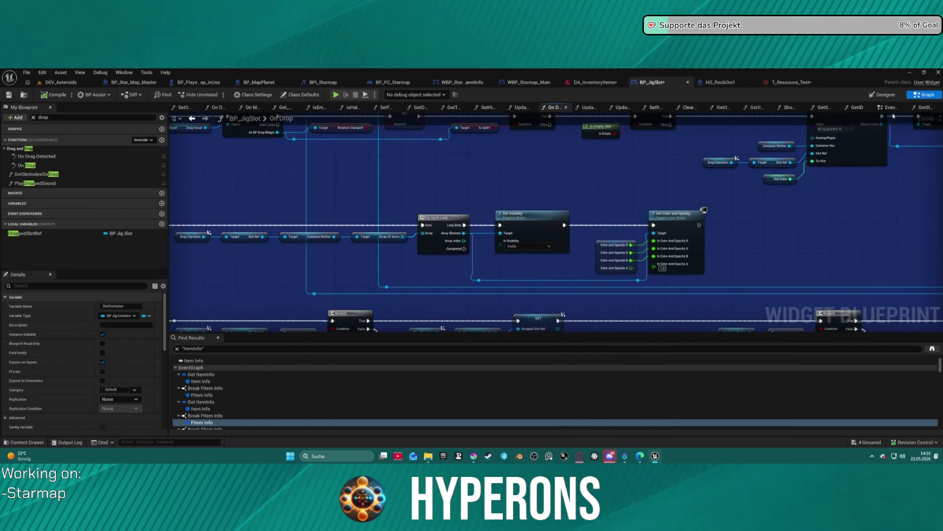
mouse_move(586, 144)
mouse_down()
mouse_move(731, 261)
mouse_move(723, 325)
mouse_move(750, 320)
mouse_up()
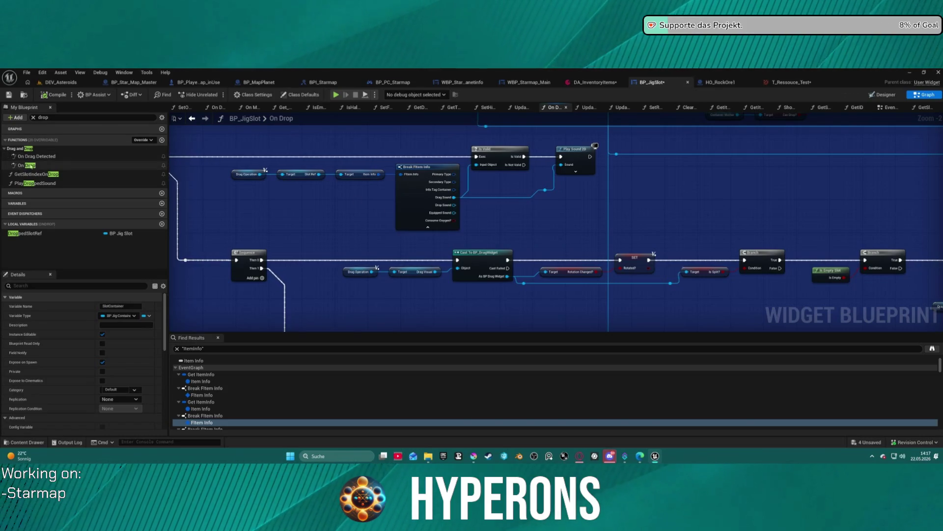
Step: Inspect the On Drag Detected and GetSlotIndexOnDrop function graphs
double_click(158, 156)
click(158, 164)
scroll(796, 273, down, 3)
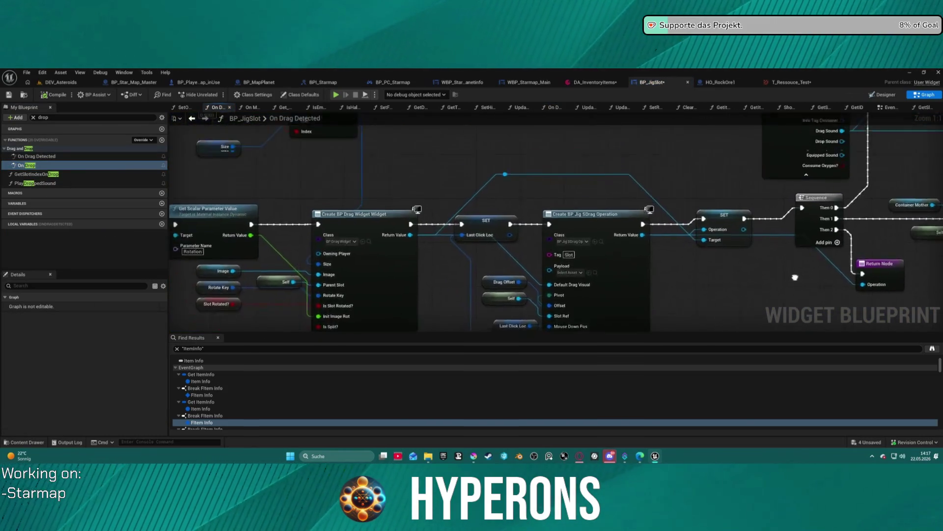
mouse_move(839, 251)
mouse_down()
mouse_move(452, 221)
mouse_move(618, 325)
mouse_move(579, 330)
mouse_move(599, 277)
mouse_up()
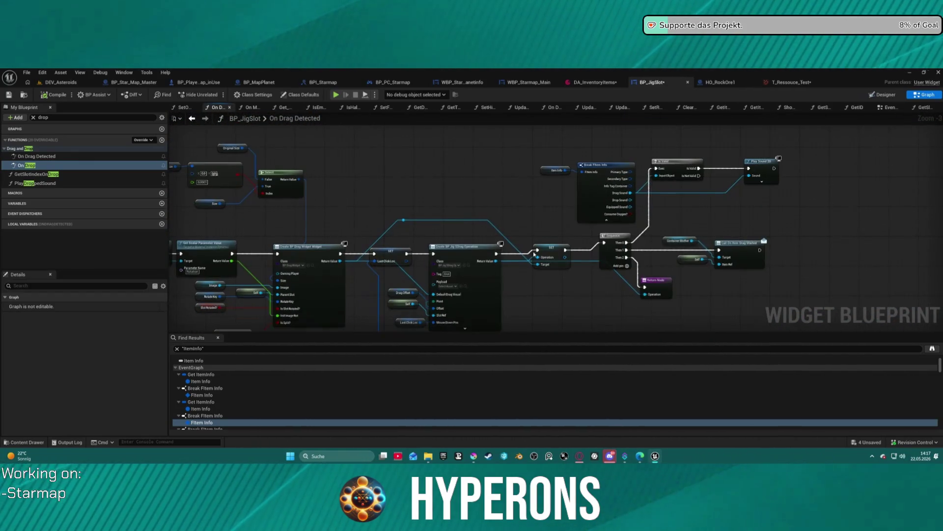
click(45, 175)
double_click(45, 175)
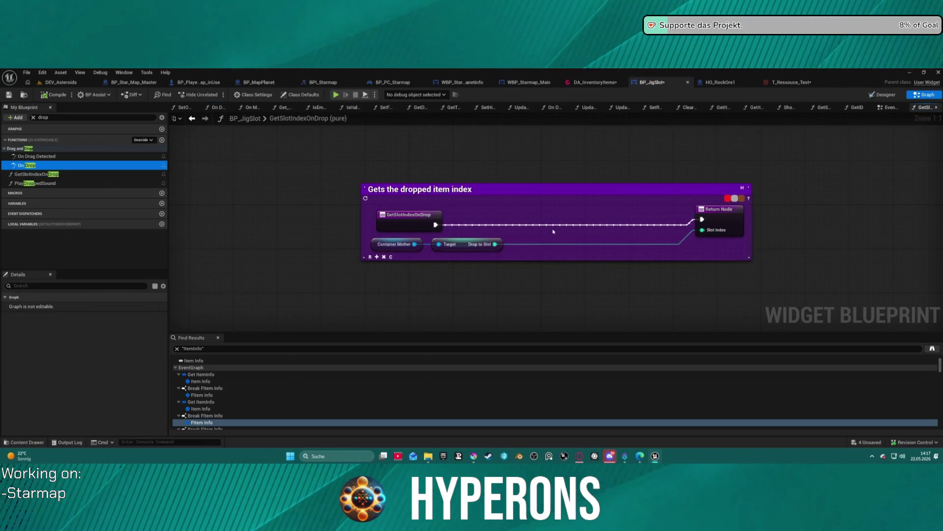
Step: Back in On Drop, find the Create Widget node's split widget class in the content browser
double_click(27, 165)
scroll(365, 266, down, 2)
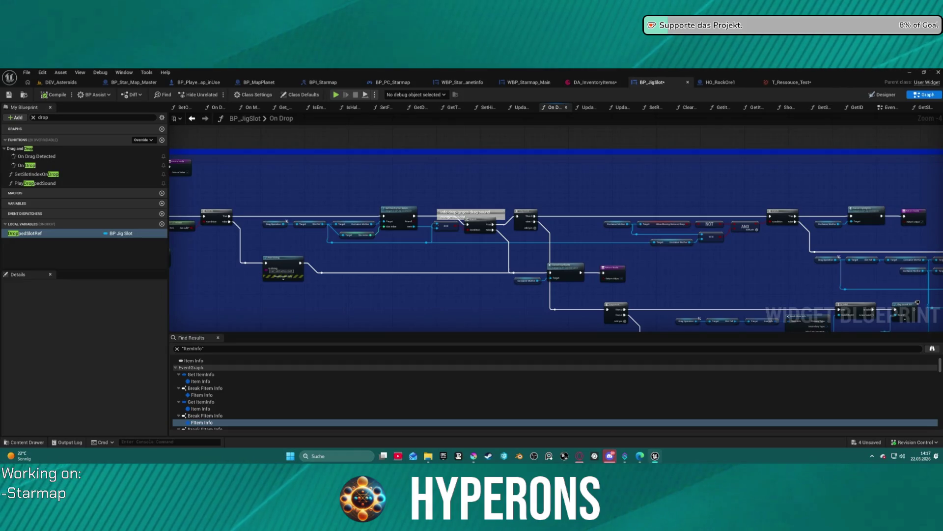
drag(442, 256, 825, 259)
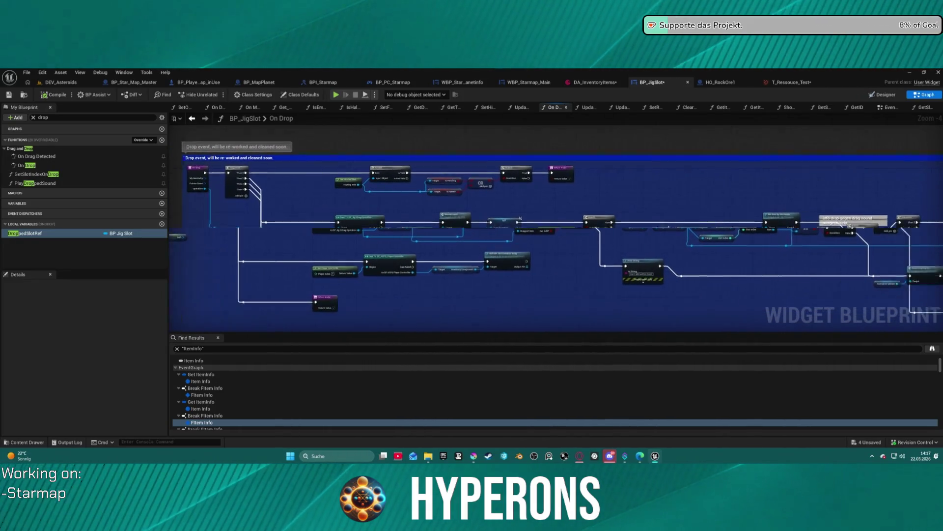
mouse_move(845, 224)
mouse_down()
mouse_move(742, 302)
mouse_move(310, 306)
mouse_move(360, 310)
mouse_up()
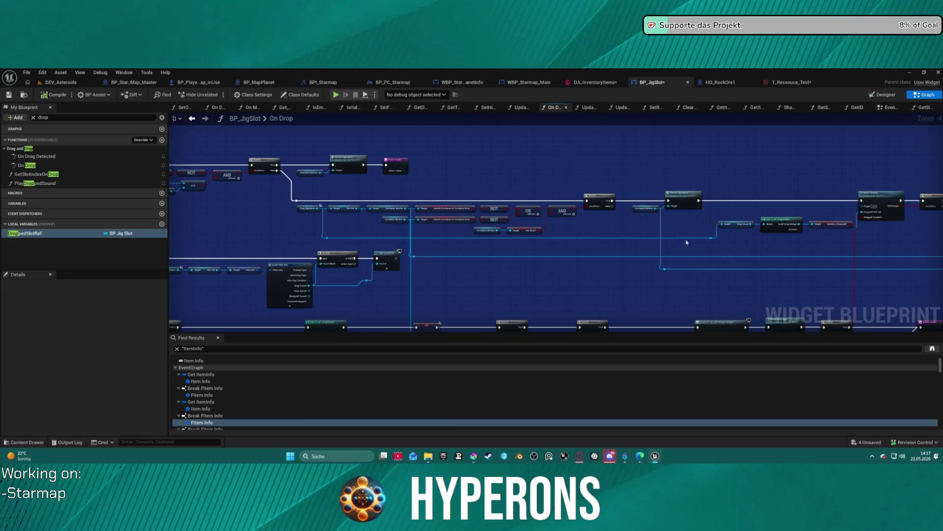
mouse_move(822, 260)
mouse_down()
mouse_move(588, 200)
mouse_move(617, 162)
mouse_up()
scroll(388, 164, up, 2)
drag(387, 164, 493, 156)
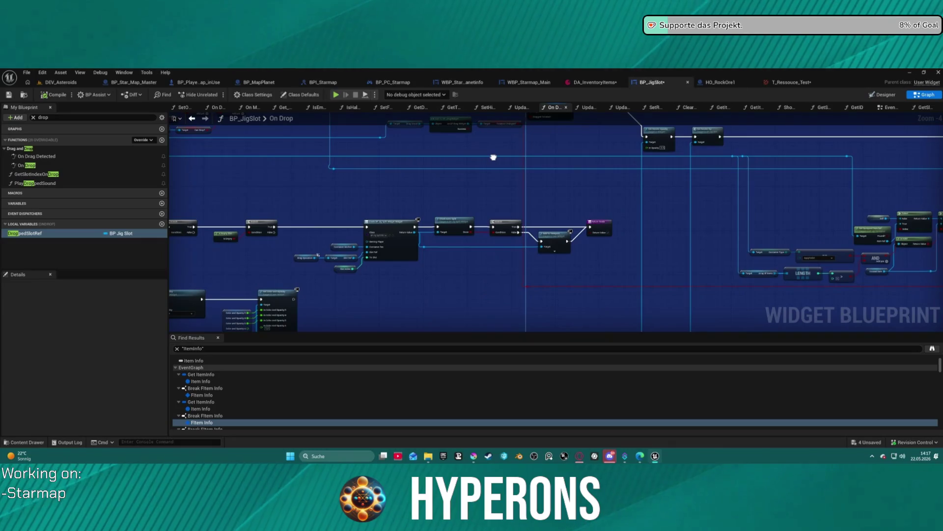
scroll(391, 237, up, 2)
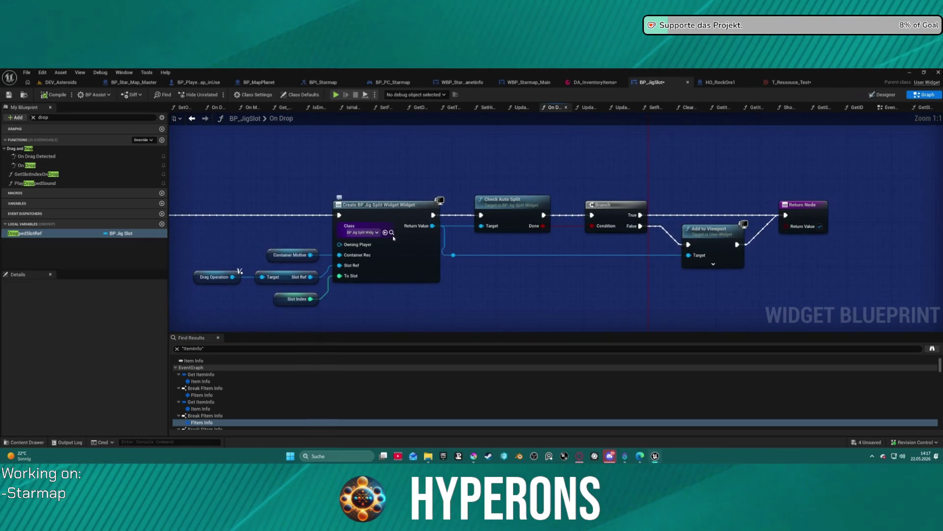
mouse_move(400, 295)
mouse_down()
mouse_move(476, 246)
mouse_move(762, 185)
mouse_up()
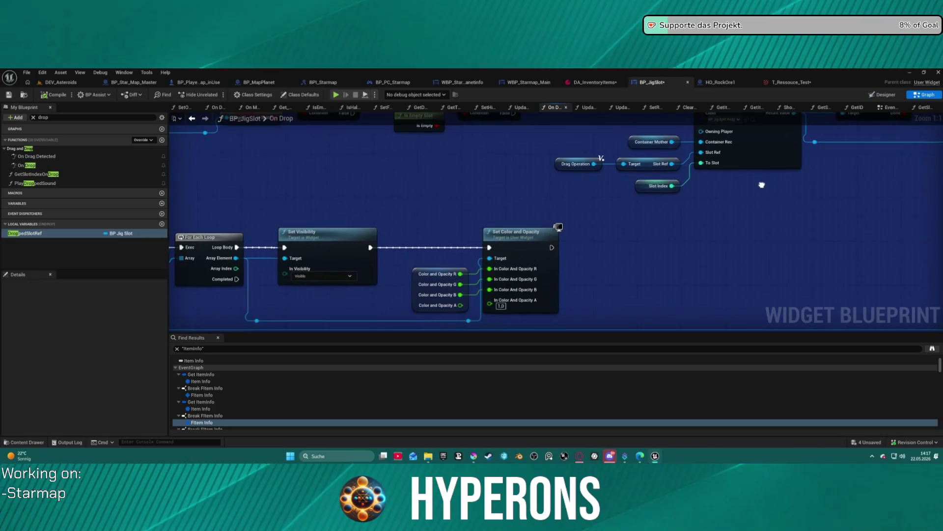
mouse_move(678, 251)
mouse_down()
mouse_move(697, 212)
mouse_move(470, 282)
mouse_up()
scroll(697, 213, down, 1)
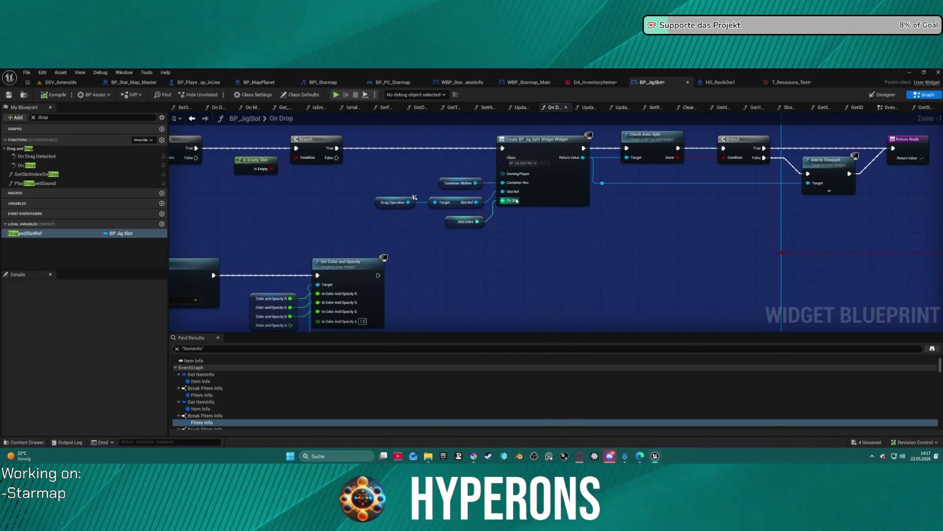
click(549, 163)
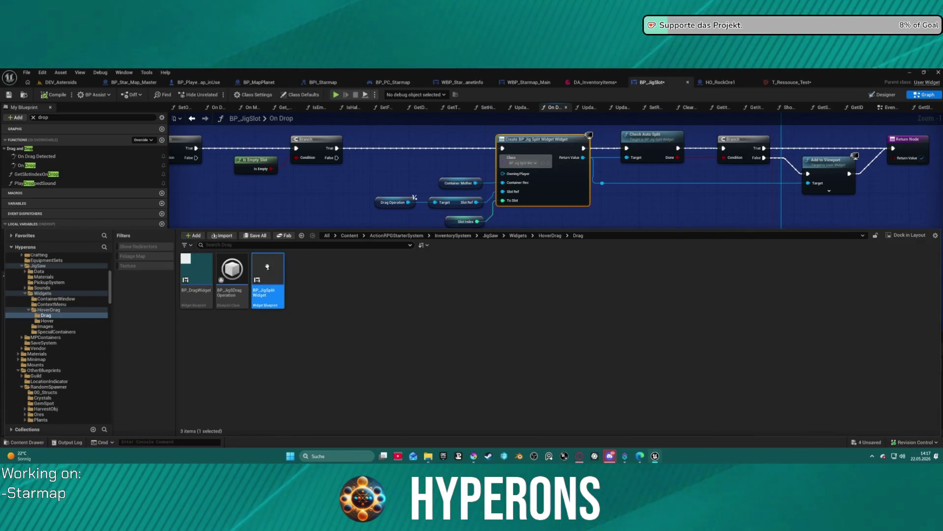
Step: Open BP_JigSplitWidget, review ItemImage's Details, then close it to show T_Ressouce_Test
double_click(267, 267)
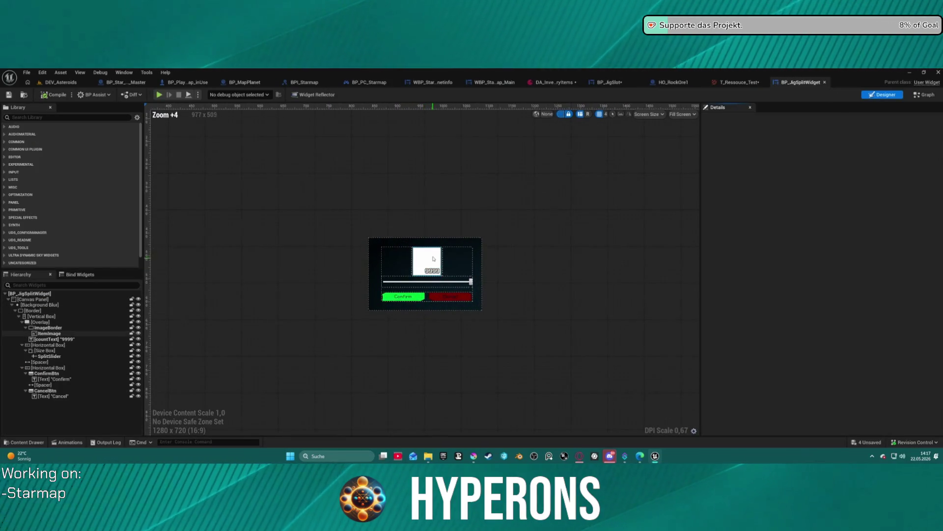
click(433, 256)
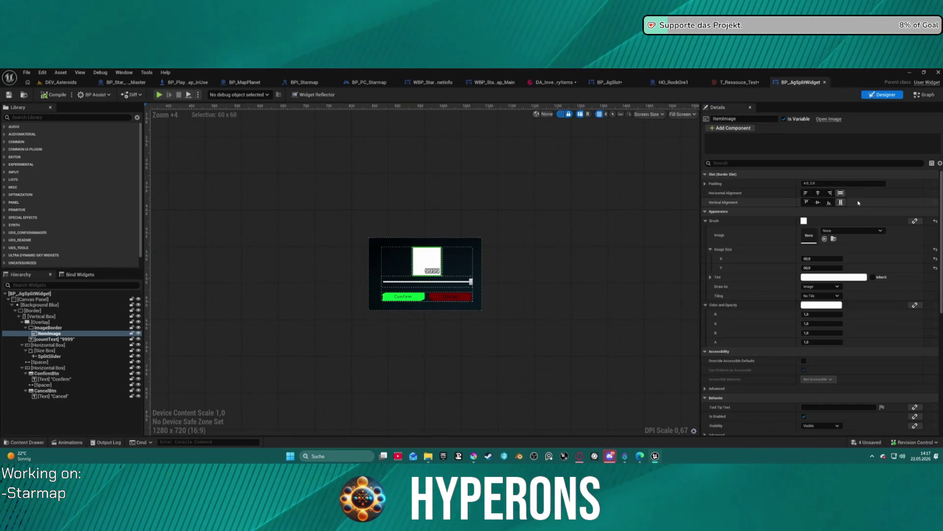
scroll(844, 275, down, 2)
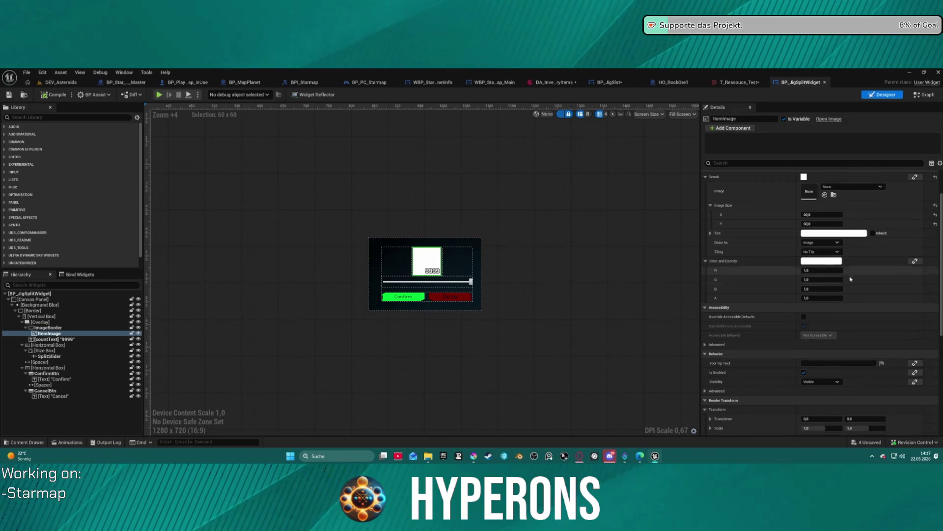
scroll(845, 298, down, 1)
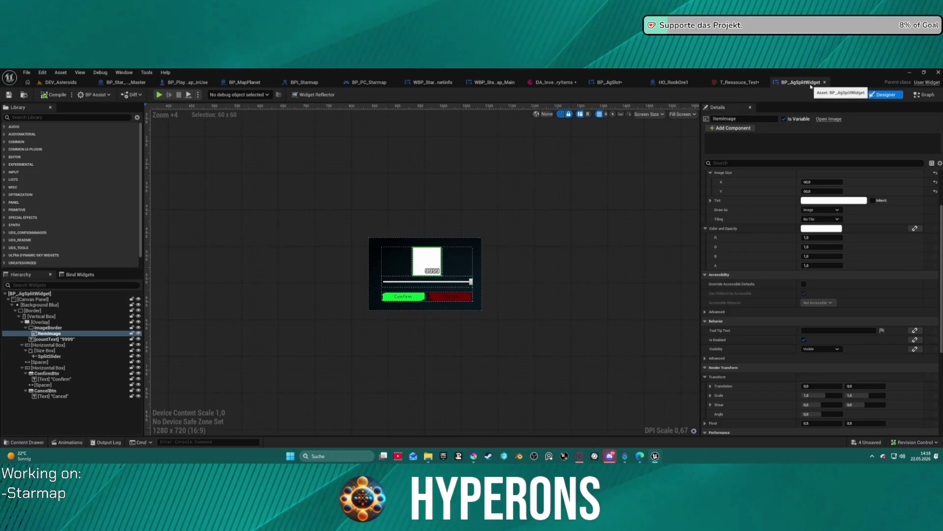
middle_click(794, 87)
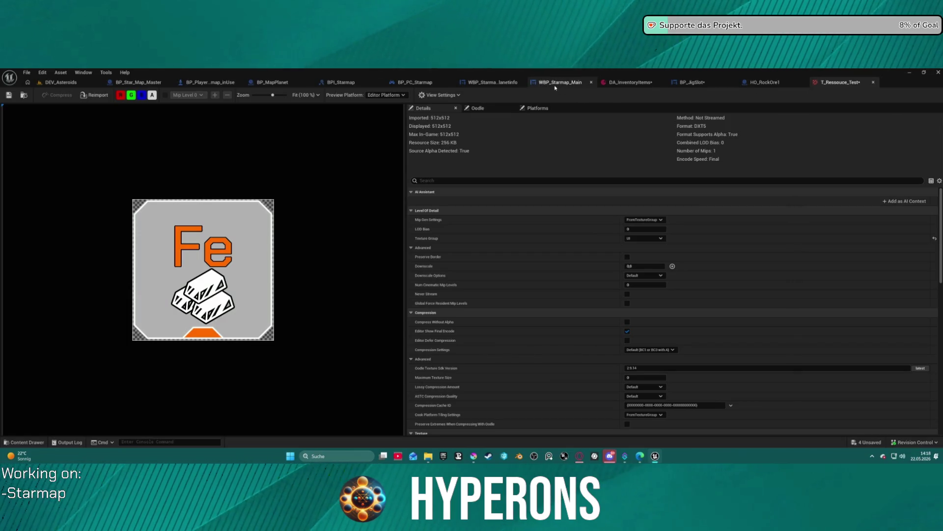
Step: Pan BP_JigSlot's On Drop graph to the Combine Item Request node and open BP_JigContainer's CombineItemRequest
click(706, 83)
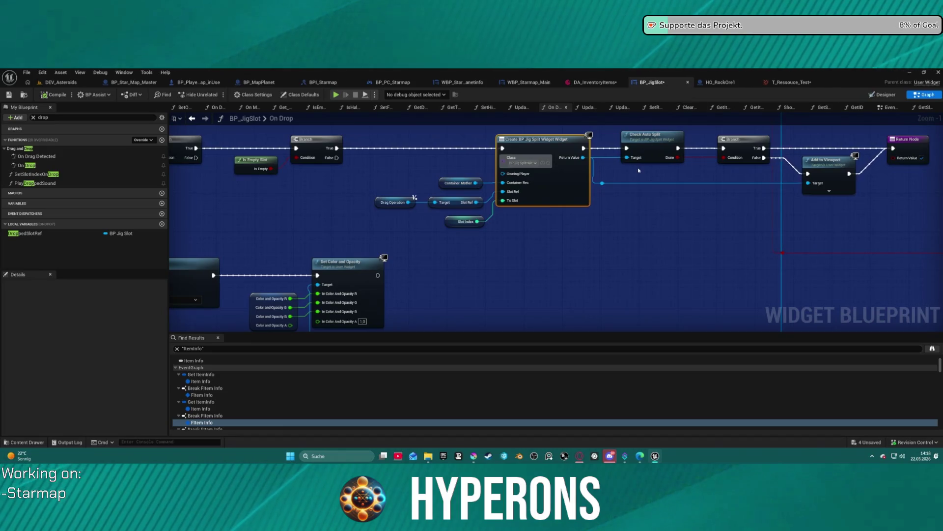
scroll(639, 170, down, 2)
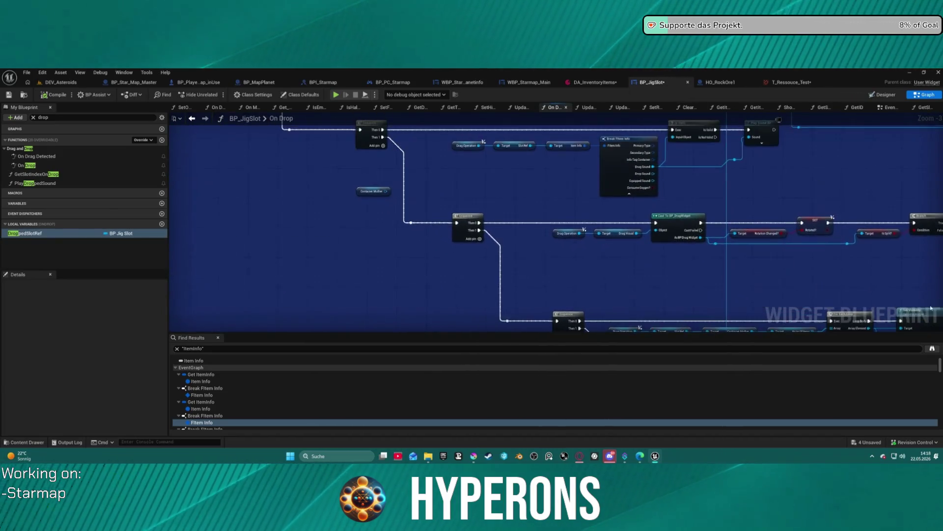
drag(344, 147, 442, 236)
mouse_move(344, 113)
mouse_down()
mouse_move(434, 200)
mouse_move(621, 172)
mouse_move(635, 174)
mouse_move(633, 187)
mouse_move(885, 198)
mouse_move(833, 207)
mouse_move(942, 201)
mouse_move(924, 272)
mouse_up()
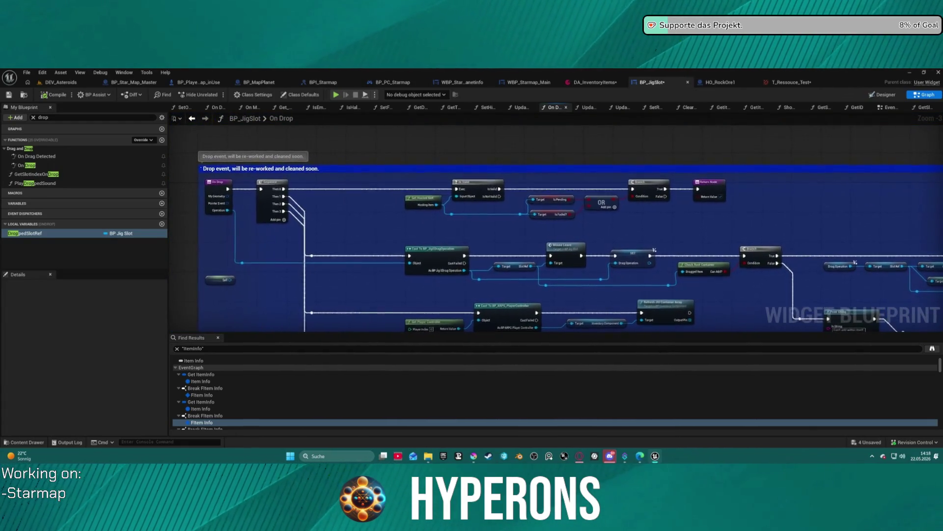
drag(549, 175, 279, 132)
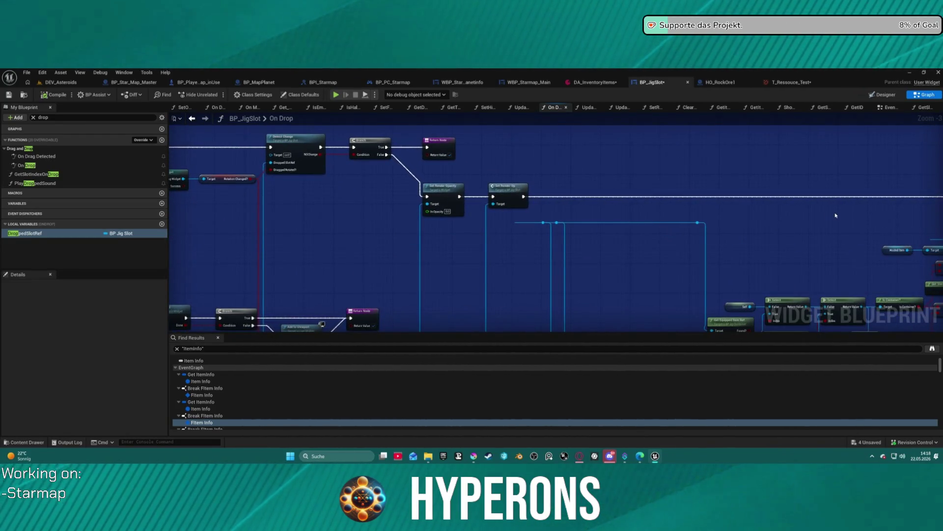
mouse_move(835, 215)
mouse_down()
mouse_move(371, 150)
mouse_move(325, 128)
mouse_move(306, 209)
mouse_move(421, 162)
mouse_move(483, 117)
mouse_move(479, 99)
mouse_move(497, 143)
mouse_move(568, 224)
mouse_move(442, 180)
mouse_up()
scroll(305, 209, down, 2)
scroll(345, 175, up, 4)
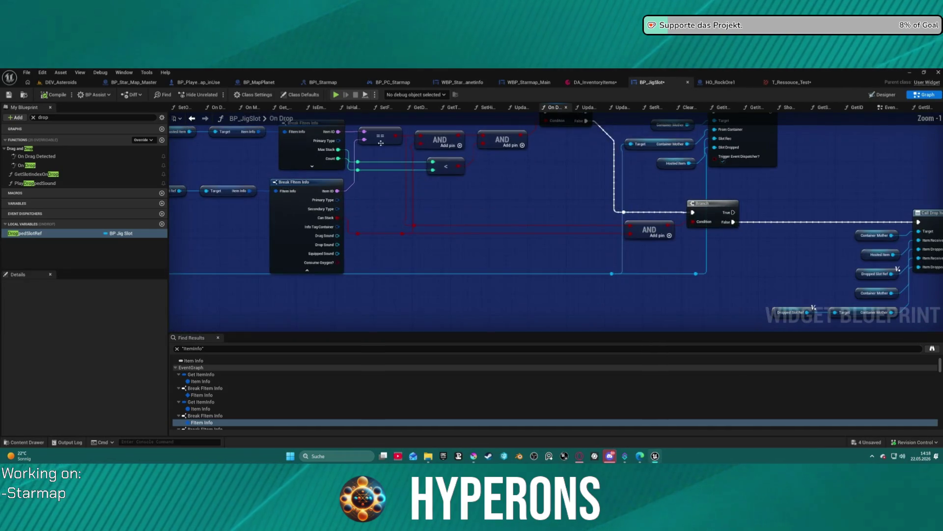
mouse_move(543, 196)
mouse_down()
mouse_move(564, 229)
mouse_move(510, 247)
mouse_move(211, 255)
mouse_move(210, 264)
mouse_up()
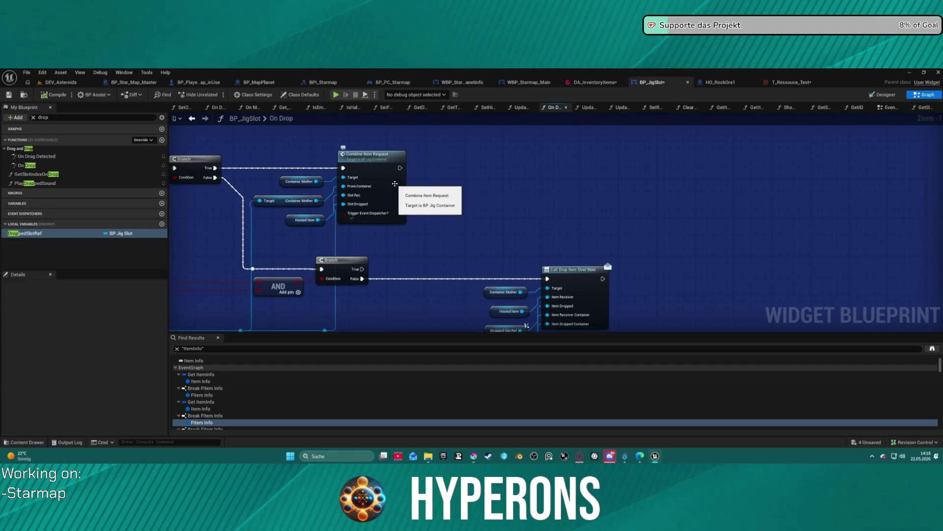
click(395, 184)
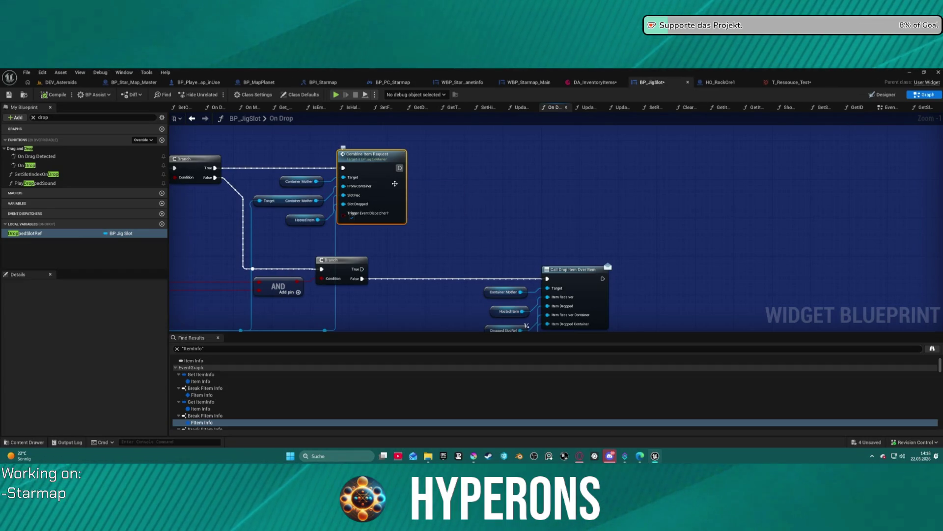
double_click(395, 184)
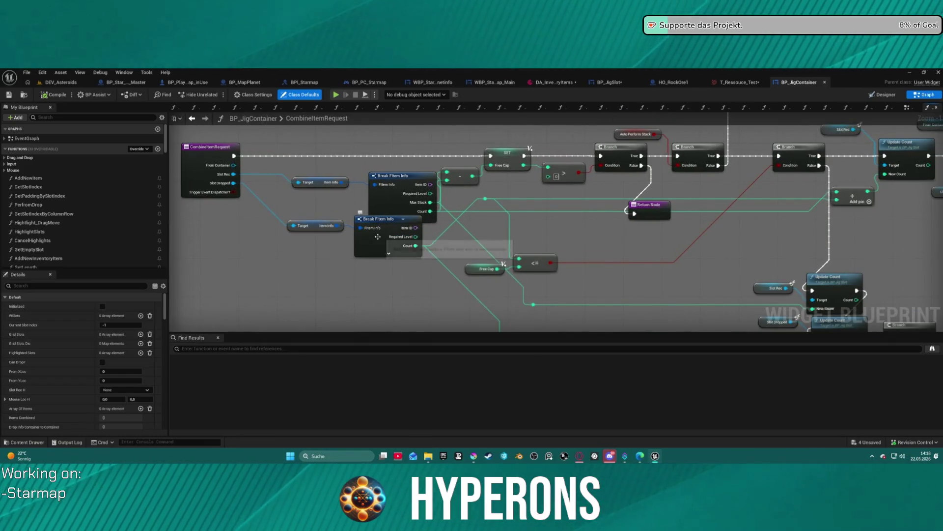
Step: Look through BP_JigContainer's PerfromDrop and AddNewInventoryItem function graphs
double_click(42, 206)
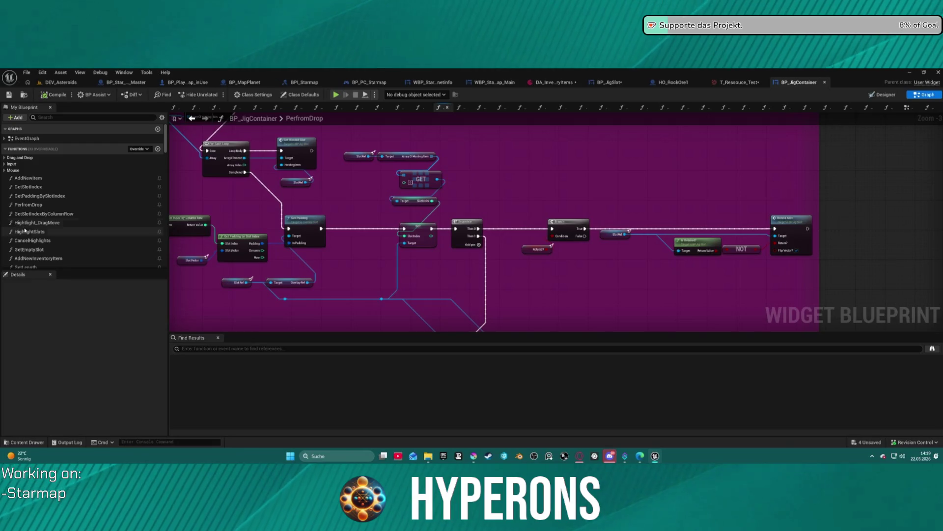
scroll(67, 236, down, 2)
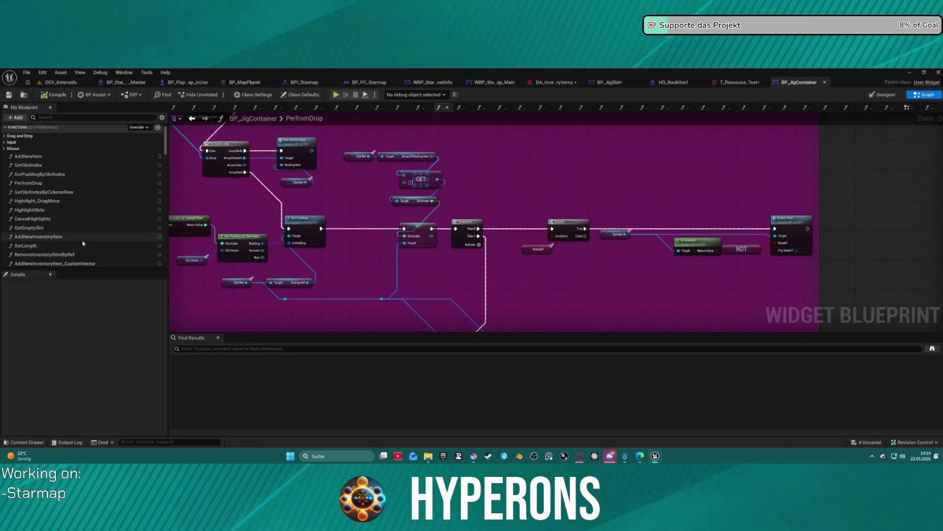
double_click(71, 237)
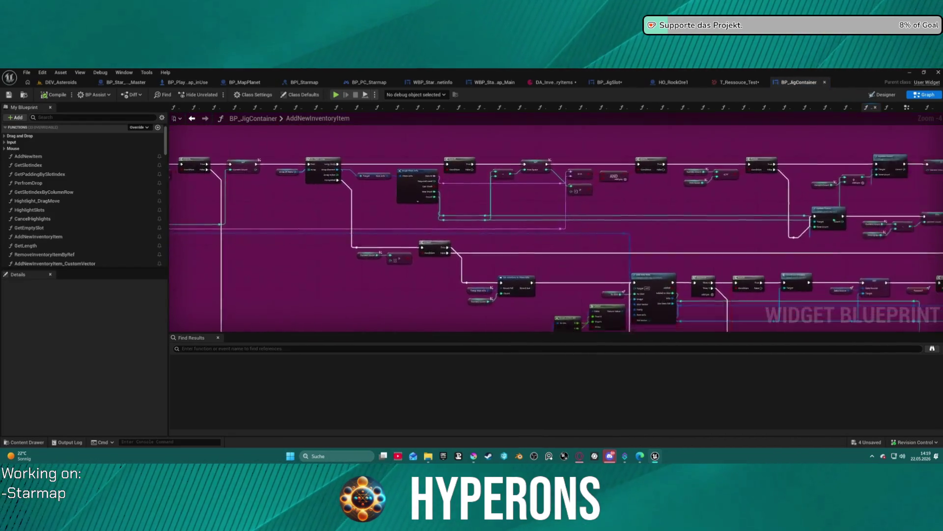
mouse_move(652, 255)
mouse_down()
mouse_move(446, 255)
mouse_move(644, 236)
mouse_up()
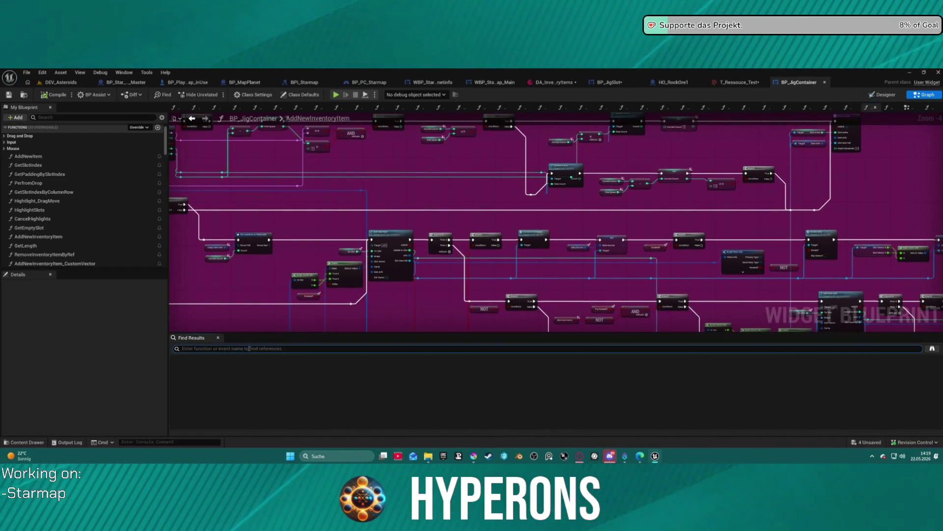
Step: Search for 'name' and jump to its uses in RemoveInventoryItemByRef and GetContainerName
text(name)
key(Return)
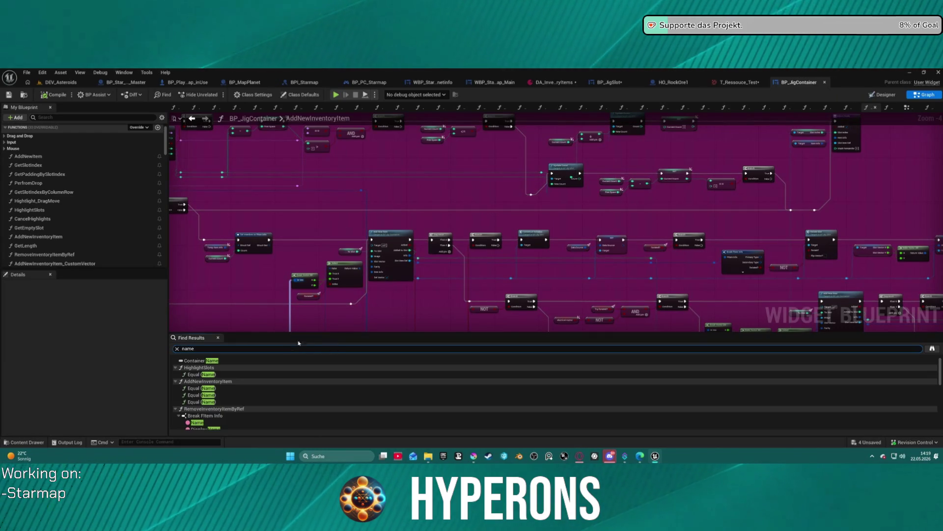
scroll(192, 388, down, 2)
click(190, 390)
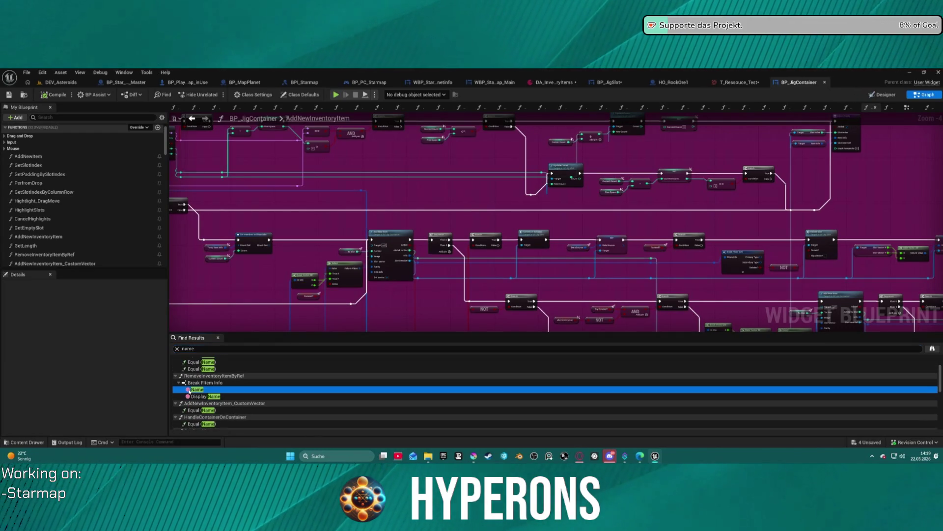
double_click(190, 390)
scroll(646, 222, down, 3)
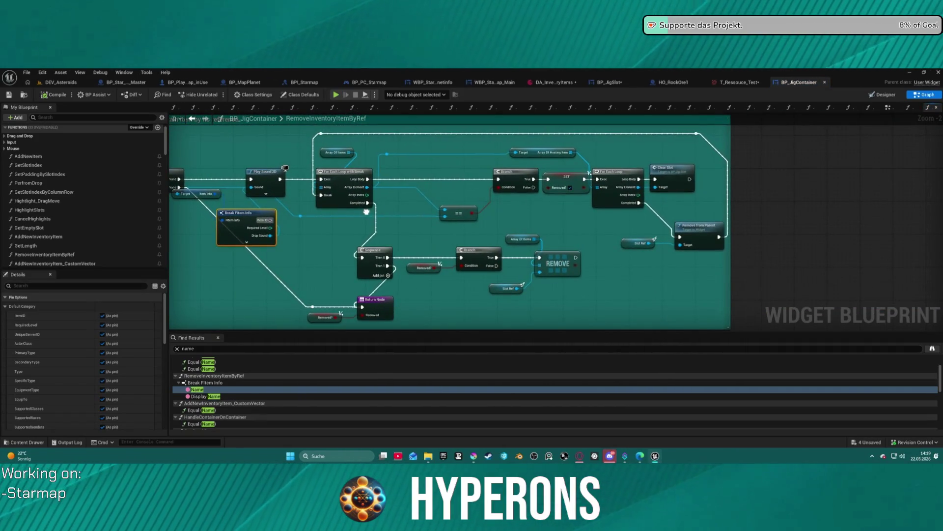
scroll(254, 359, down, 6)
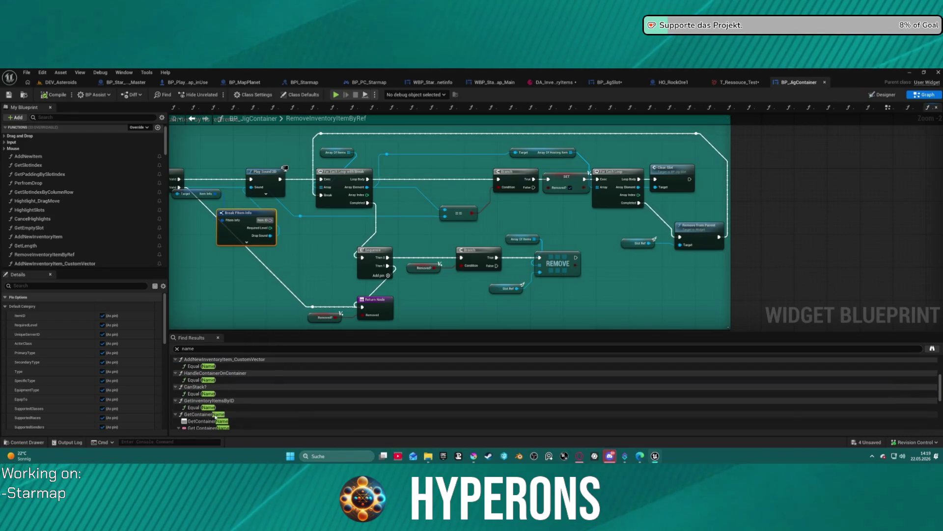
double_click(217, 406)
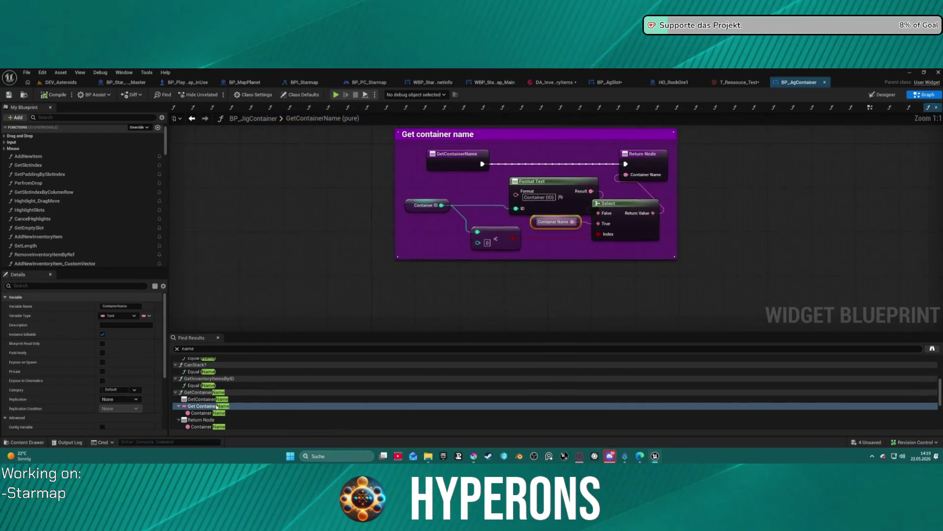
Step: Scroll through BP_JigContainer's My Blueprint members and focus the Search box to filter by name
scroll(214, 407, down, 5)
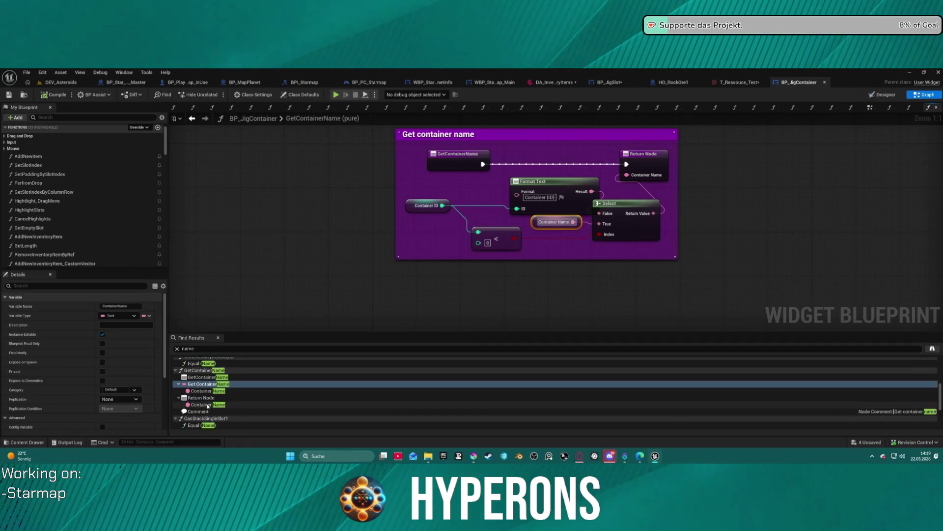
scroll(231, 393, down, 3)
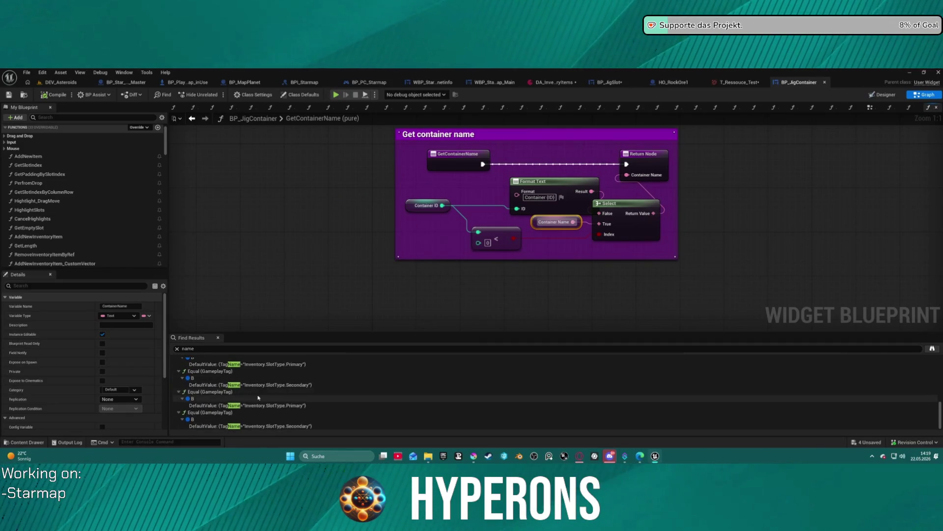
scroll(81, 231, down, 3)
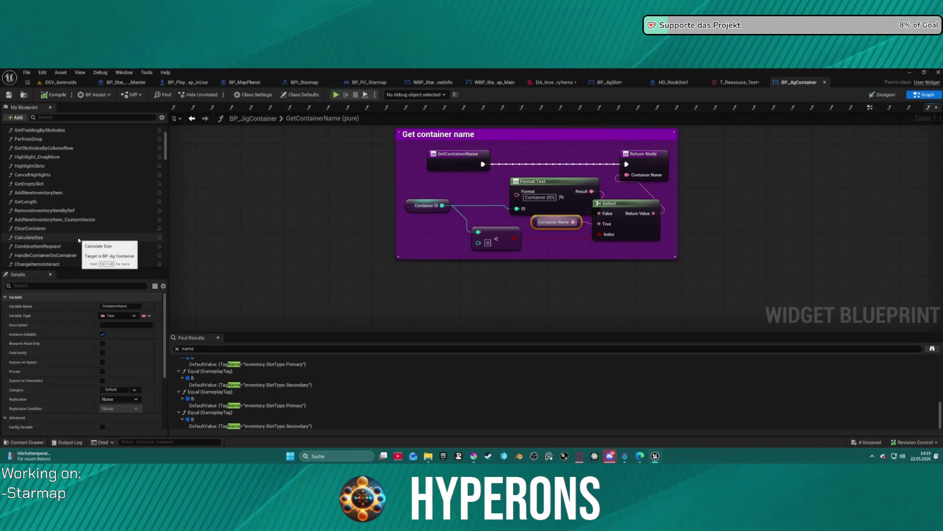
scroll(83, 226, down, 3)
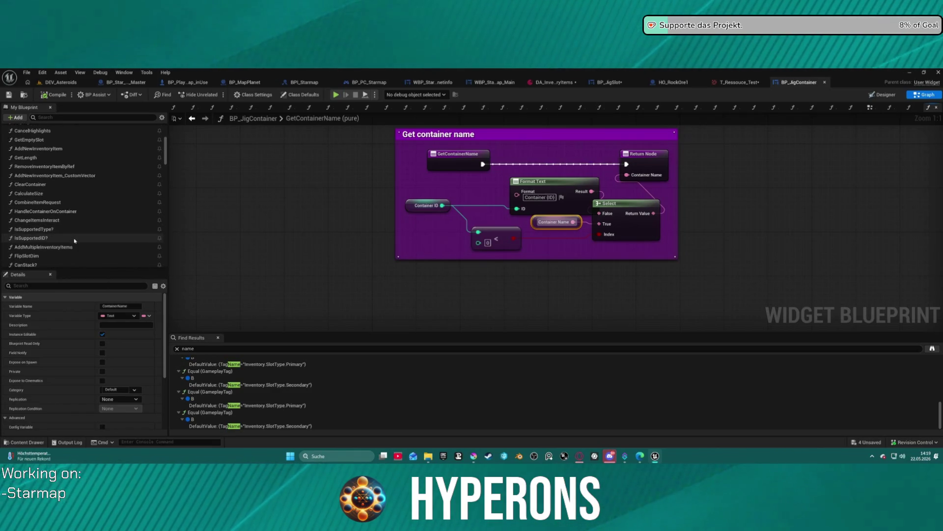
scroll(99, 236, down, 3)
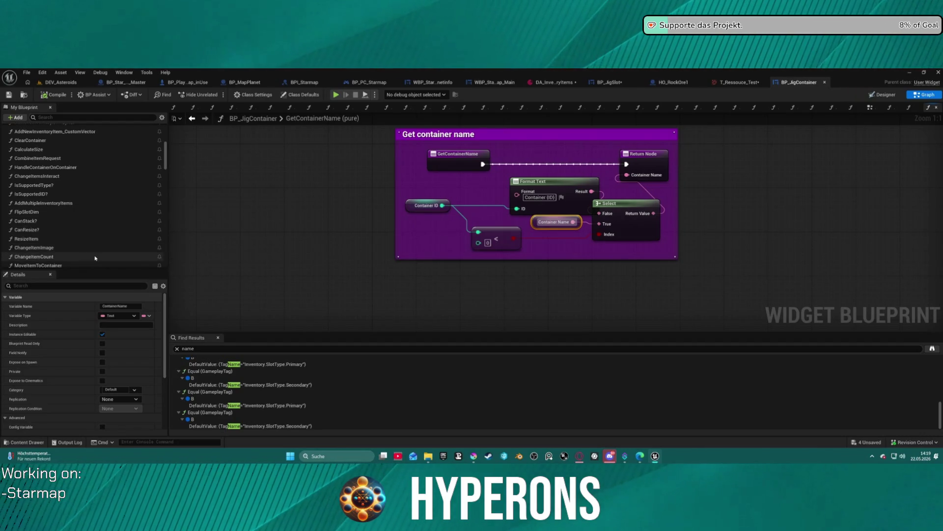
scroll(95, 255, down, 3)
scroll(98, 253, down, 2)
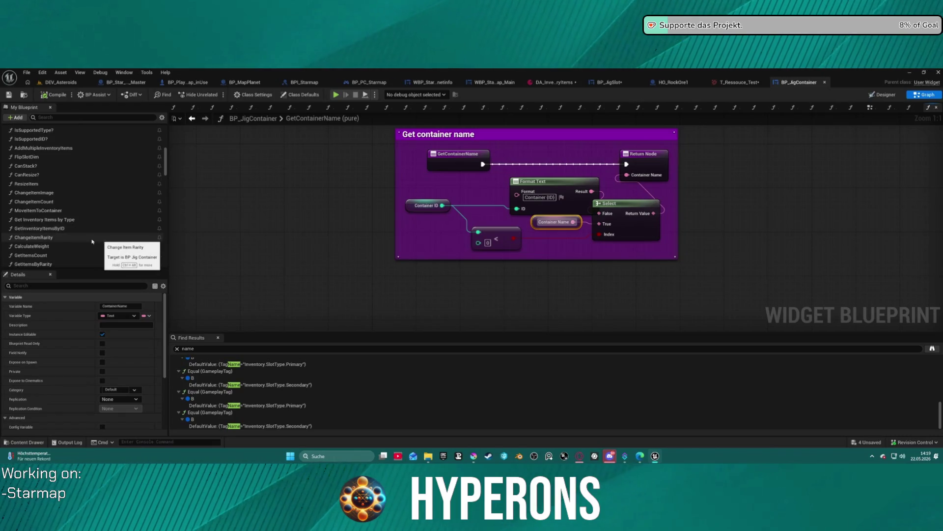
scroll(130, 246, down, 2)
click(51, 116)
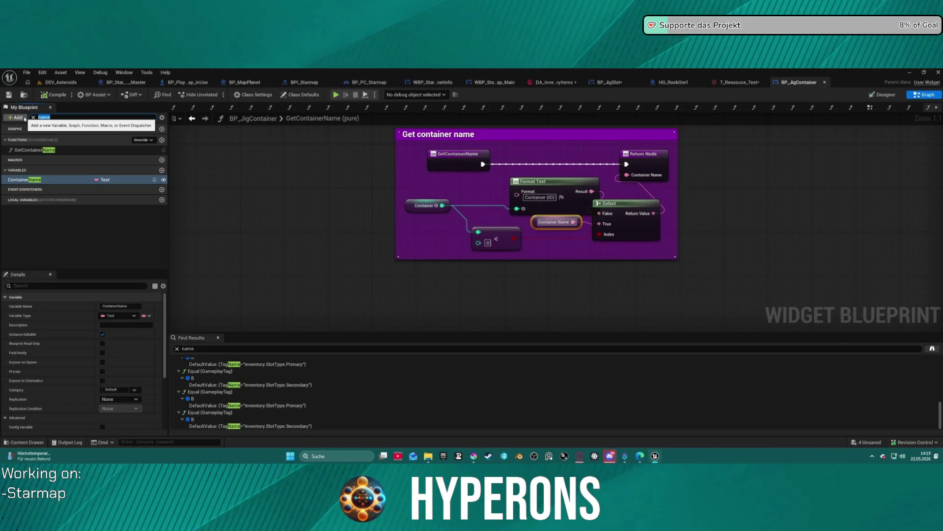
Step: Filter members by 'item' and select CombineItemRequest to view its Details
text(item)
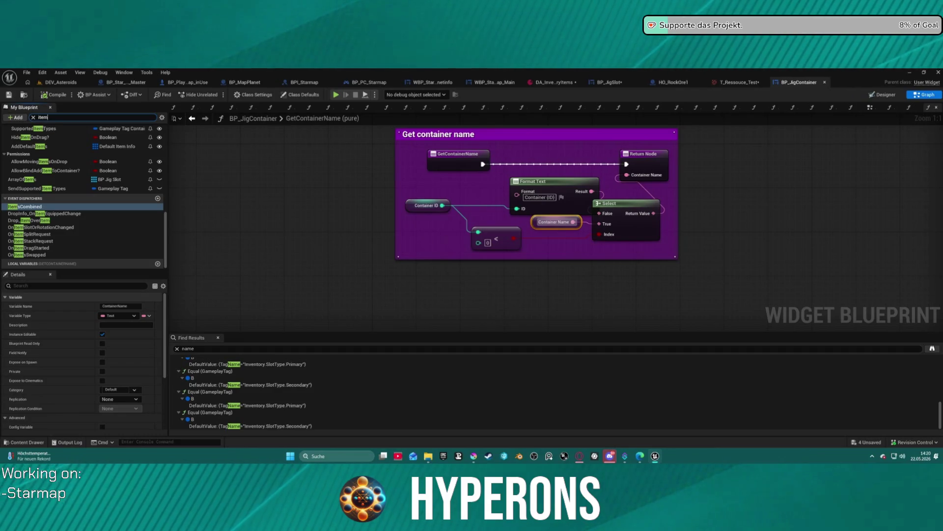
scroll(72, 140, up, 10)
scroll(71, 139, up, 1)
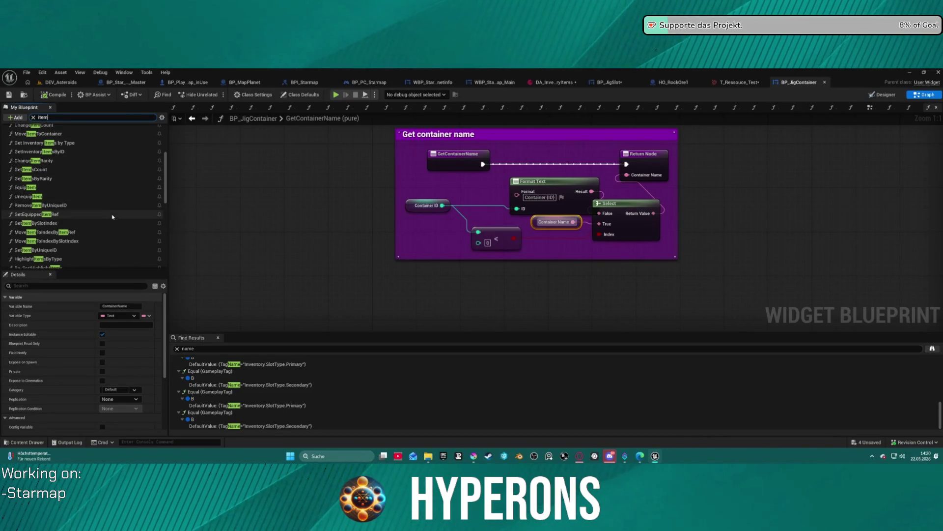
scroll(112, 217, up, 2)
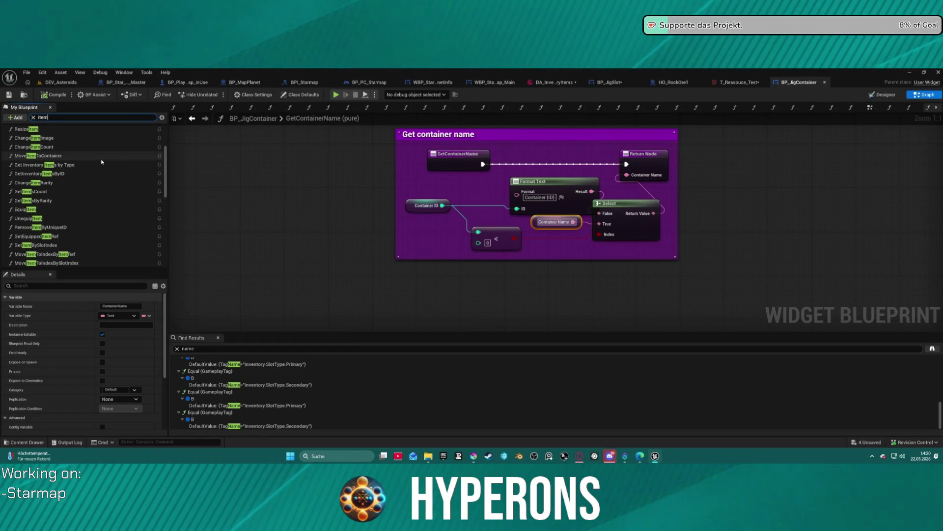
scroll(102, 162, up, 2)
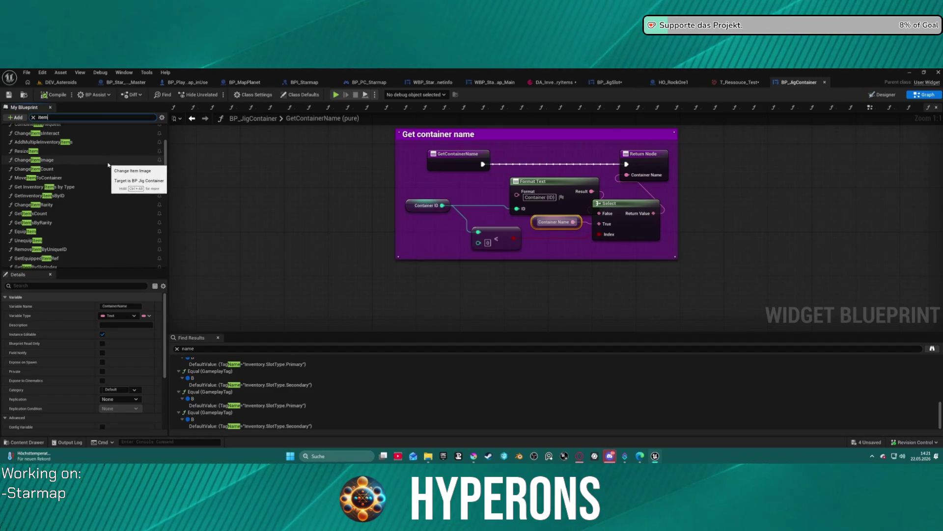
scroll(106, 163, up, 2)
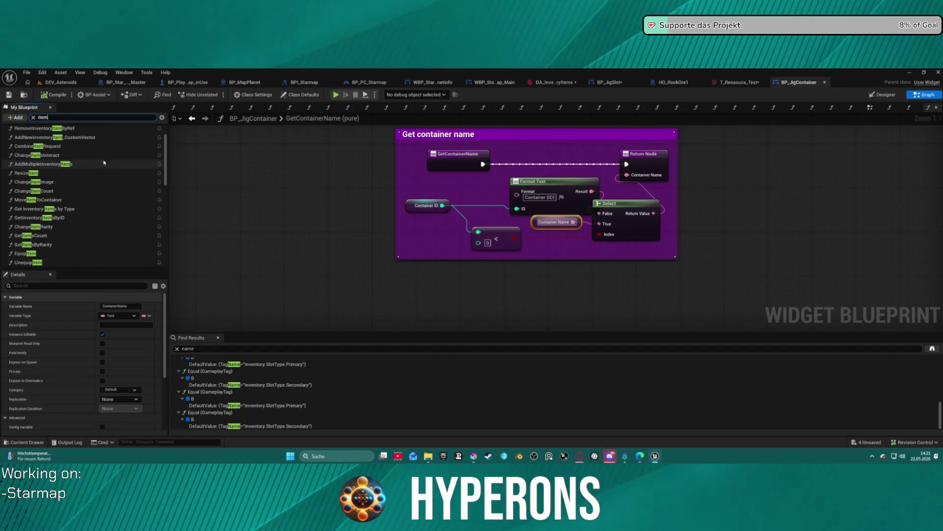
scroll(99, 160, up, 1)
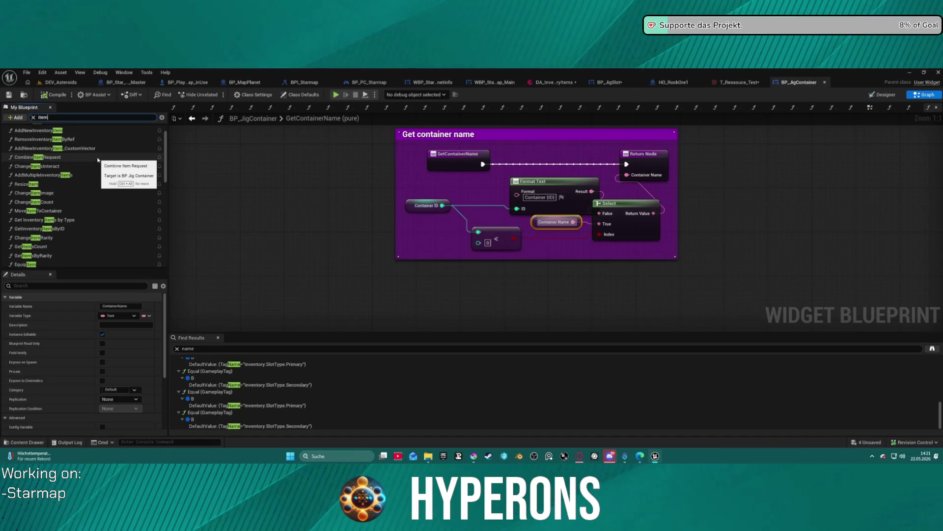
click(98, 160)
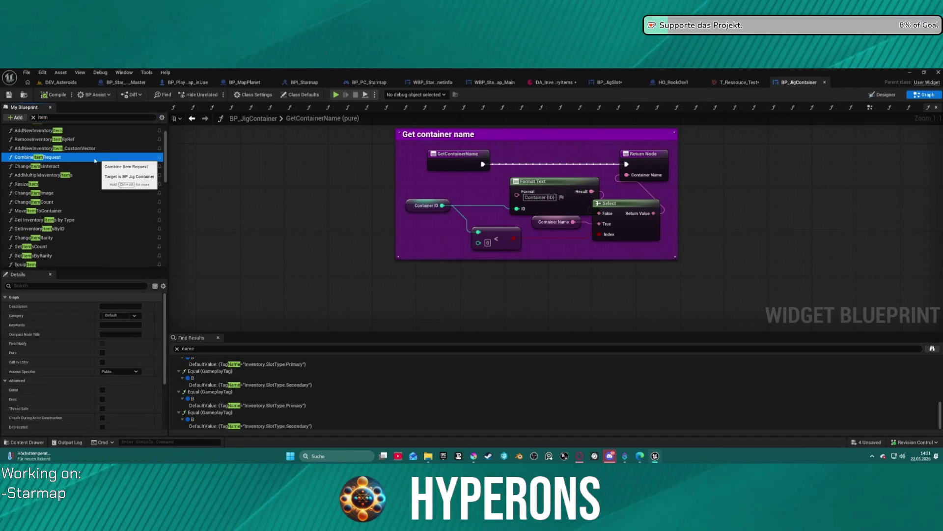
scroll(101, 166, up, 3)
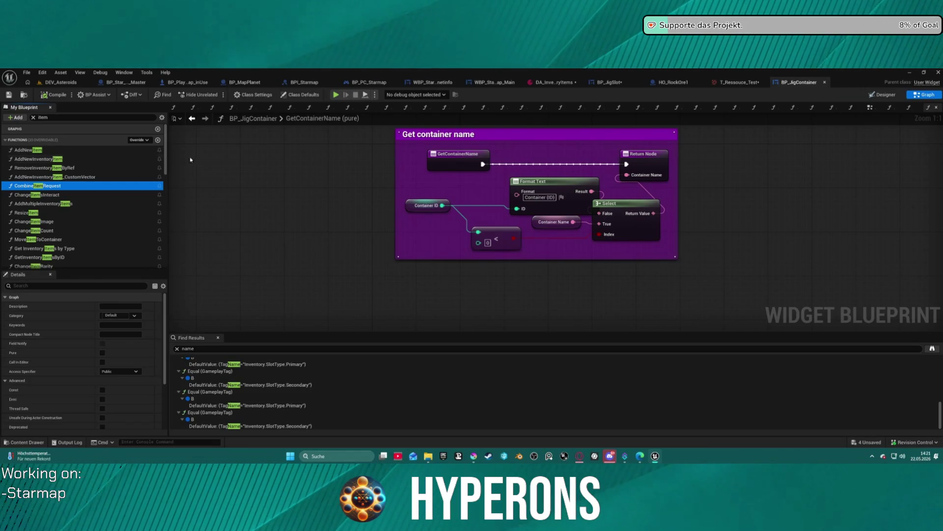
Step: Return to BP_JigSlot's On Drop graph and inspect the DroppedSlotRef local variable
click(621, 83)
scroll(426, 230, down, 2)
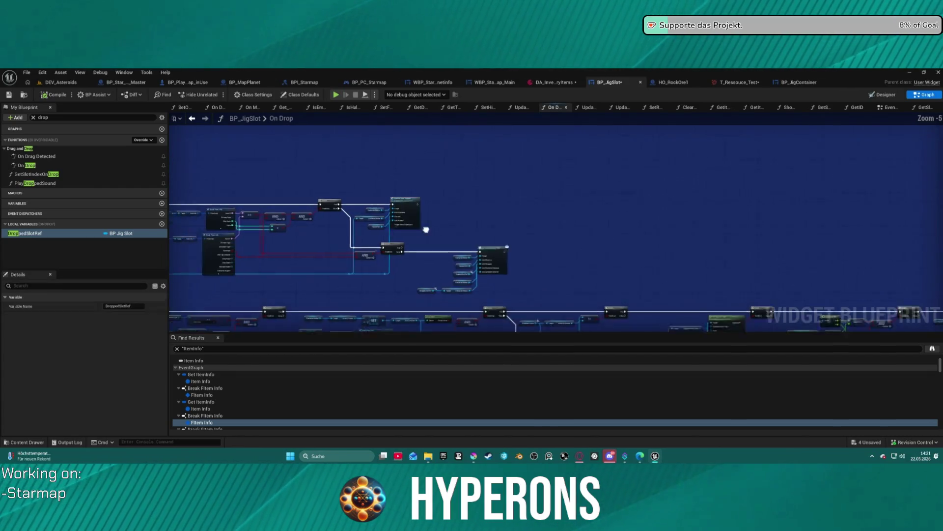
drag(426, 230, 280, 181)
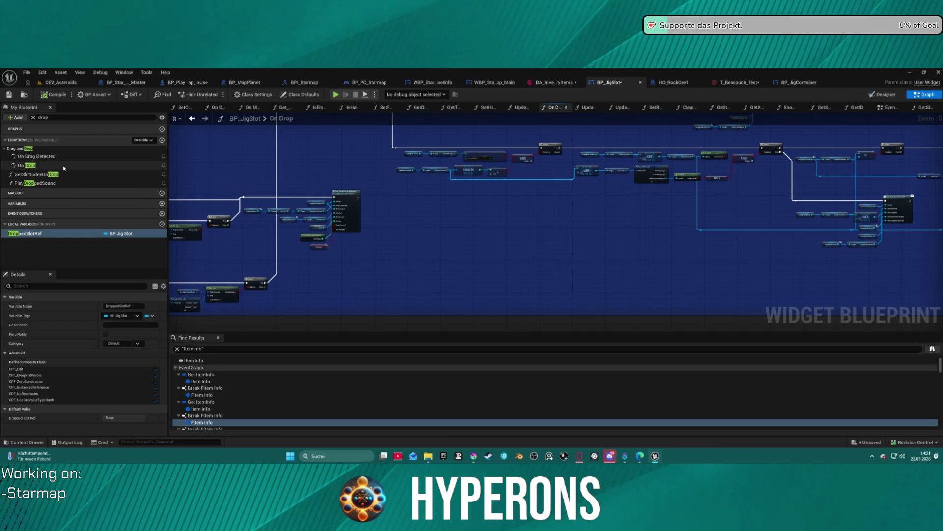
click(30, 233)
scroll(502, 212, down, 2)
scroll(501, 211, down, 1)
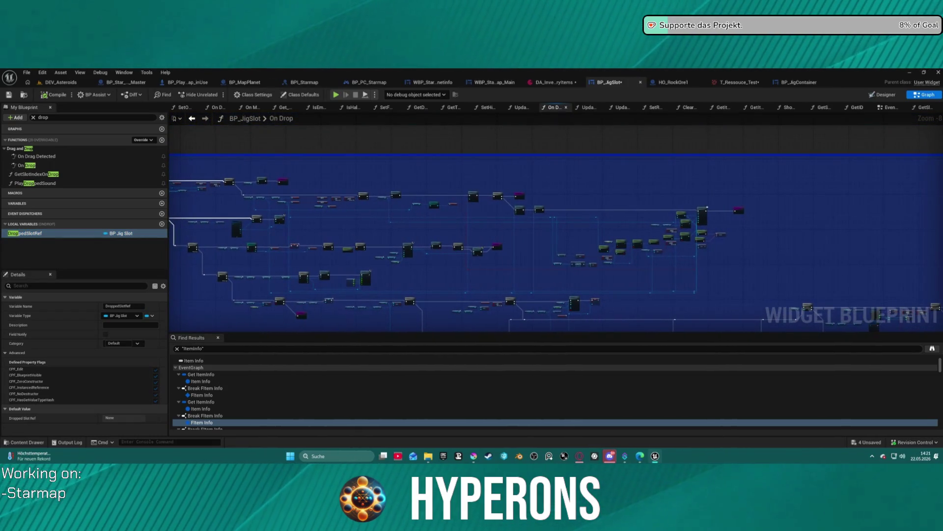
scroll(492, 269, up, 5)
Step: Pan across On Drop's Branch/Return, Sequence/For Each Loop, Print String and Get Item by Slot Index nodes
drag(405, 268, 221, 295)
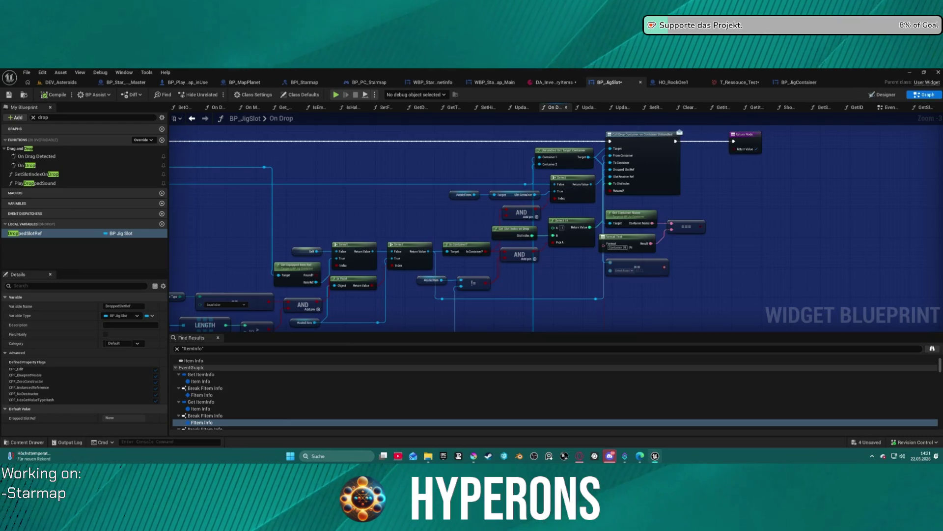
mouse_move(679, 131)
mouse_down()
mouse_move(444, 153)
mouse_move(745, 117)
mouse_up()
mouse_move(313, 165)
mouse_down()
mouse_move(385, 246)
mouse_move(540, 197)
mouse_move(467, 177)
mouse_up()
mouse_move(555, 221)
mouse_down()
mouse_move(491, 207)
mouse_move(502, 237)
mouse_move(639, 216)
mouse_up()
mouse_move(492, 221)
mouse_down()
mouse_move(627, 273)
mouse_move(621, 263)
mouse_move(887, 254)
mouse_up()
mouse_move(541, 275)
mouse_down()
mouse_move(610, 271)
mouse_move(589, 317)
mouse_move(563, 311)
mouse_up()
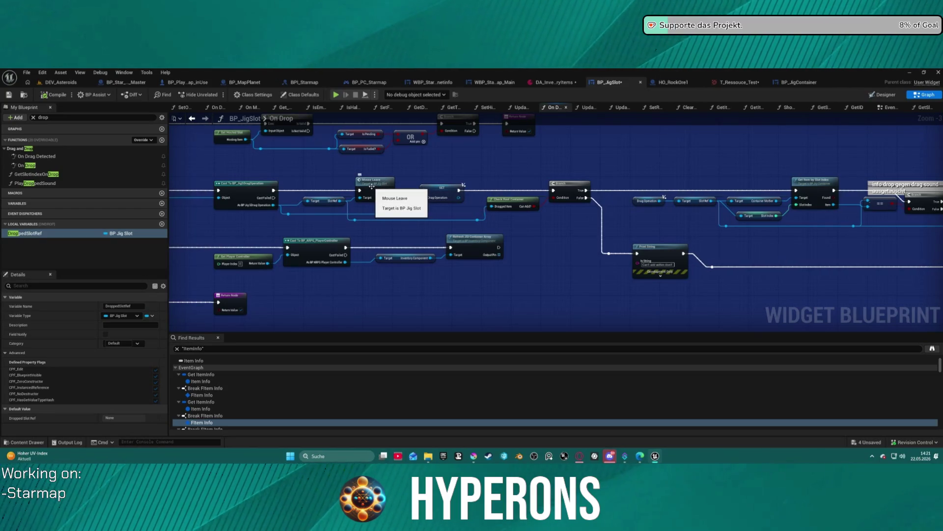
Step: Jump to the MouseLeave event and review the On drag enter/leave highlight nodes
double_click(370, 184)
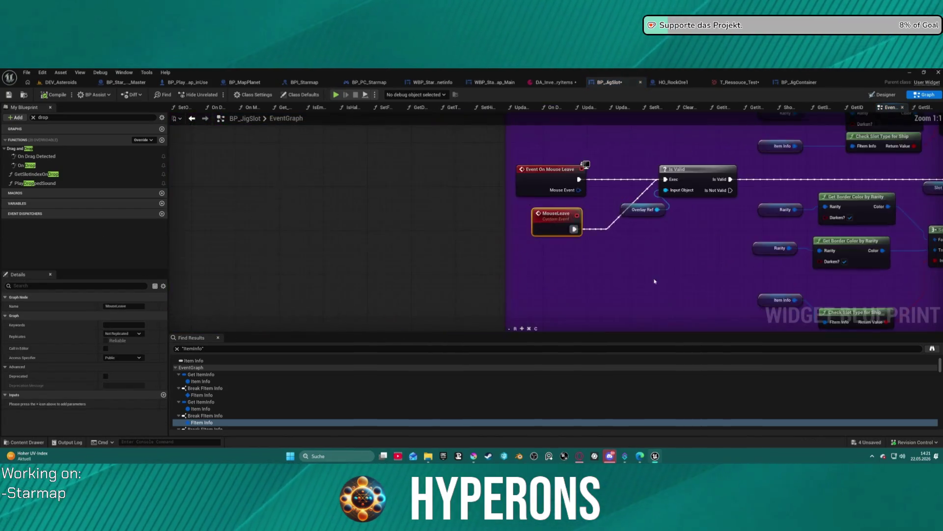
scroll(354, 301, down, 6)
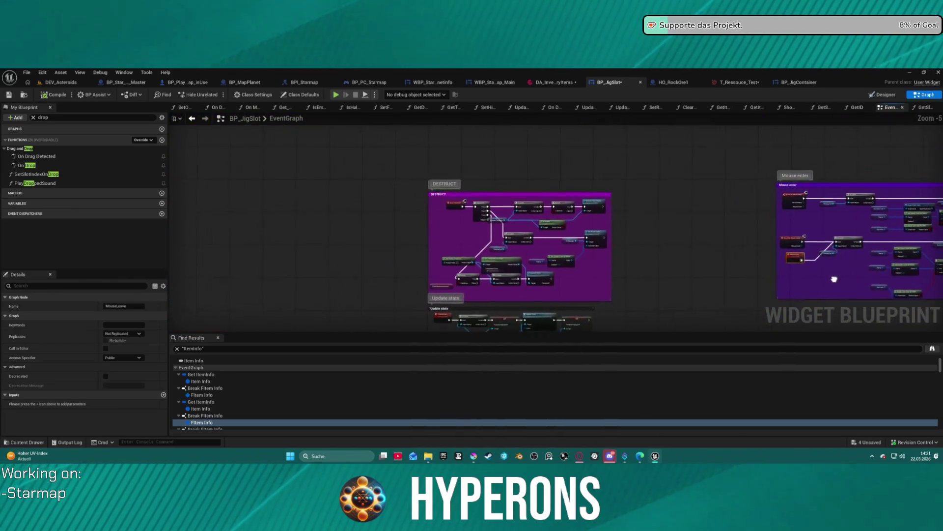
mouse_move(779, 155)
mouse_down()
mouse_move(677, 34)
mouse_move(530, 46)
mouse_move(494, 34)
mouse_up()
scroll(597, 249, up, 6)
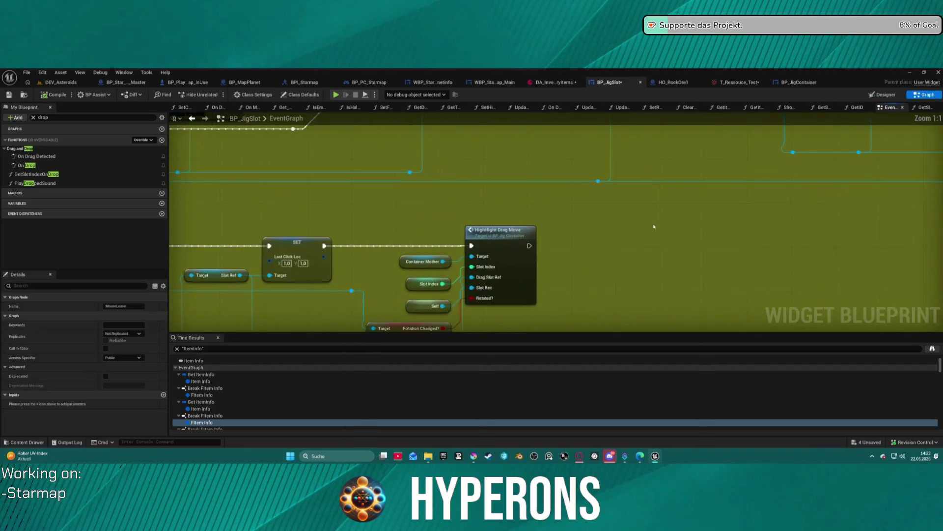
scroll(596, 249, down, 4)
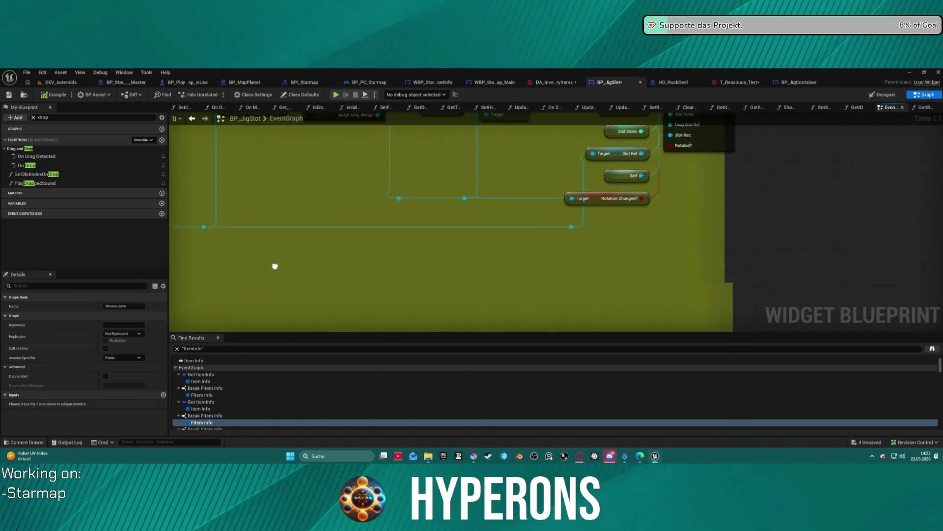
drag(273, 265, 697, 120)
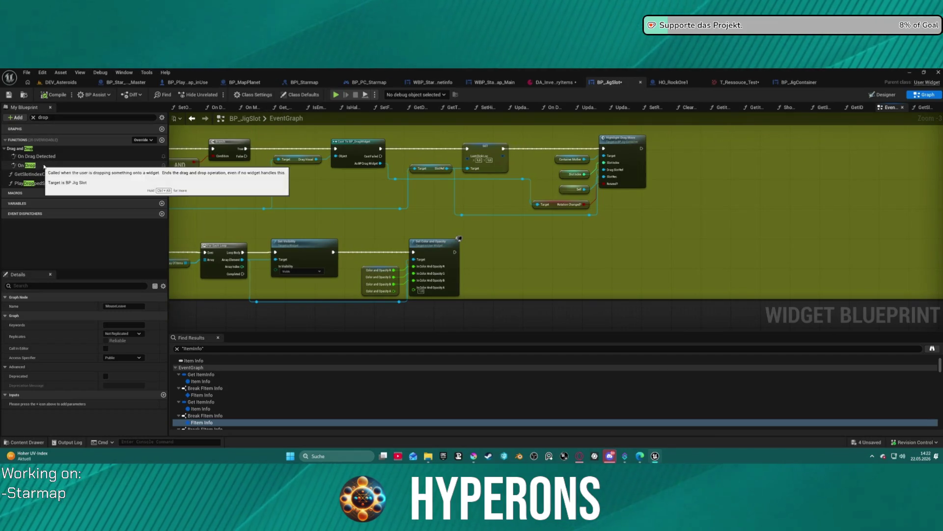
Step: Reopen the whole On Drop graph and show the HoverDrag/Drag folder in the Content Drawer
double_click(44, 166)
scroll(375, 280, down, 3)
mouse_move(375, 280)
mouse_down()
mouse_move(516, 259)
mouse_move(405, 257)
mouse_up()
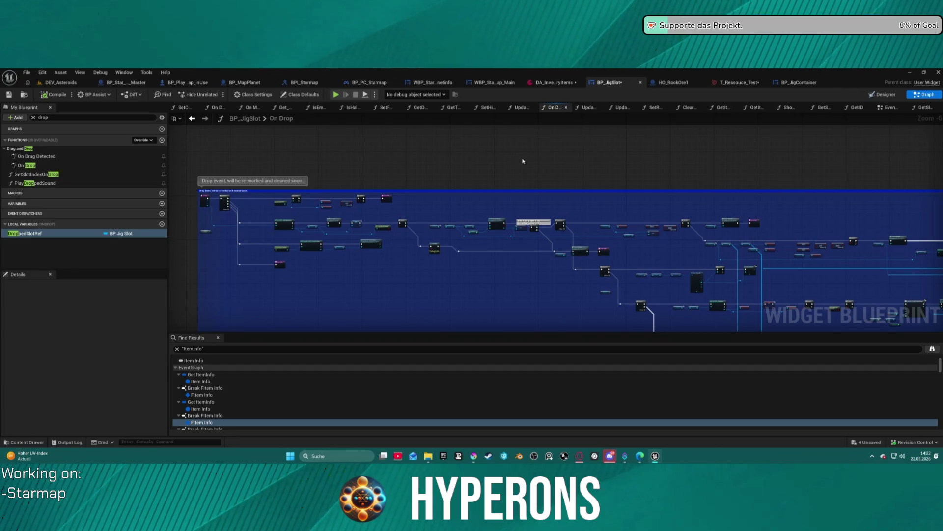
key(ctrl+space)
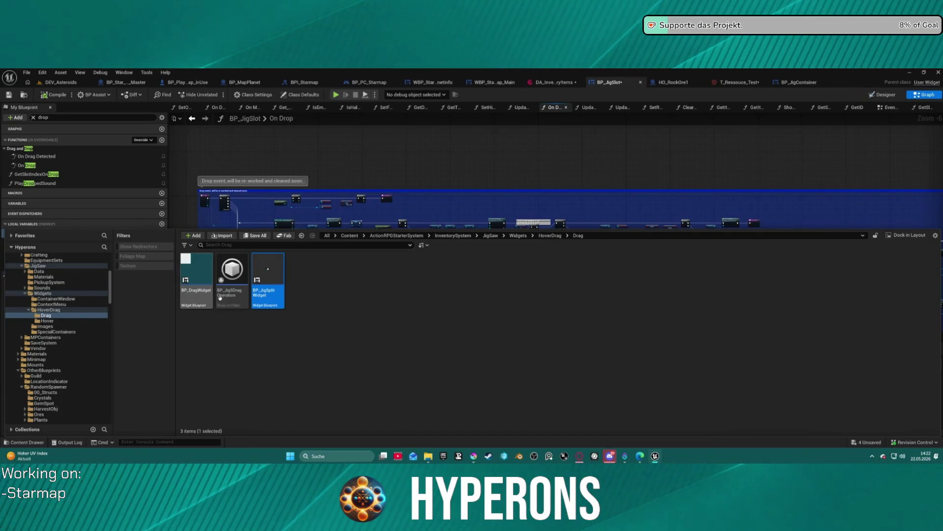
Step: Open BP_JigSDragOperation and BP_DragWidget from the Drag folder, showing the drag widget's graph
click(242, 297)
double_click(243, 300)
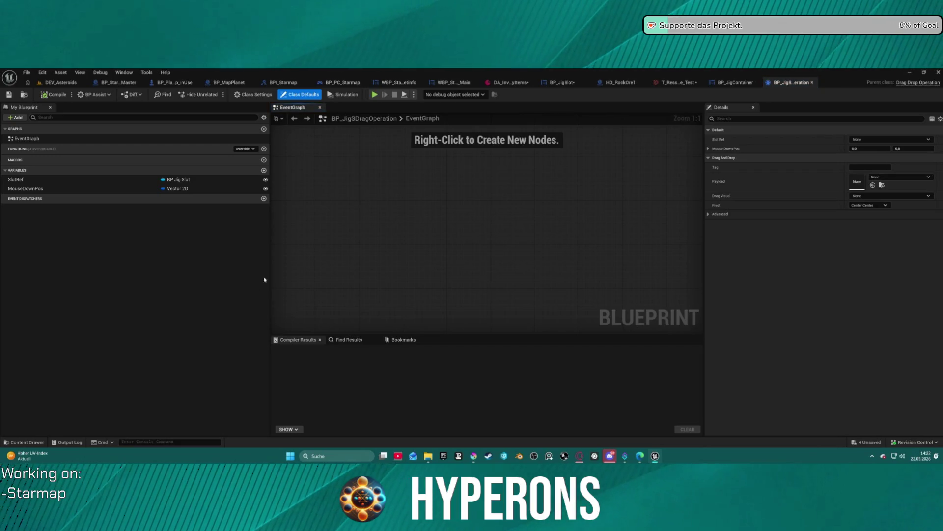
key(ctrl+space)
double_click(207, 295)
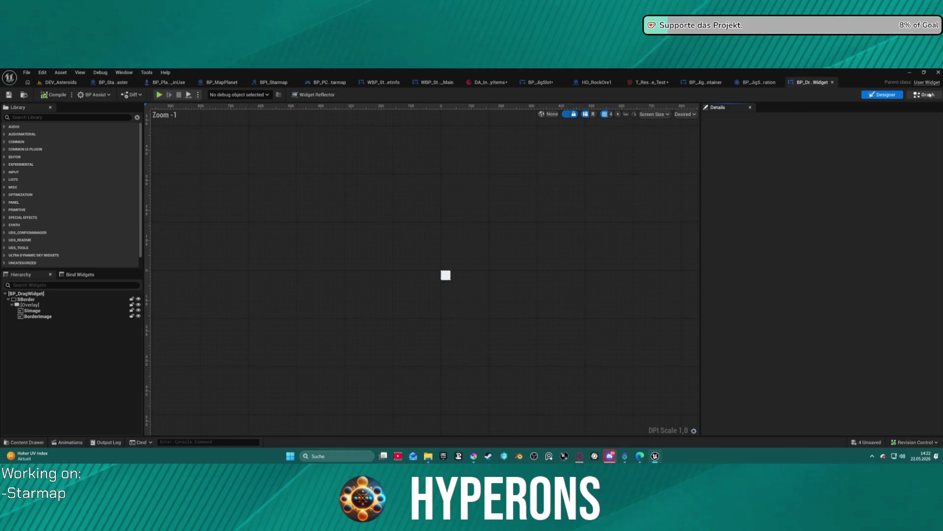
click(930, 94)
Step: Scroll BP_DragWidget's graph, then return to BP_JigSDragOperation's EventGraph
scroll(383, 320, down, 5)
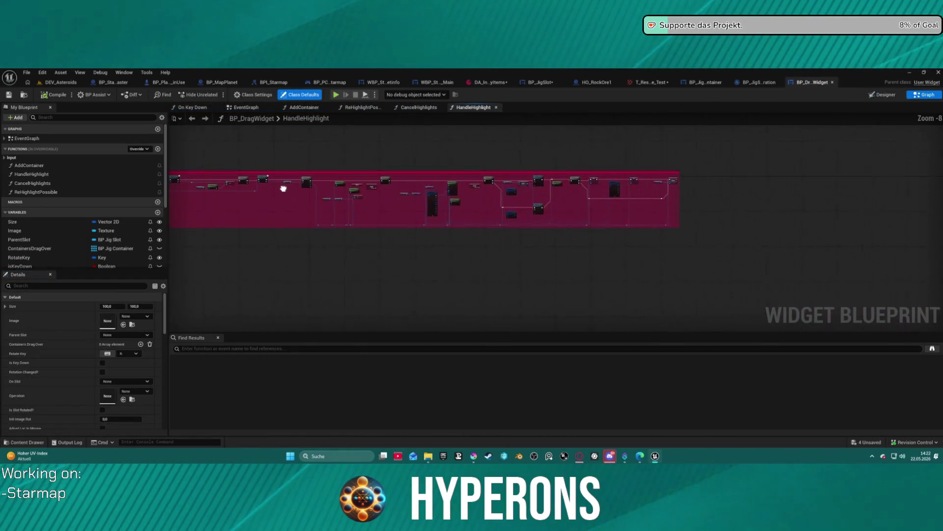
scroll(491, 157, up, 5)
scroll(470, 150, down, 2)
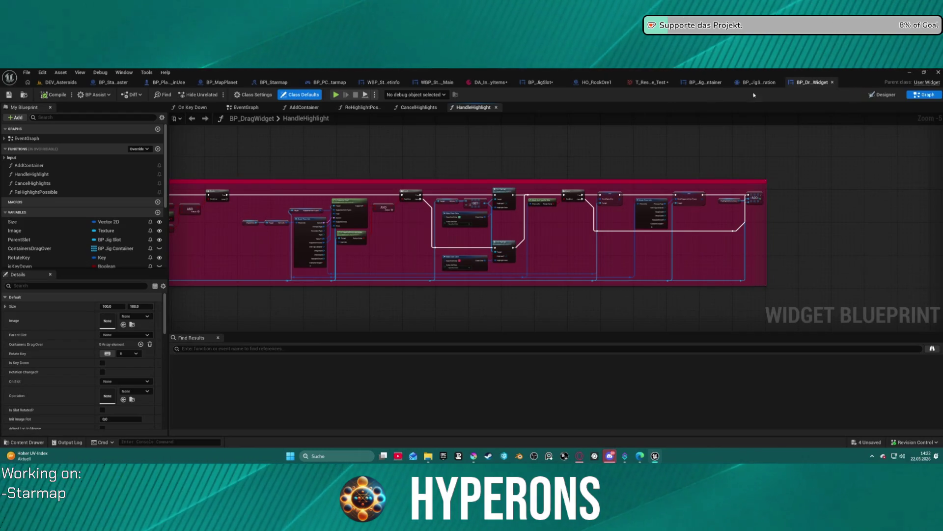
click(764, 84)
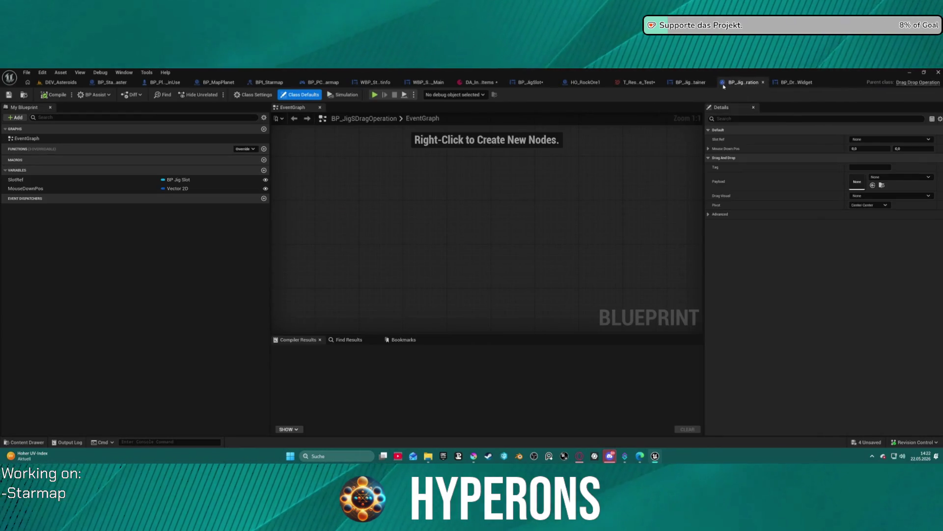
Step: Switch to BP_JigContainer and close the other open graph tabs to its right
click(695, 84)
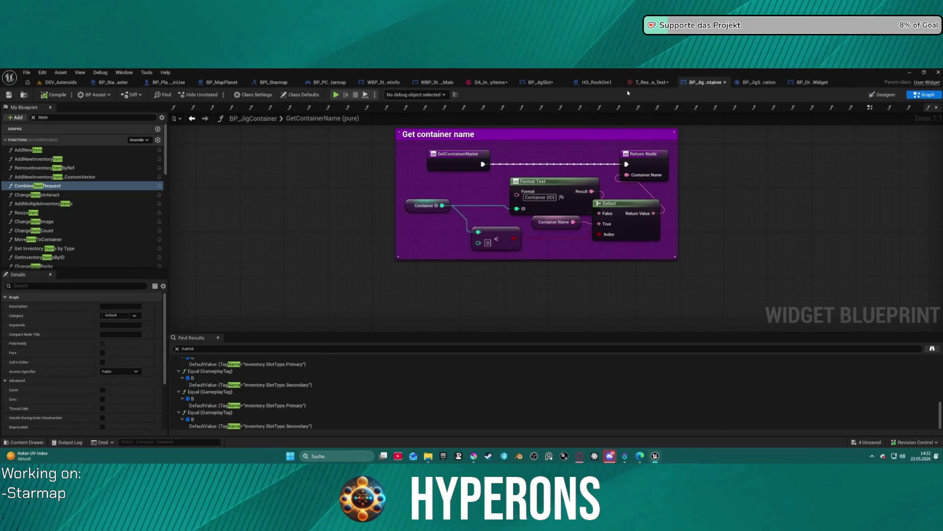
click(177, 118)
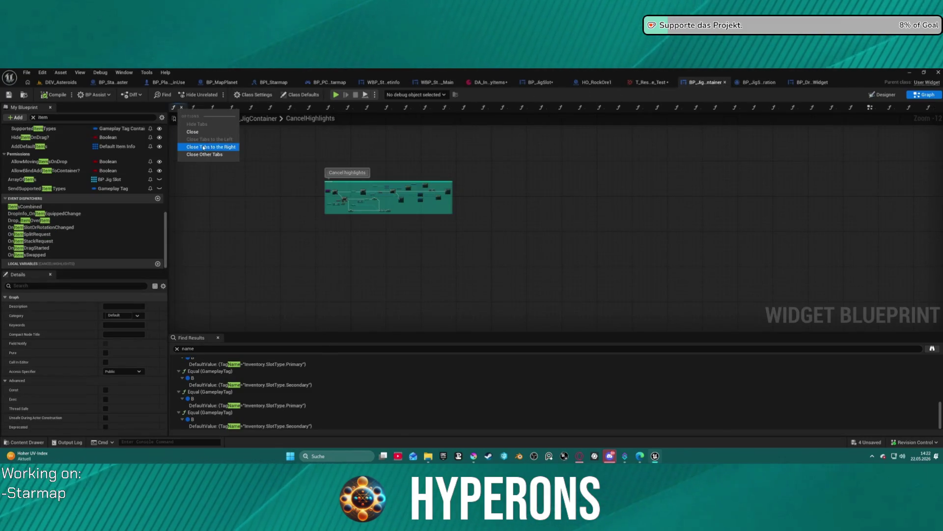
click(205, 147)
scroll(119, 173, up, 10)
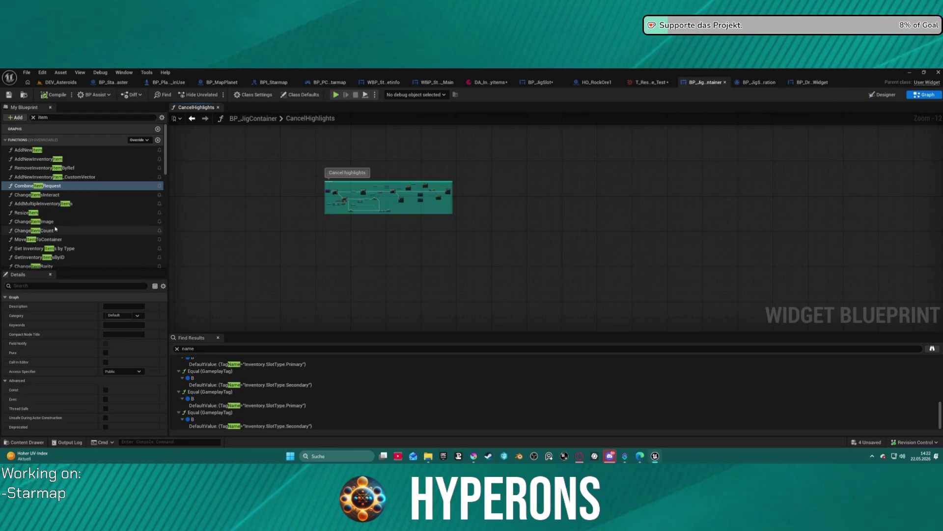
scroll(66, 244, down, 3)
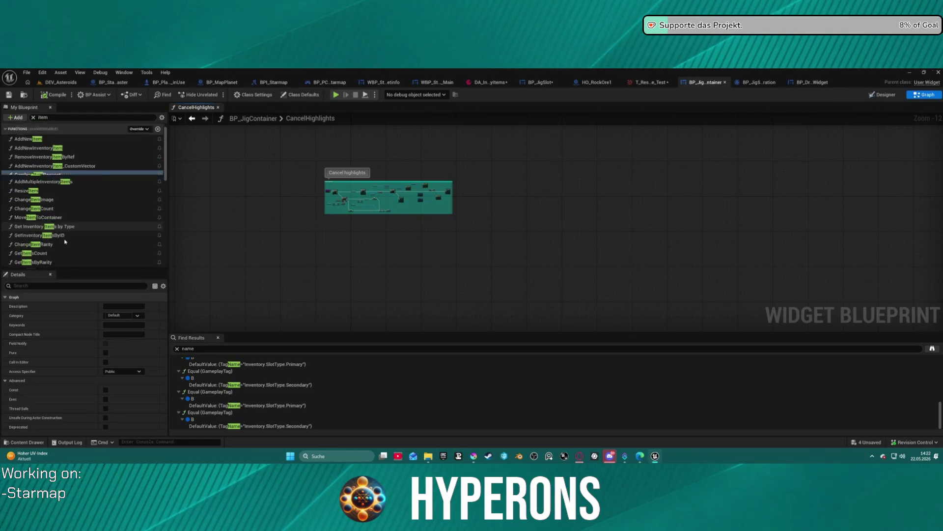
Step: Open the MoveItemToContainer function graph and pan across its nodes
click(78, 233)
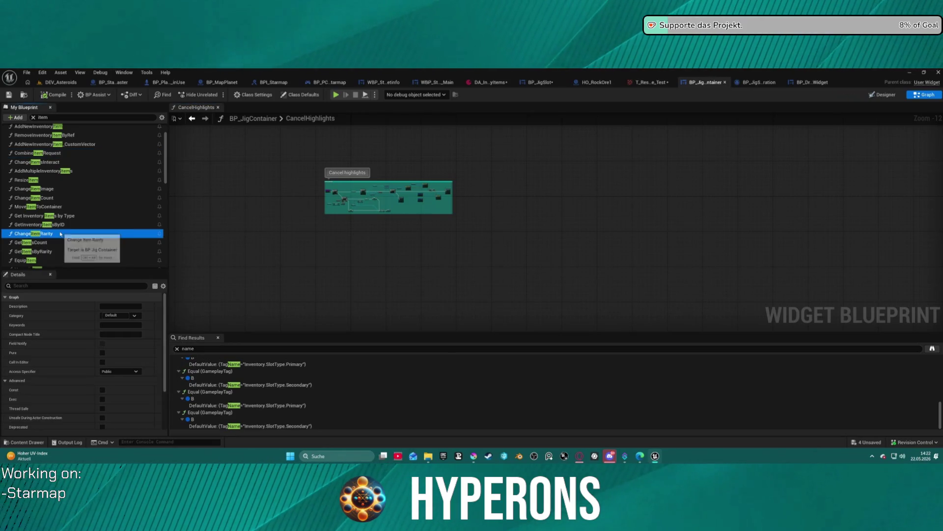
scroll(80, 237, down, 2)
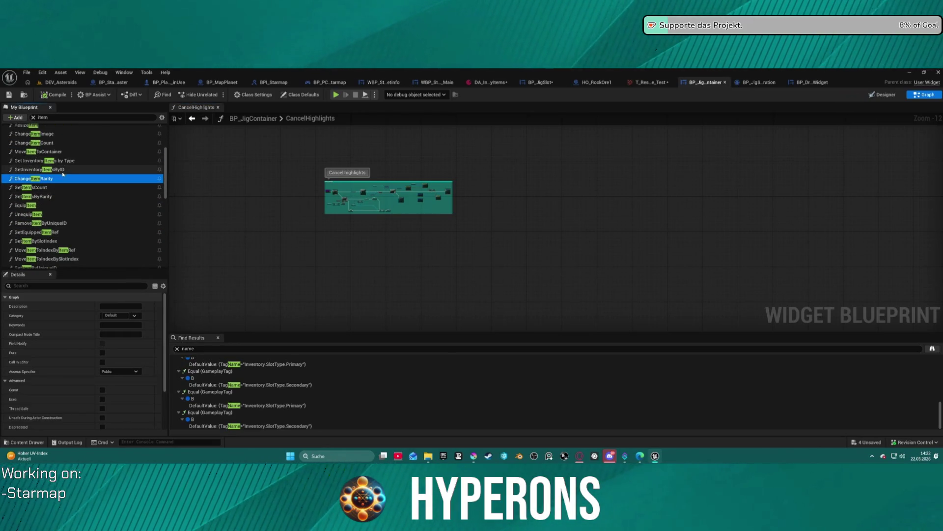
click(53, 152)
double_click(52, 153)
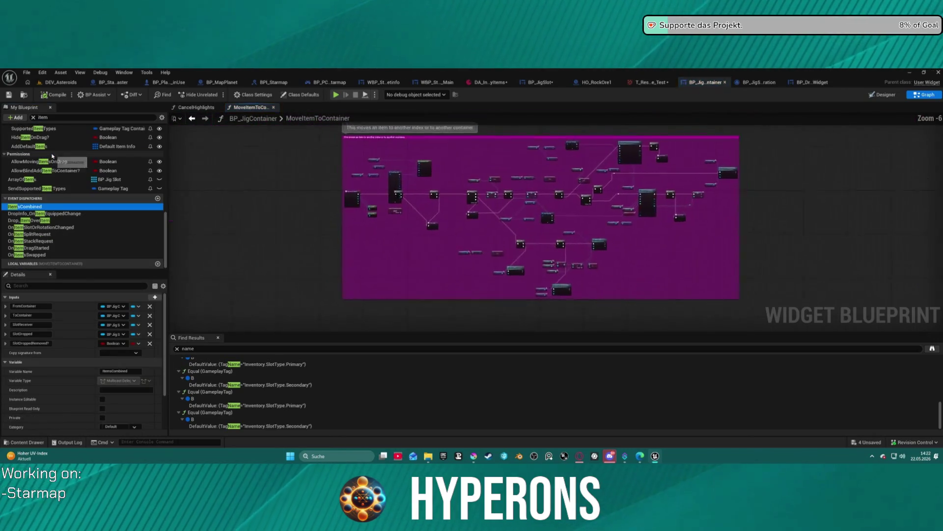
scroll(690, 199, up, 2)
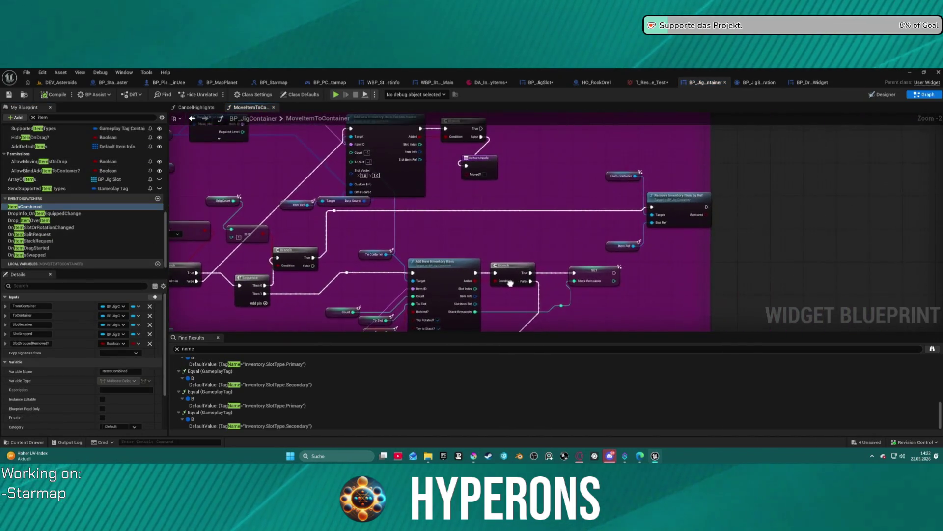
drag(510, 226, 528, 295)
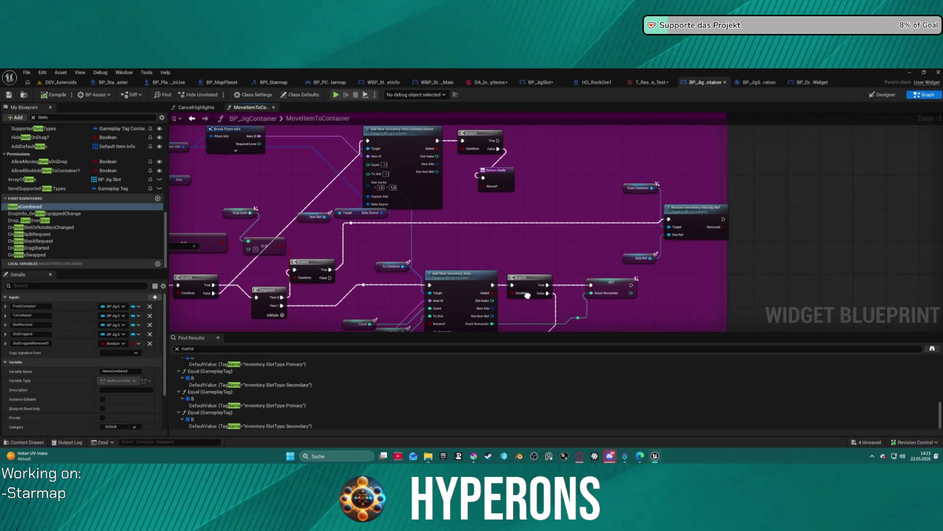
drag(527, 296, 565, 256)
Step: Find the Add New Inventory Item call and open the AddNewInventoryItem function graph
mouse_move(275, 255)
mouse_down()
mouse_move(924, 239)
mouse_move(727, 213)
mouse_up()
mouse_move(492, 275)
mouse_down()
mouse_move(609, 125)
mouse_move(621, 148)
mouse_move(506, 184)
mouse_move(496, 199)
mouse_up()
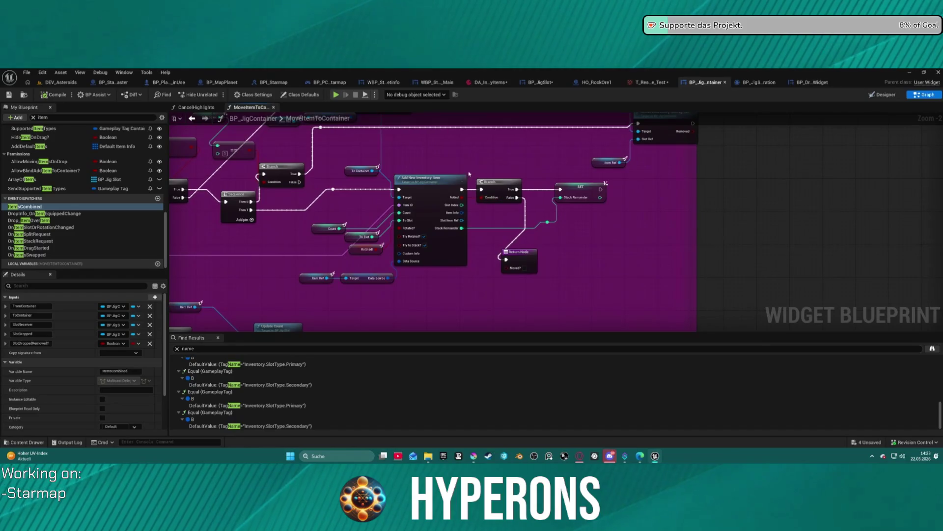
double_click(432, 191)
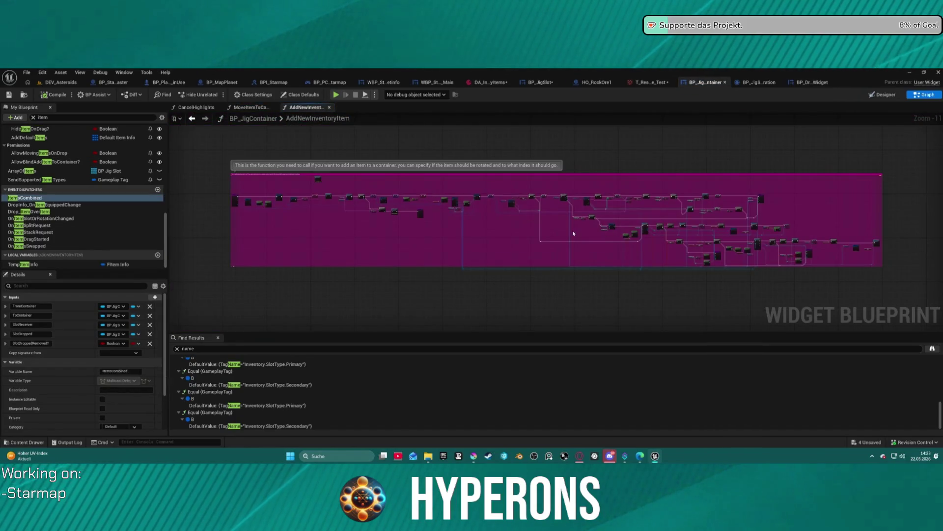
Step: Review AddNewInventoryItem's Break FItem Info, loop, Set members and Select nodes
scroll(574, 234, up, 8)
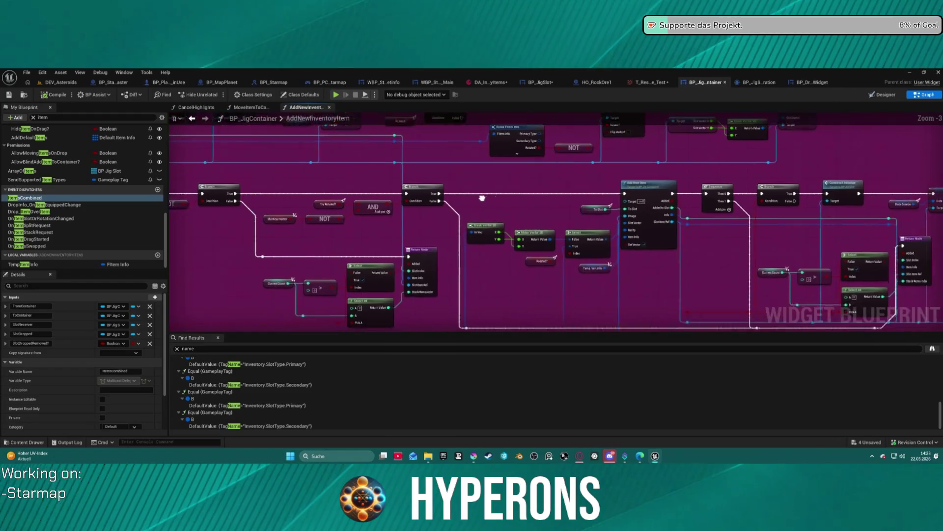
scroll(482, 198, down, 3)
scroll(805, 310, up, 3)
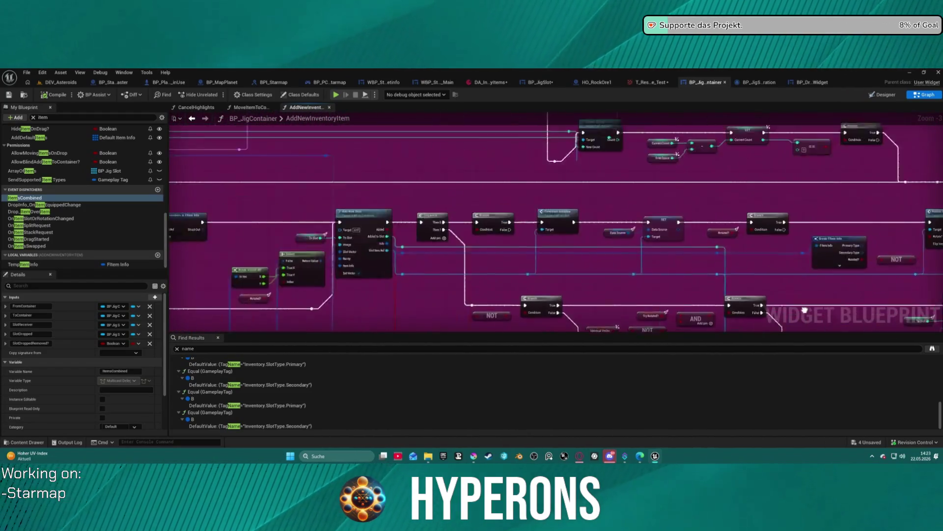
mouse_move(805, 310)
mouse_down()
mouse_move(772, 280)
mouse_move(796, 339)
mouse_up()
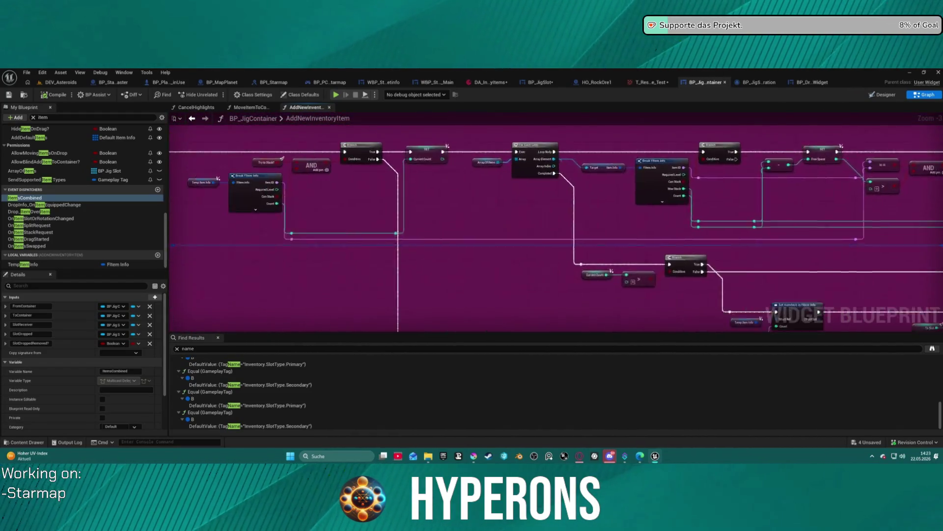
drag(540, 197, 472, 234)
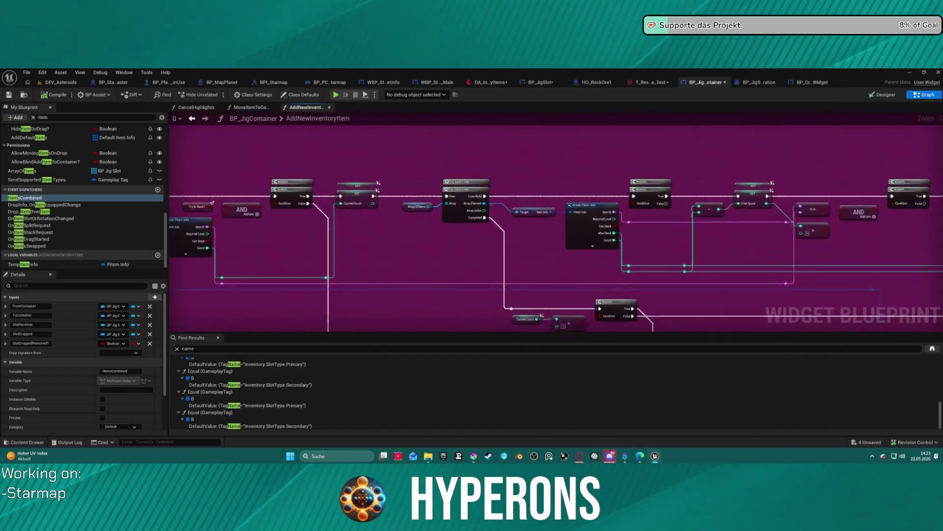
drag(288, 300, 745, 286)
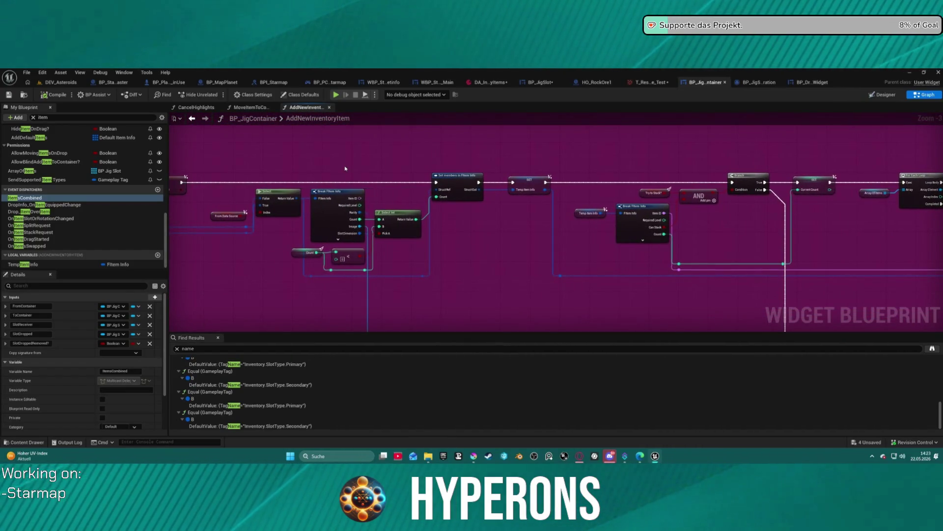
scroll(23, 244, up, 2)
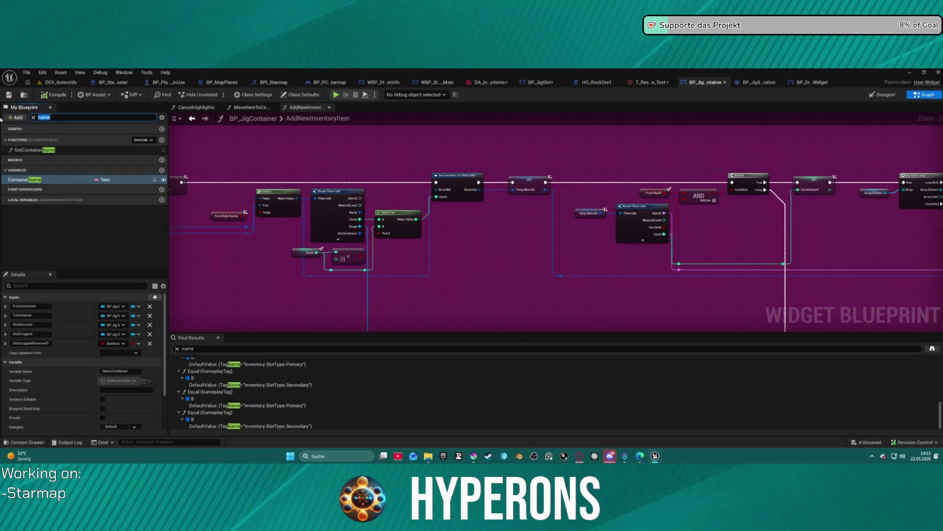
Step: Filter My Blueprint for 'drop', open PerfromDrop, and view its Branch and Return Node
text(drop)
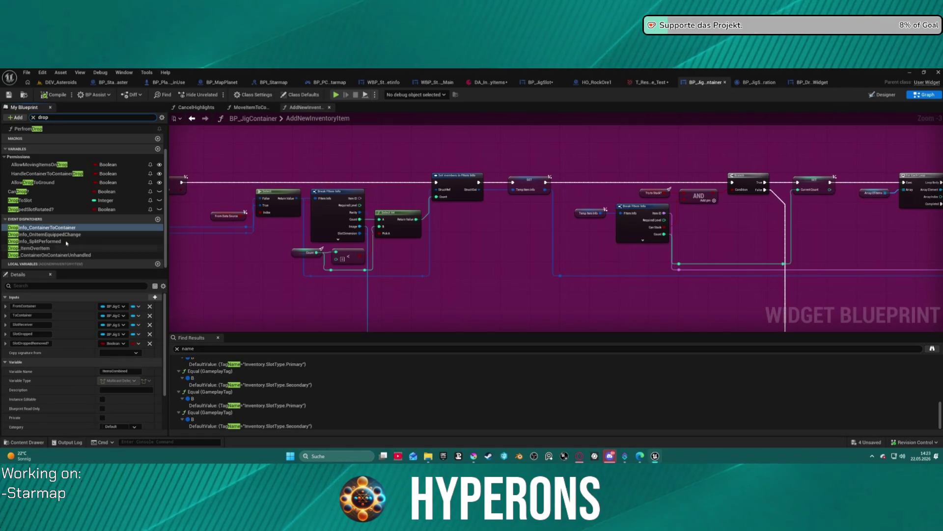
scroll(45, 142, up, 2)
double_click(27, 161)
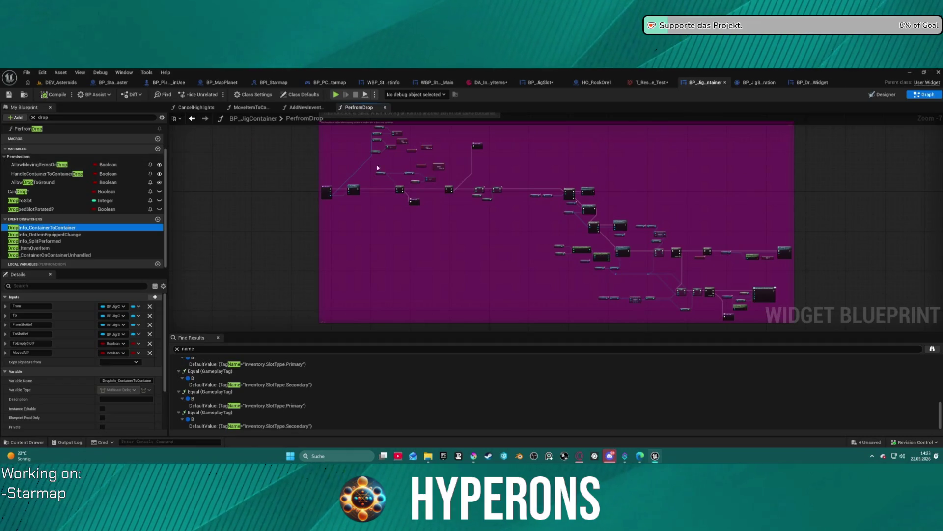
scroll(377, 167, up, 5)
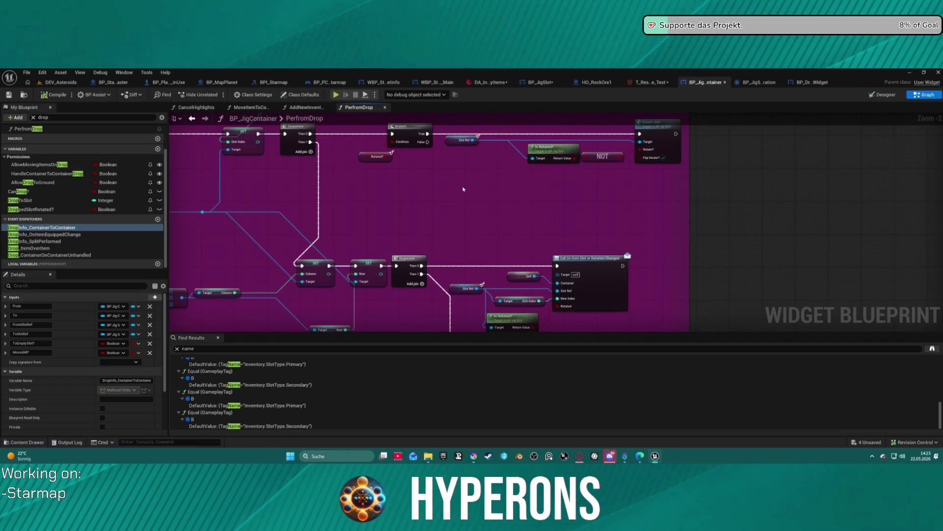
mouse_move(463, 188)
mouse_down()
mouse_move(463, 207)
mouse_move(579, 284)
mouse_move(541, 222)
mouse_move(491, 172)
mouse_move(516, 187)
mouse_move(442, 123)
mouse_move(393, 98)
mouse_up()
Step: Locate the Set Hosted Slot call in the For Each Loop and open BP_JigSlot's SetHostedSlot
drag(688, 201, 450, 240)
scroll(450, 240, up, 2)
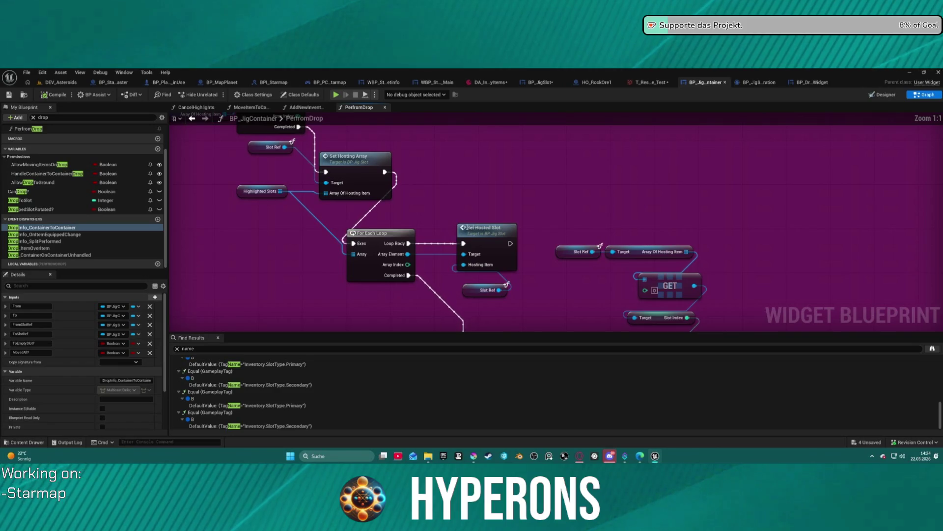
double_click(501, 246)
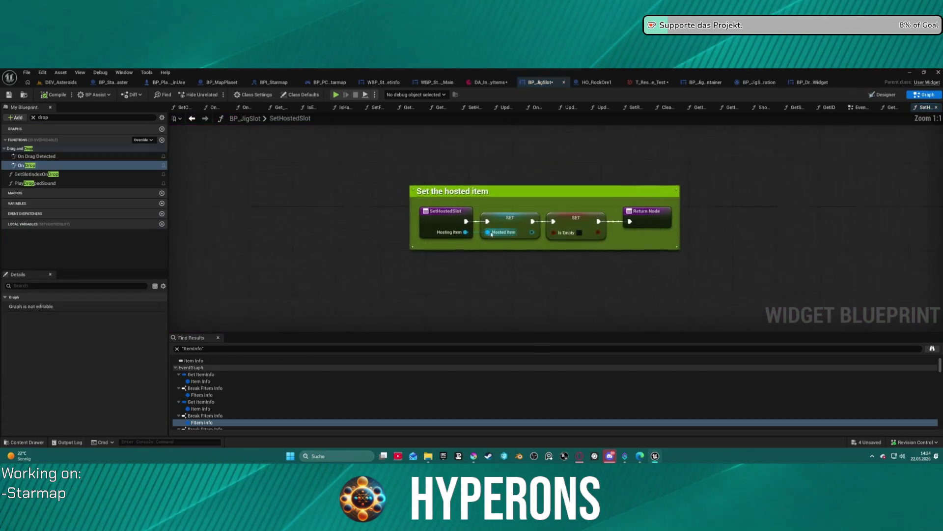
Step: Go back, review On Drag Detected's Create Drag Widget and Operation nodes, then open the Content Drawer
click(192, 118)
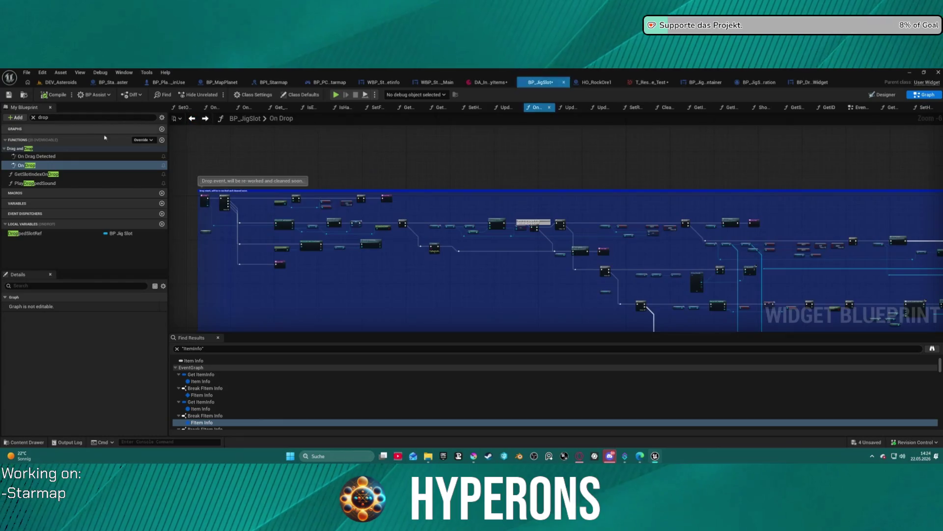
double_click(36, 156)
scroll(443, 246, up, 3)
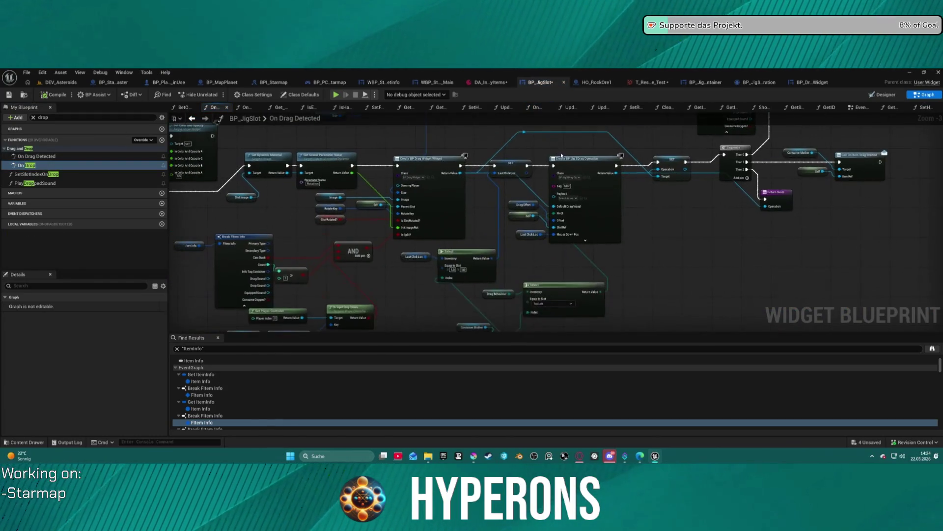
mouse_move(839, 272)
mouse_down()
mouse_move(918, 242)
mouse_move(941, 214)
mouse_move(303, 112)
mouse_up()
mouse_move(177, 314)
mouse_down()
mouse_move(355, 326)
mouse_move(345, 286)
mouse_up()
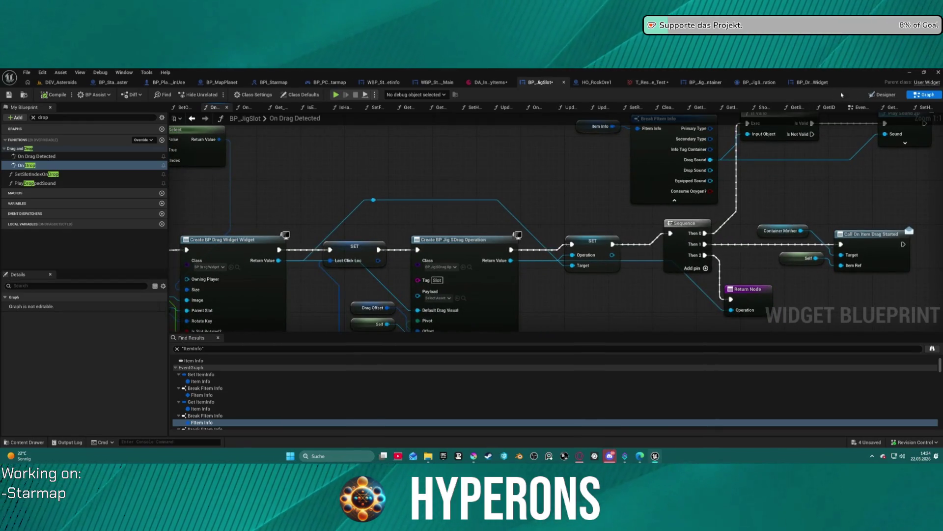
key(ctrl+space)
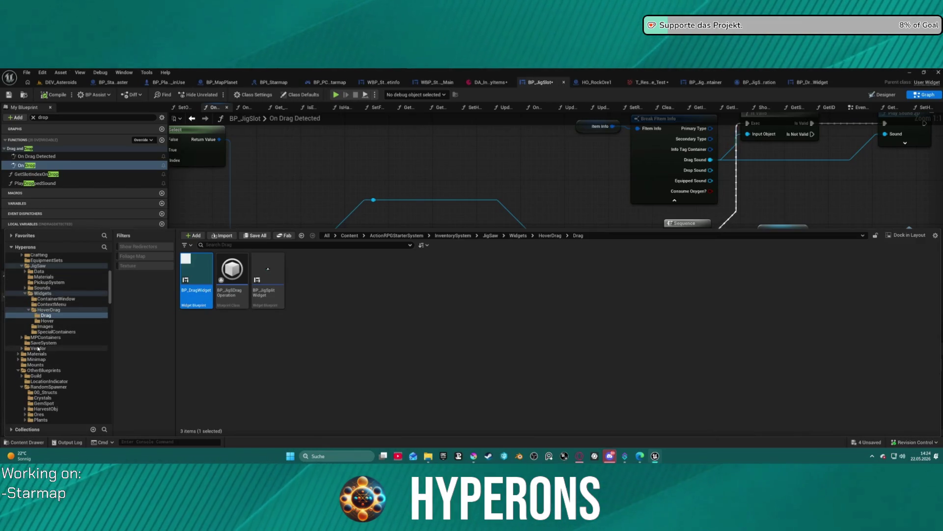
Step: Open BP_MainInventory from the Widgets folder and switch it to the Graph view
scroll(63, 355, down, 2)
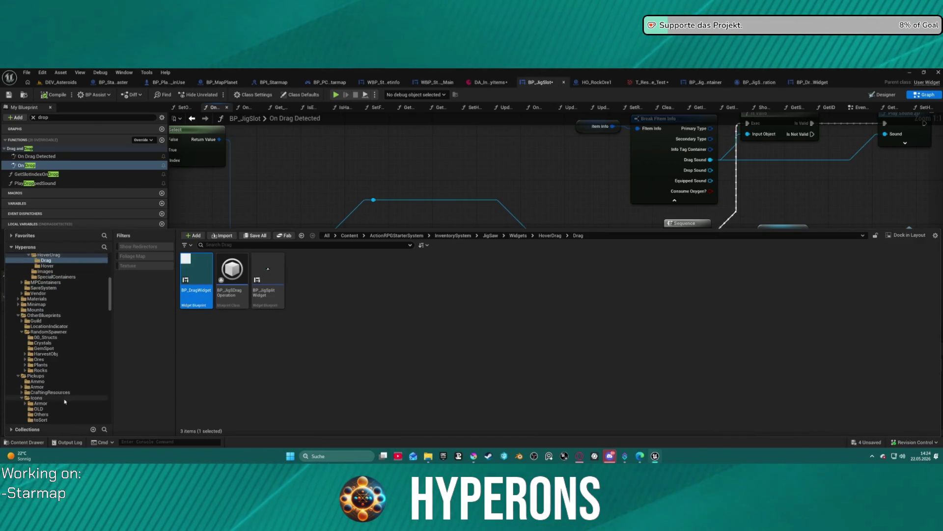
scroll(54, 344, down, 10)
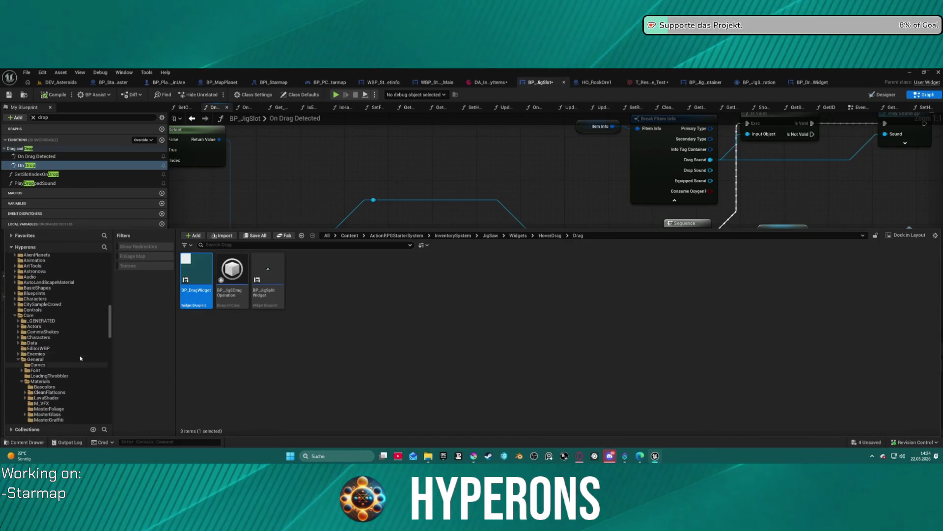
scroll(60, 294, up, 4)
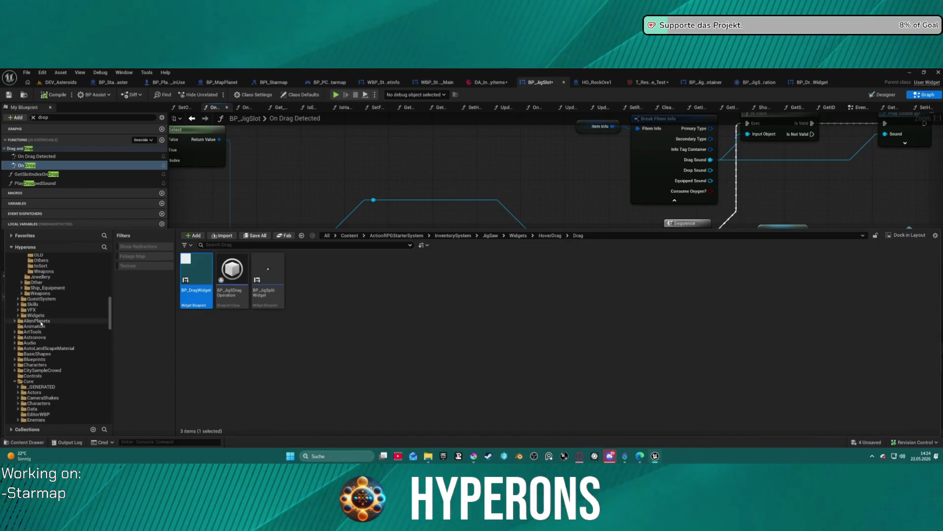
click(43, 320)
double_click(45, 316)
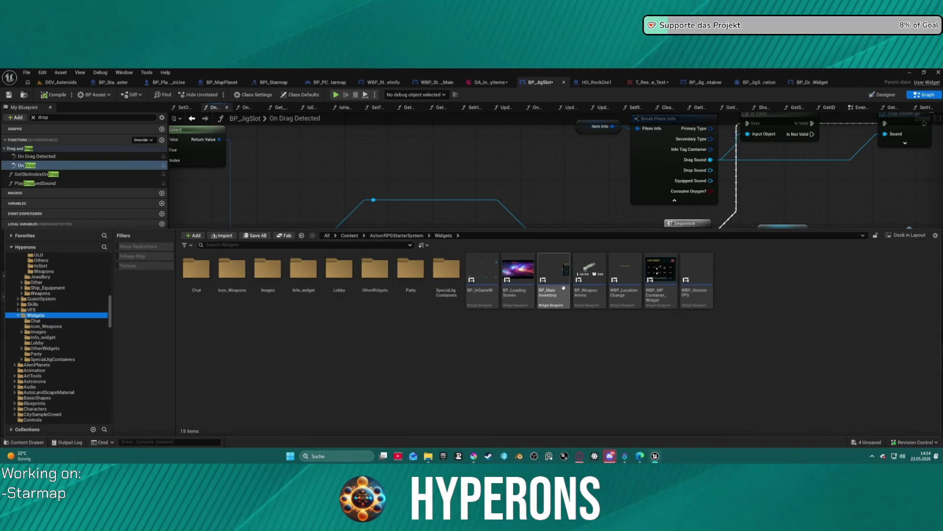
double_click(564, 288)
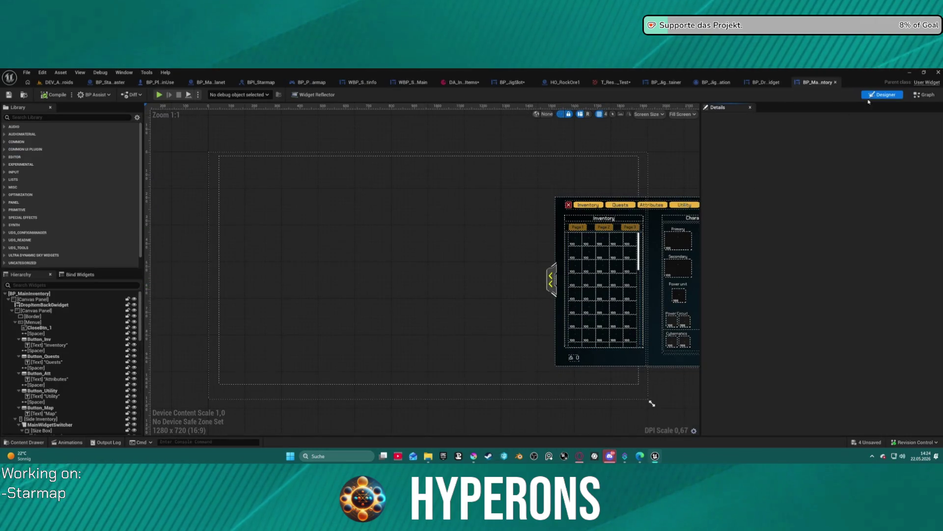
click(927, 95)
text(dro)
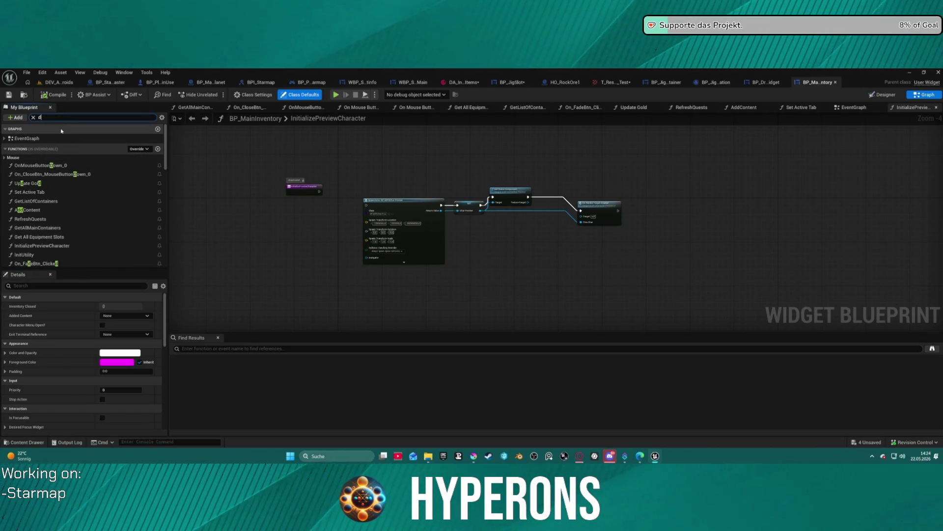
Step: Filter My Blueprint for 'drop' and jump to DropItemBackGwidget's EventGraph reference via Find References by name
text(p)
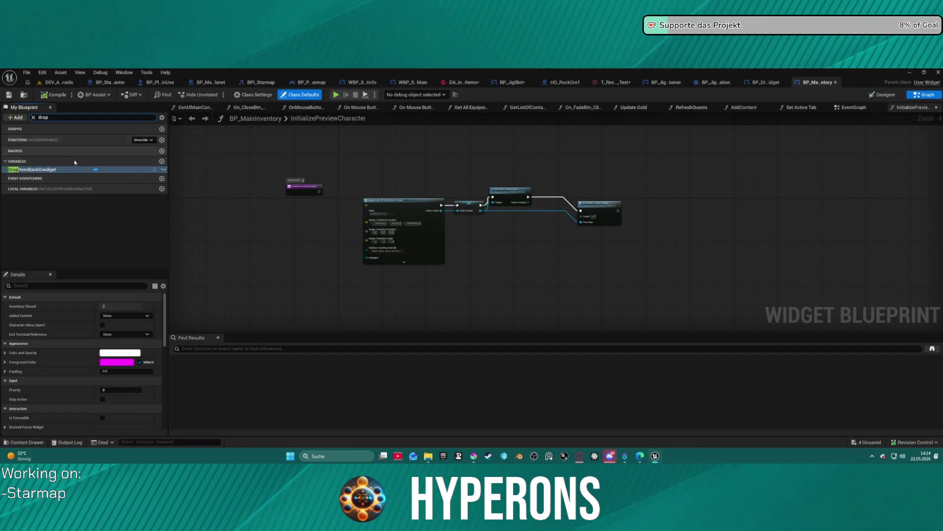
right_click(38, 169)
mouse_move(74, 195)
click(128, 199)
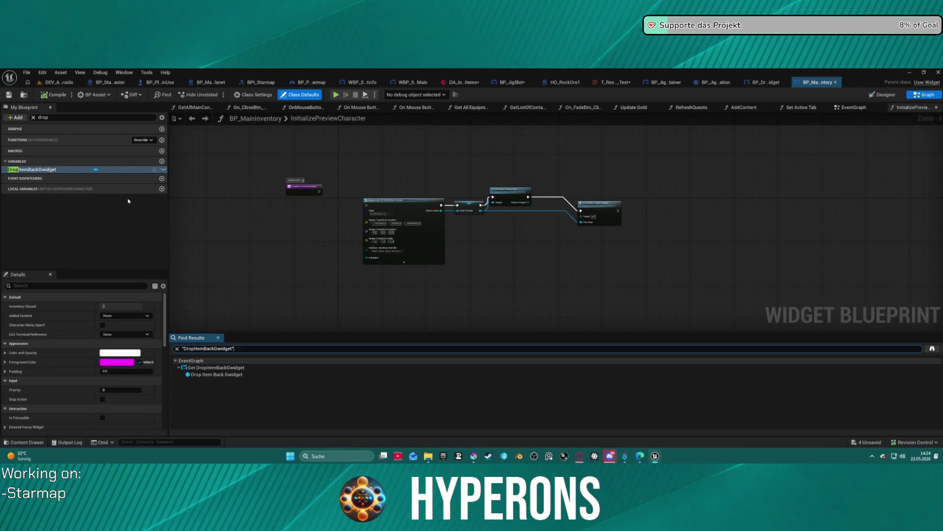
click(227, 374)
double_click(227, 373)
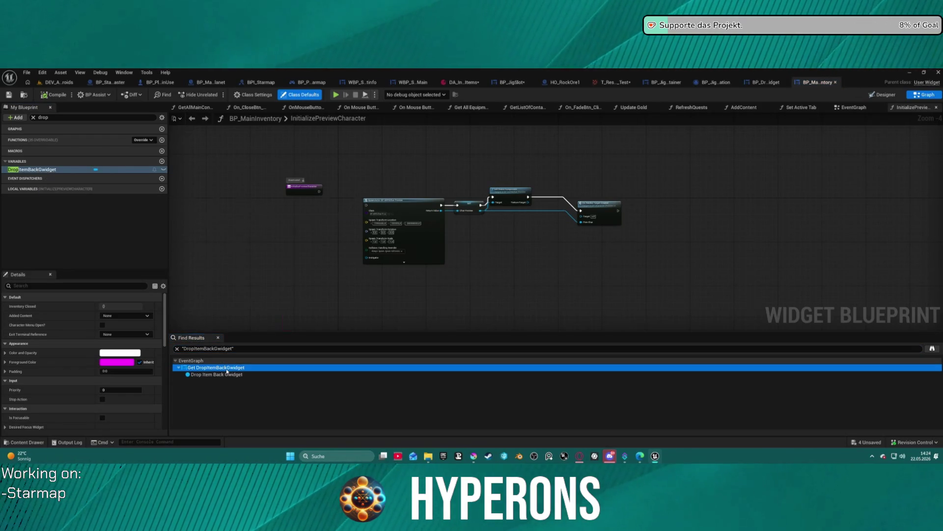
Step: Pan the EventGraph around the Branch, Delay, Play Anim, Container Switch and OnClicked nodes
mouse_move(575, 169)
mouse_down()
mouse_move(485, 181)
mouse_move(482, 238)
mouse_up()
scroll(520, 224, down, 5)
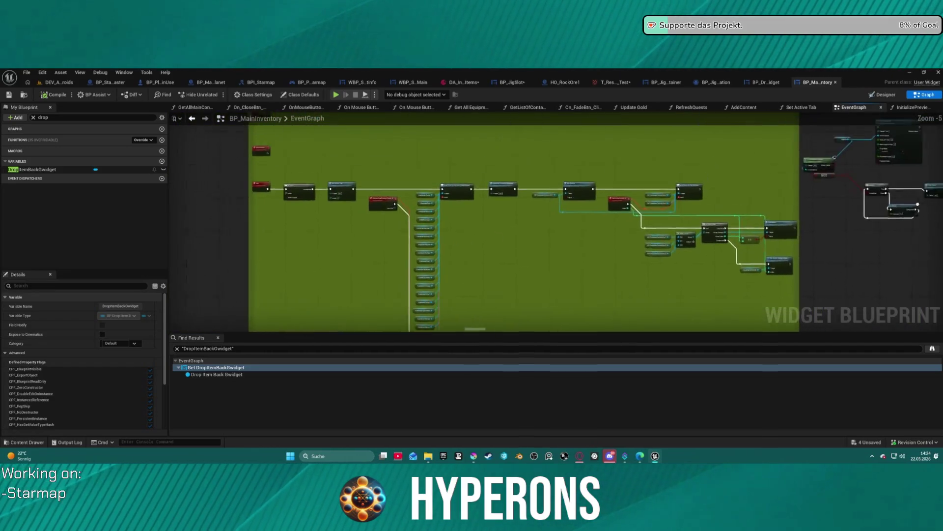
scroll(637, 212, up, 6)
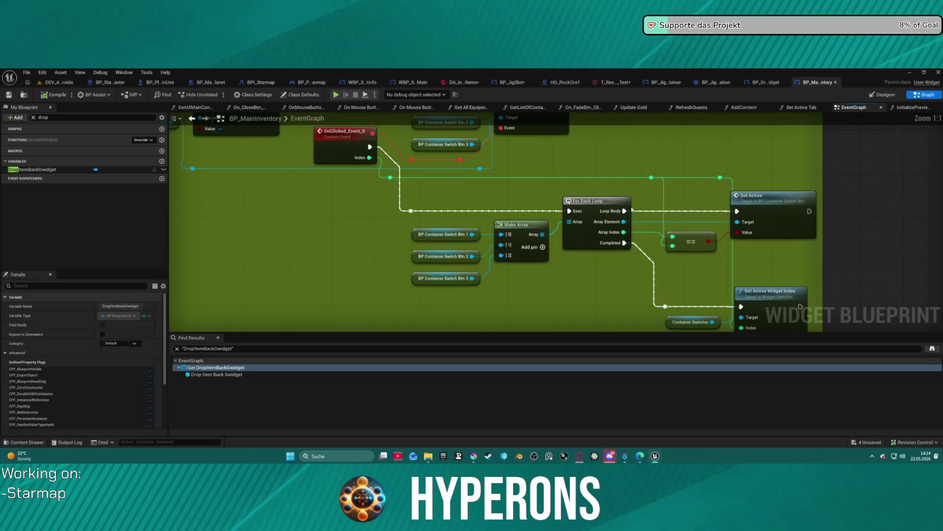
scroll(633, 210, down, 2)
mouse_move(632, 210)
mouse_down()
mouse_move(321, 259)
mouse_move(306, 286)
mouse_up()
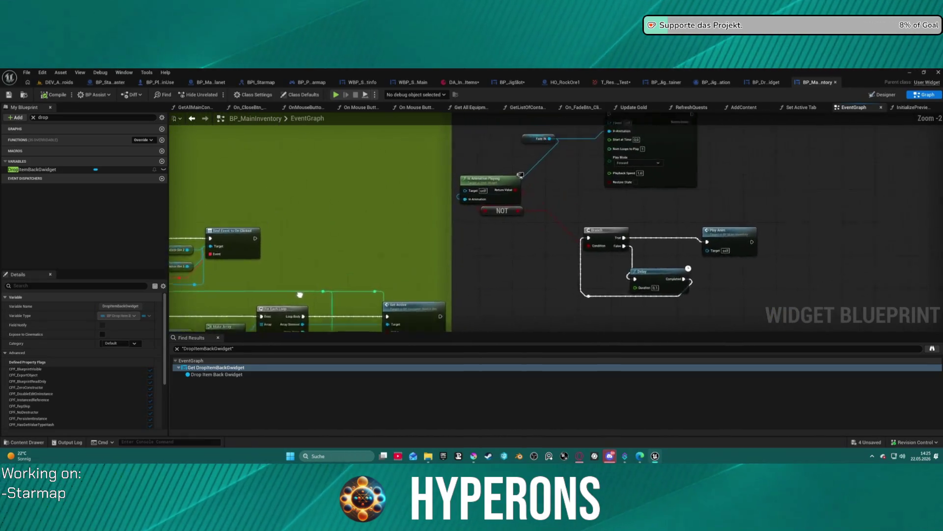
scroll(306, 287, down, 2)
scroll(306, 287, up, 2)
drag(802, 273, 537, 236)
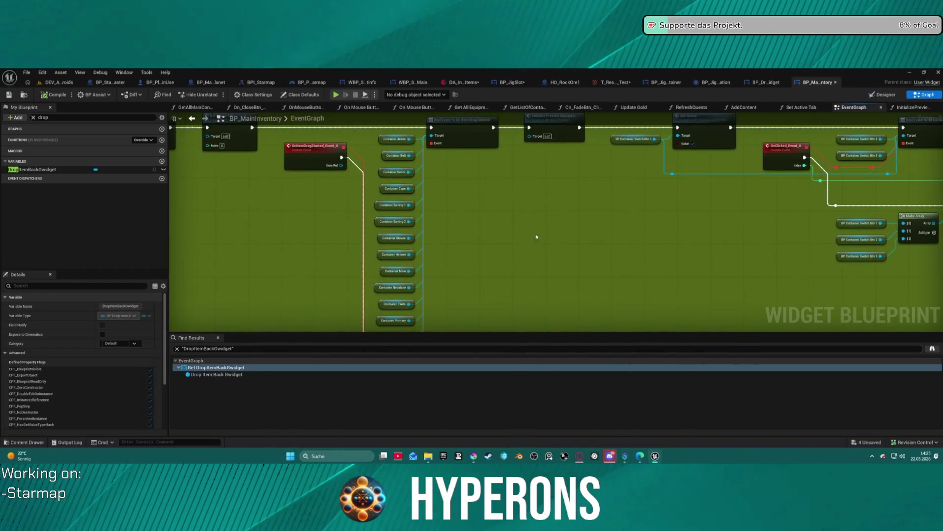
Step: Clear the 'drop' filter, view the Init, Do Once and comment boxes, then return to BP_JigContainer's PerfromDrop
click(32, 118)
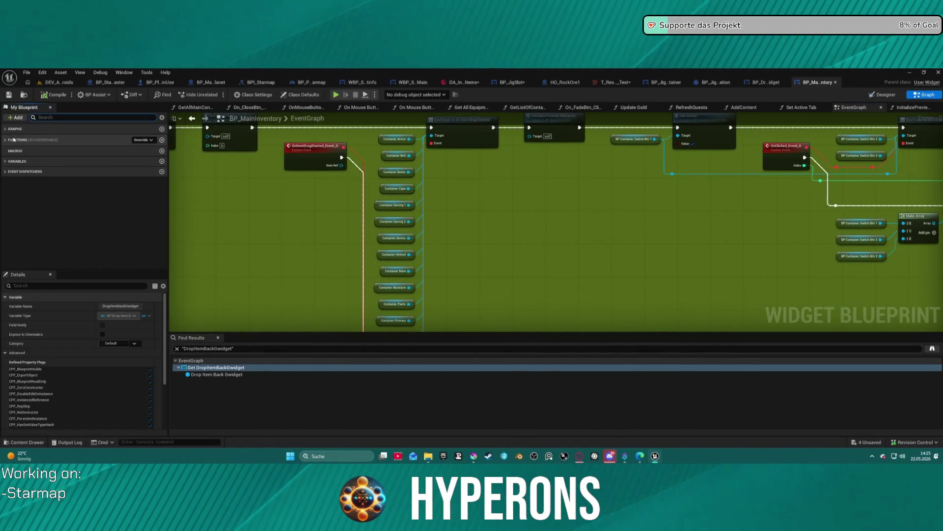
mouse_move(553, 225)
mouse_down()
mouse_move(690, 325)
mouse_move(674, 308)
mouse_up()
scroll(674, 307, down, 8)
drag(573, 181, 533, 241)
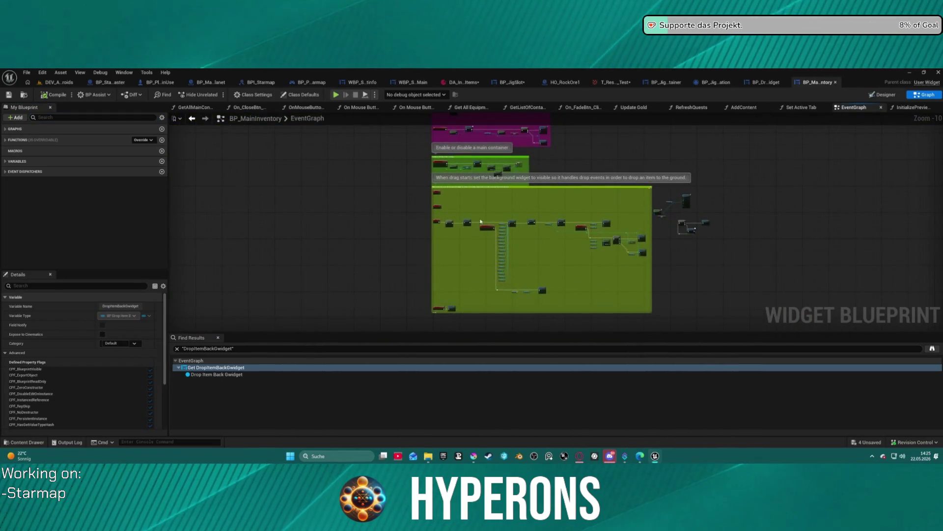
click(668, 83)
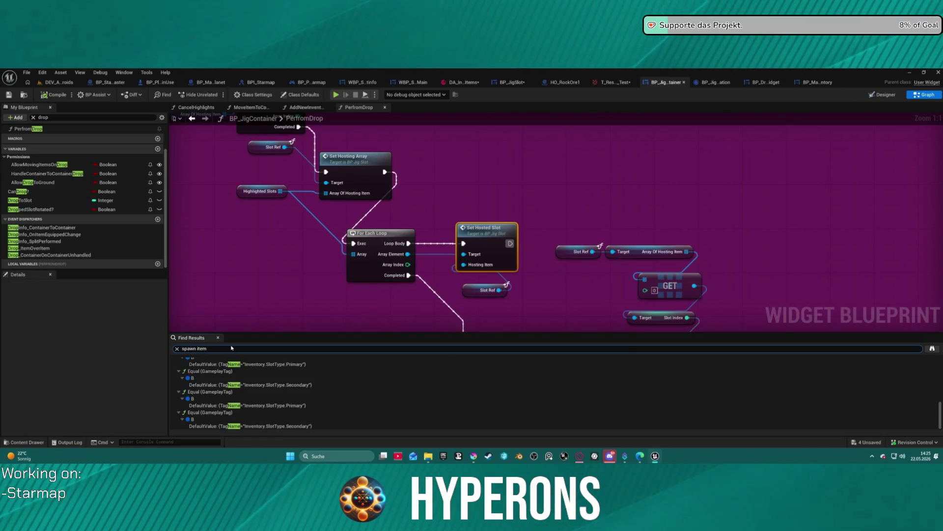
Step: Search BP_JigContainer for 'spawn item', then change the search to 'spawn actor'
key(Return)
drag(231, 348, 196, 339)
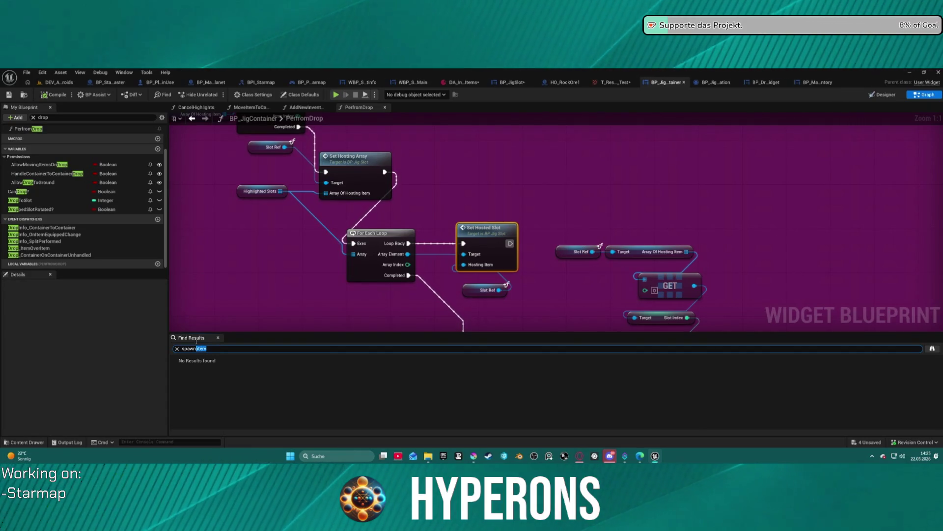
text(acor)
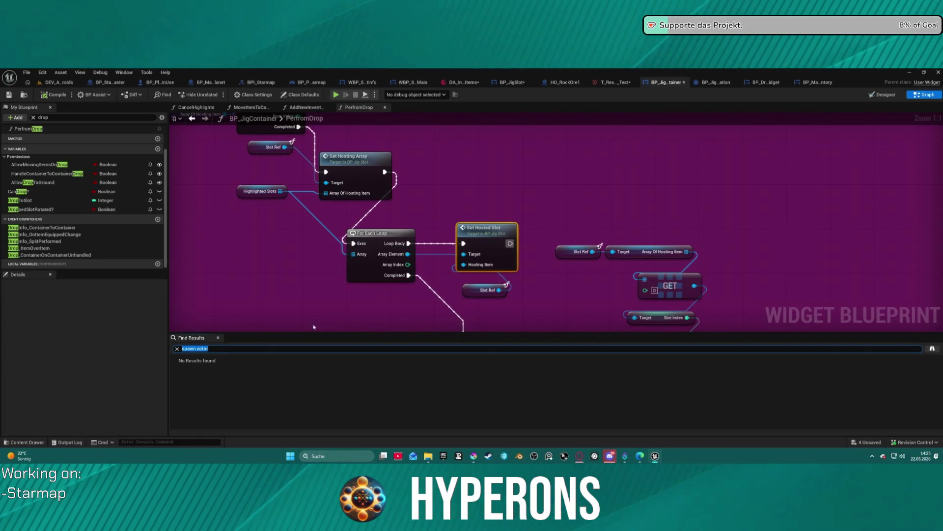
Step: Search BP_MainInventory for 'spawn actor', jump to the SpawnActor BP ARPGChar Preview node, then switch to BP_DragWidget
click(813, 83)
triple_click(254, 348)
text(spawn actor)
key(Return)
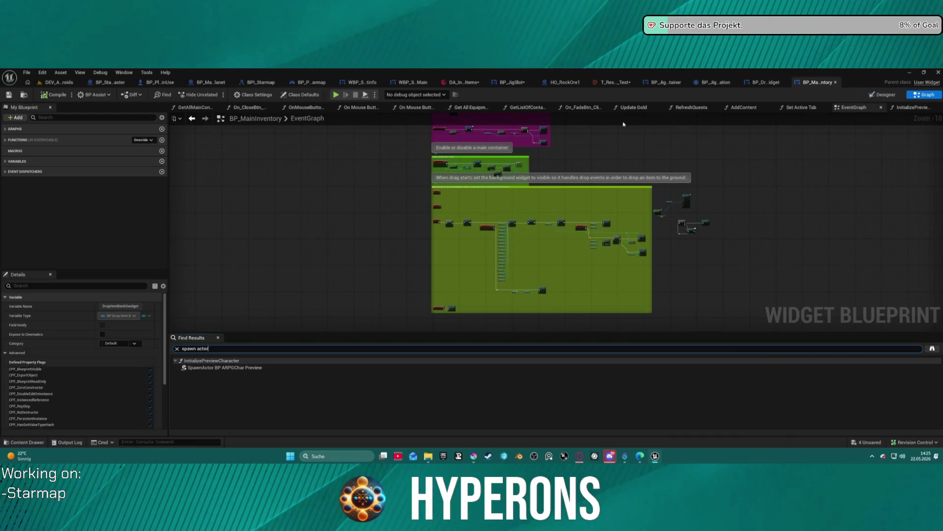
click(224, 368)
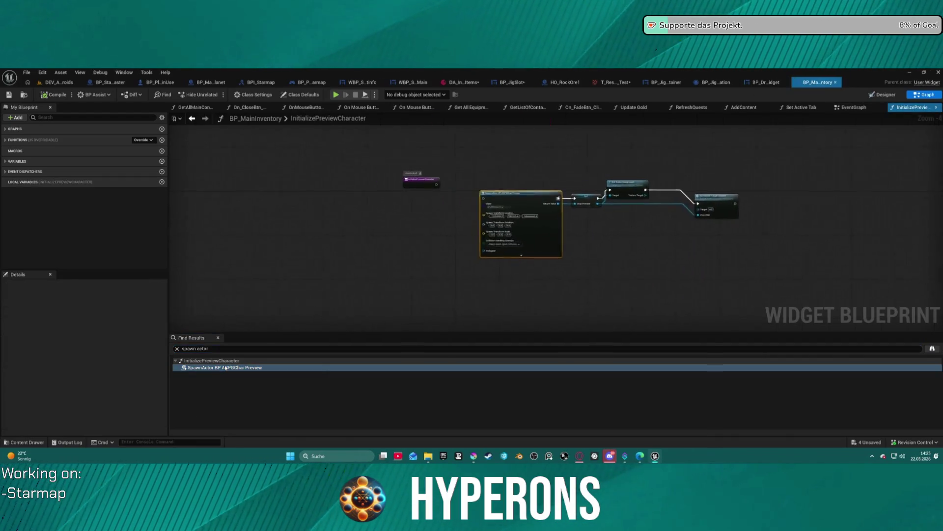
click(769, 83)
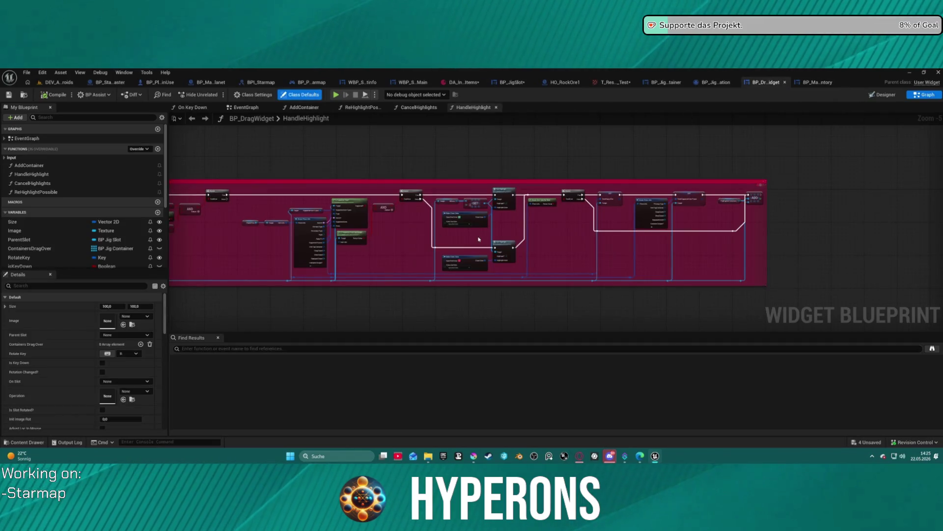
text(spawn actor)
Step: Confirm BP_DragWidget has no 'spawn actor' results, view BP_JigSDragOperation's empty graph, and open the Widgets folder
key(Return)
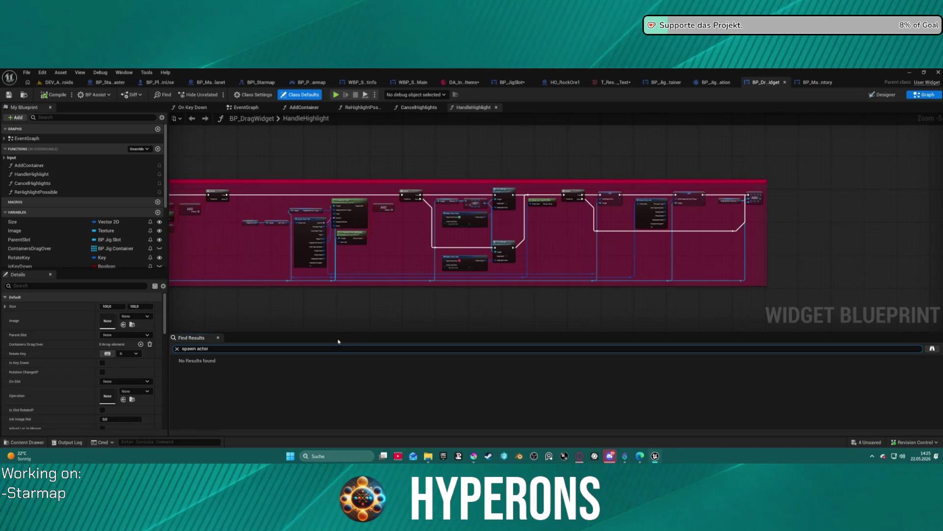
click(716, 82)
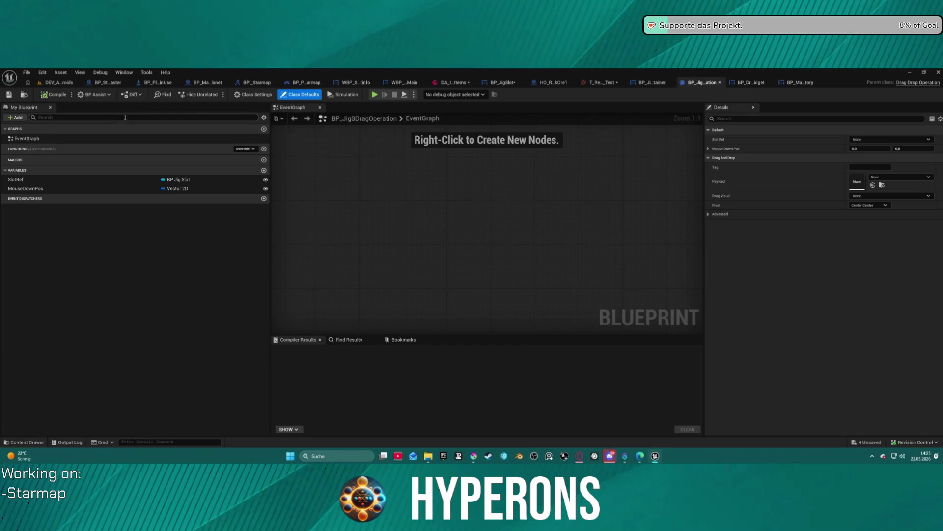
key(ctrl+space)
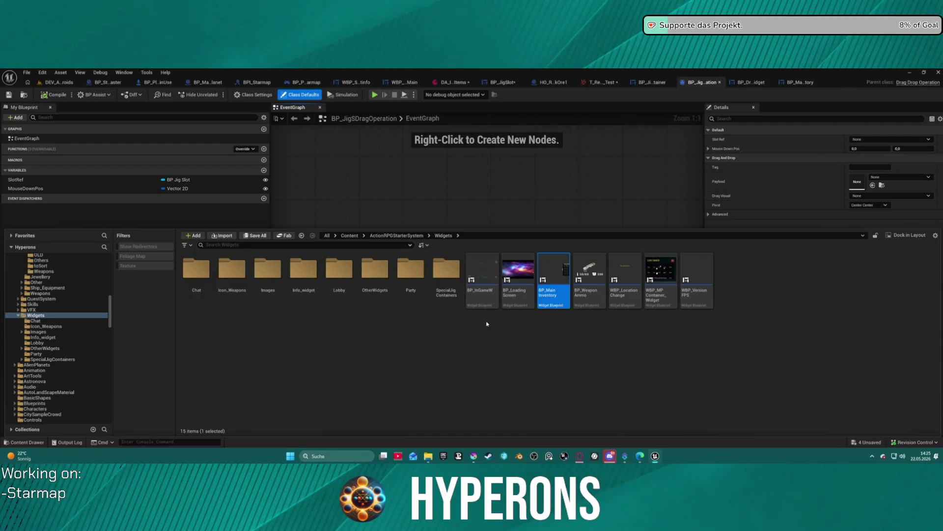
Step: Open BP_InGameW's graph, search it for 'drop', and jump to On Actionbar Swapped's Dropped input
double_click(482, 280)
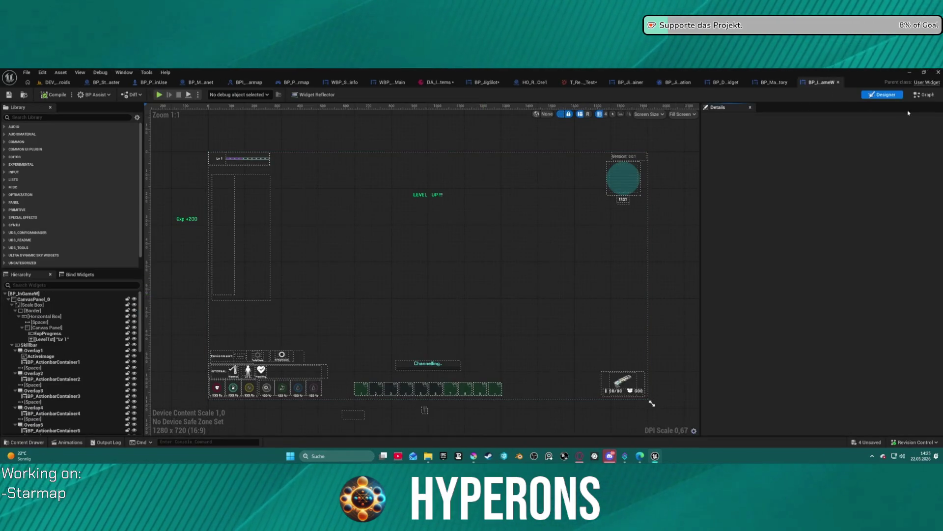
click(925, 94)
click(180, 347)
text(spawn actor)
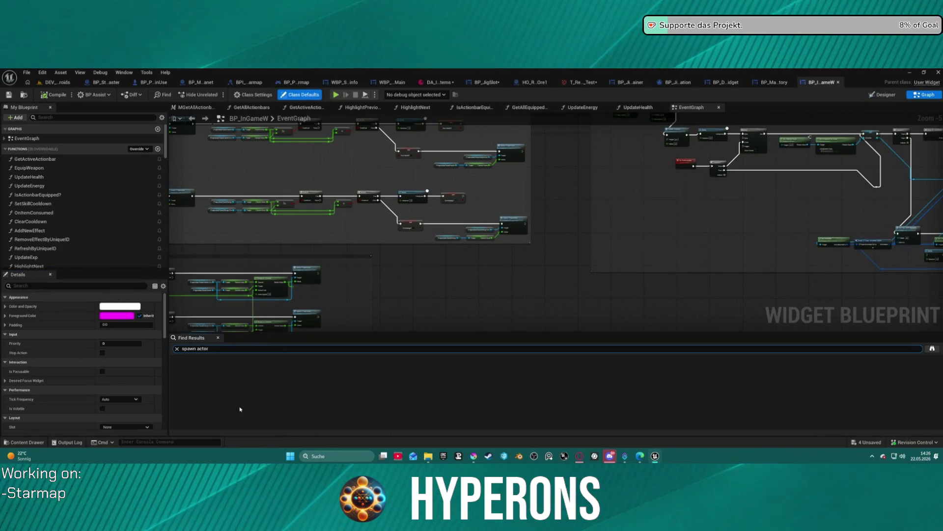
scroll(98, 221, down, 1)
text(dro)
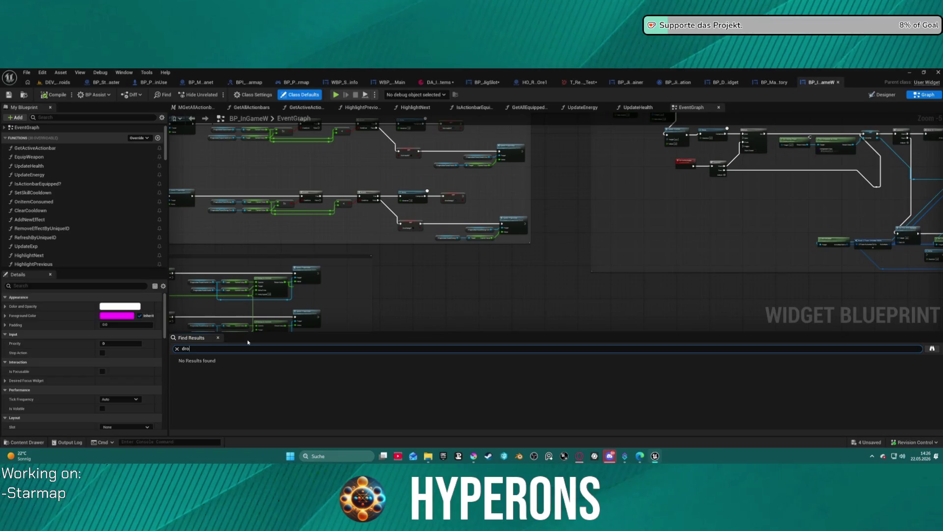
text(p)
click(236, 374)
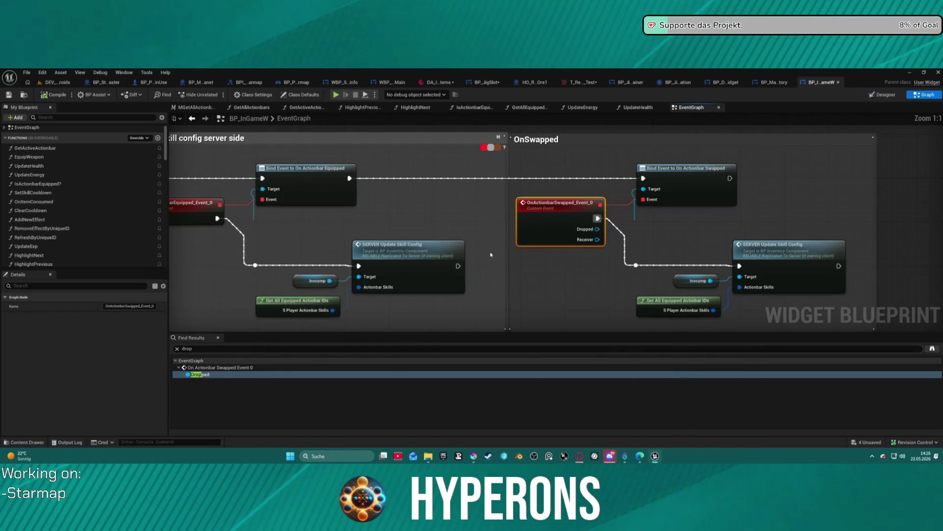
Step: Pan and zoom around the On Actionbar Swapped event to the On double click section
drag(426, 223, 941, 230)
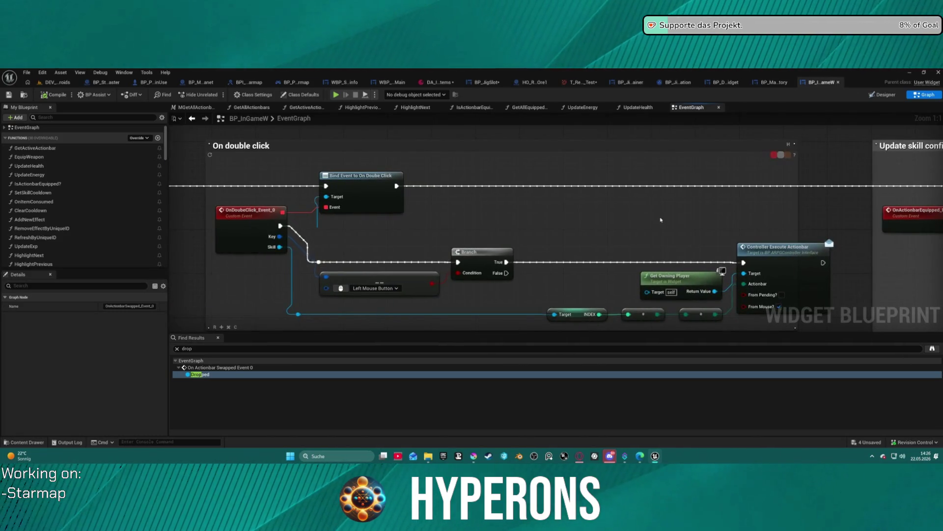
scroll(663, 215, down, 4)
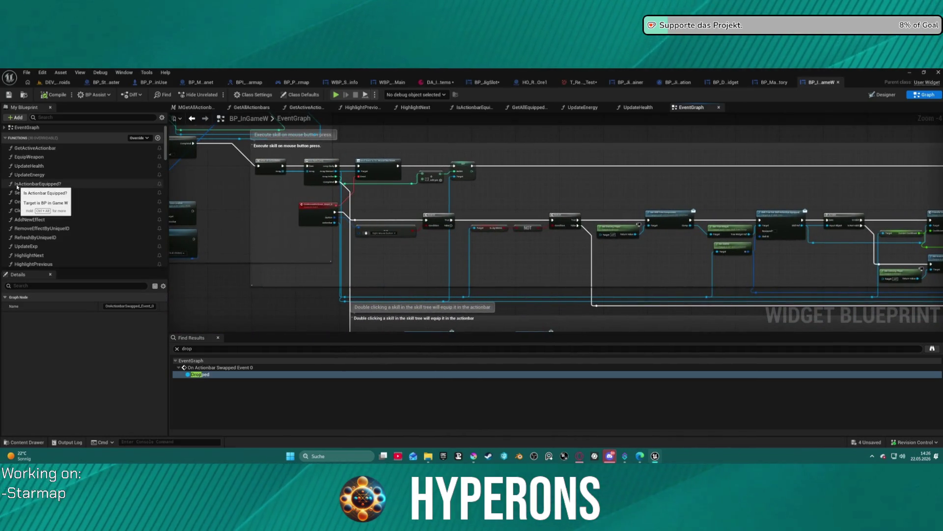
scroll(52, 264, down, 1)
scroll(52, 268, down, 5)
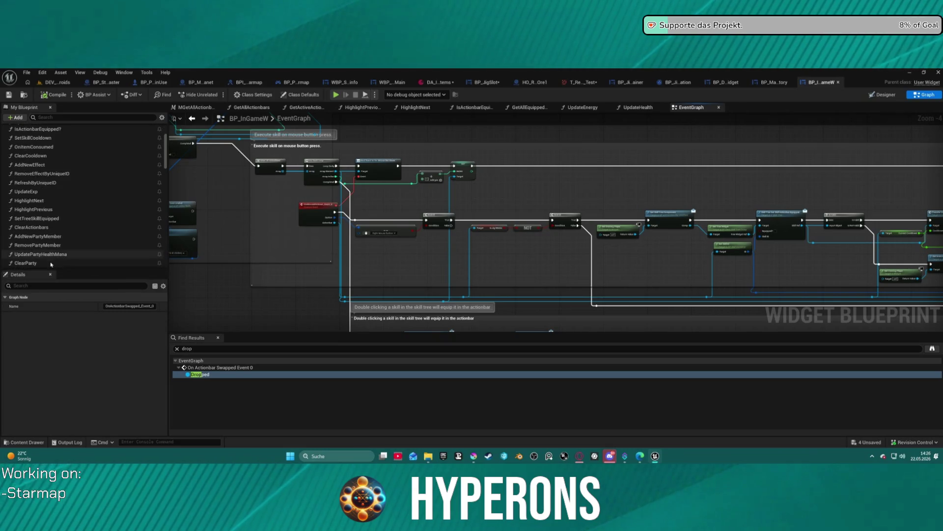
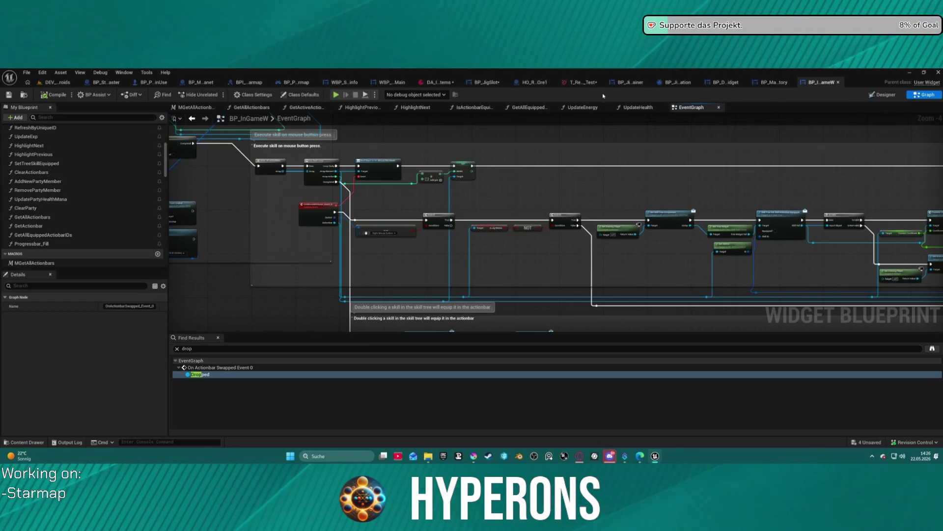
Step: Open the BP_MainInventory widget Blueprint from the Widgets folder in the Content Drawer
key(ctrl+space)
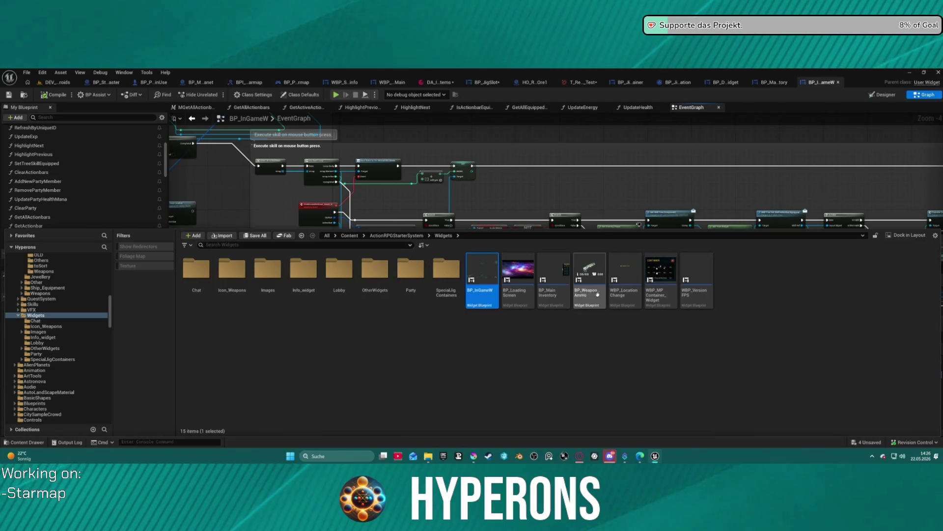
double_click(558, 300)
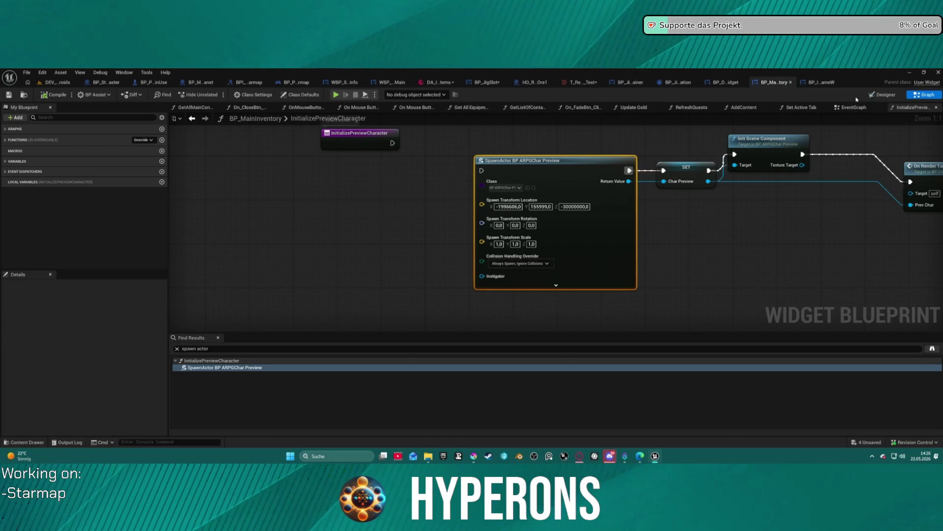
Step: Review the EventGraph and InitializePreviewCharacter graphs and expand the Functions list
click(845, 108)
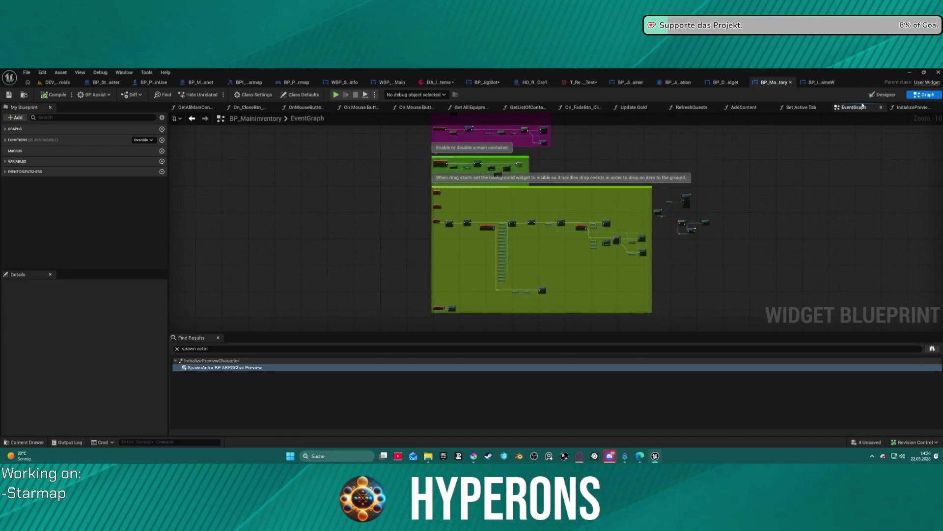
click(908, 109)
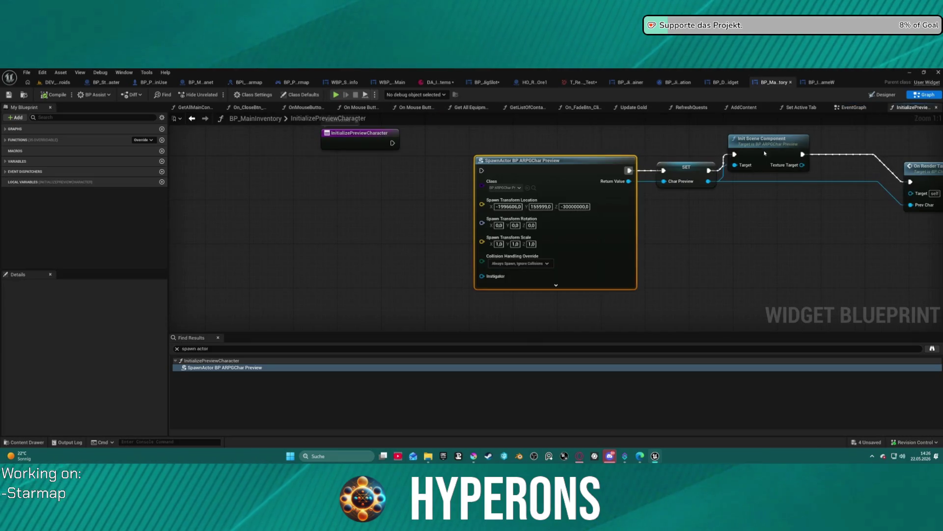
click(191, 118)
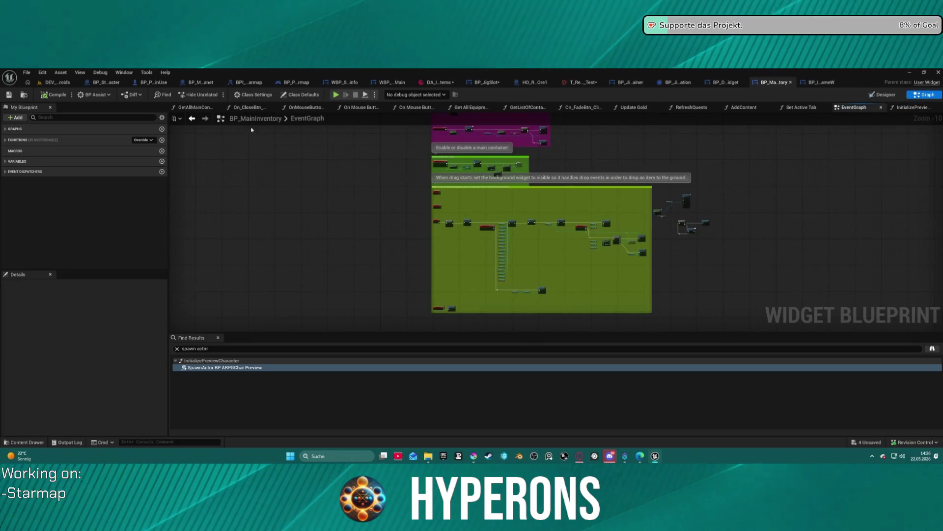
click(42, 139)
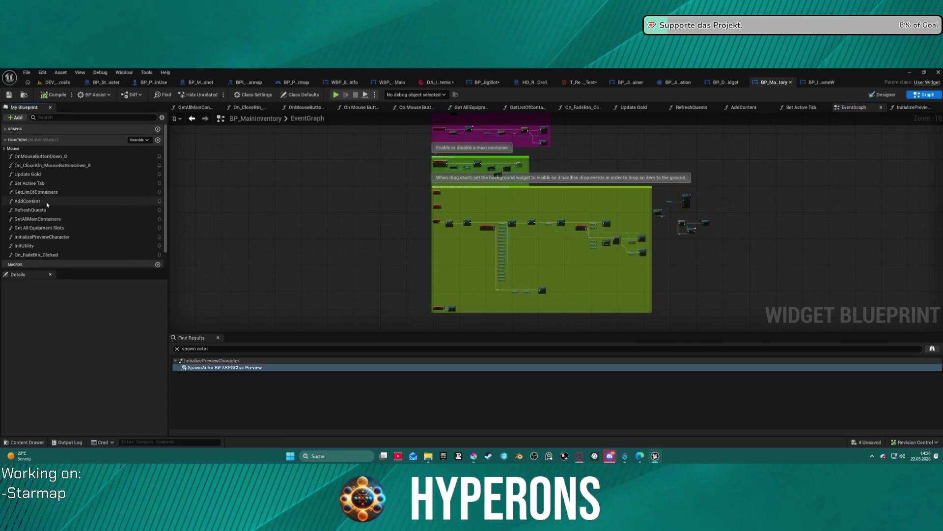
scroll(70, 208, down, 1)
scroll(70, 208, down, 1)
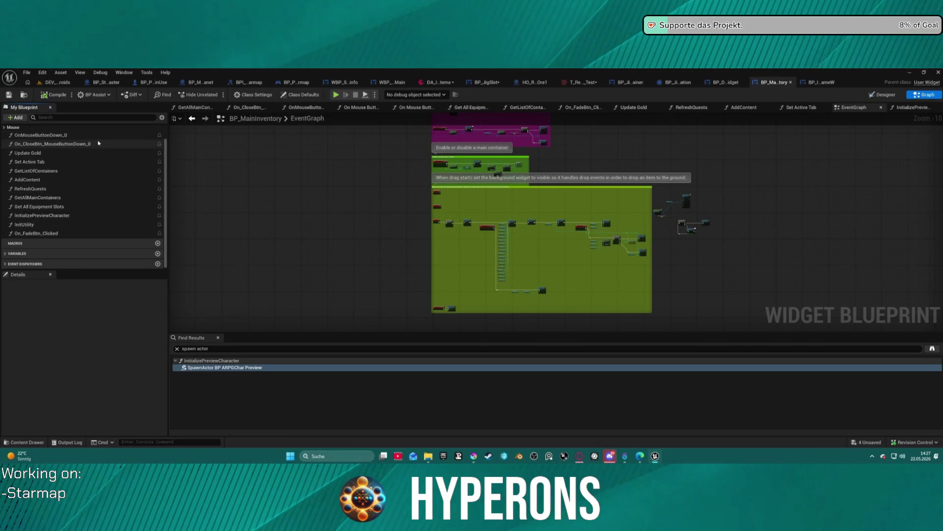
Step: Open the On_CloseBtn_MouseButtonDown_0 and OnMouseButtonDown_0 function graphs, then switch to BP_JigContainer
click(67, 145)
double_click(66, 145)
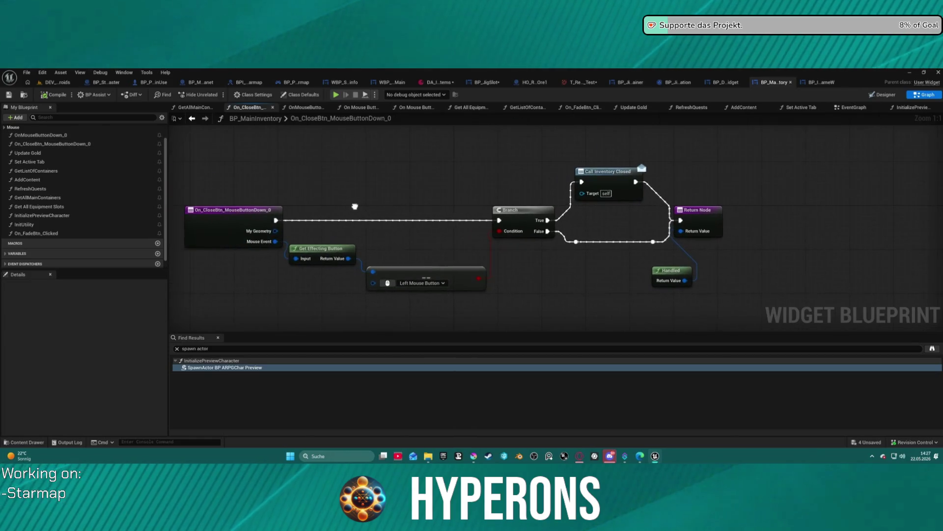
click(62, 139)
double_click(62, 138)
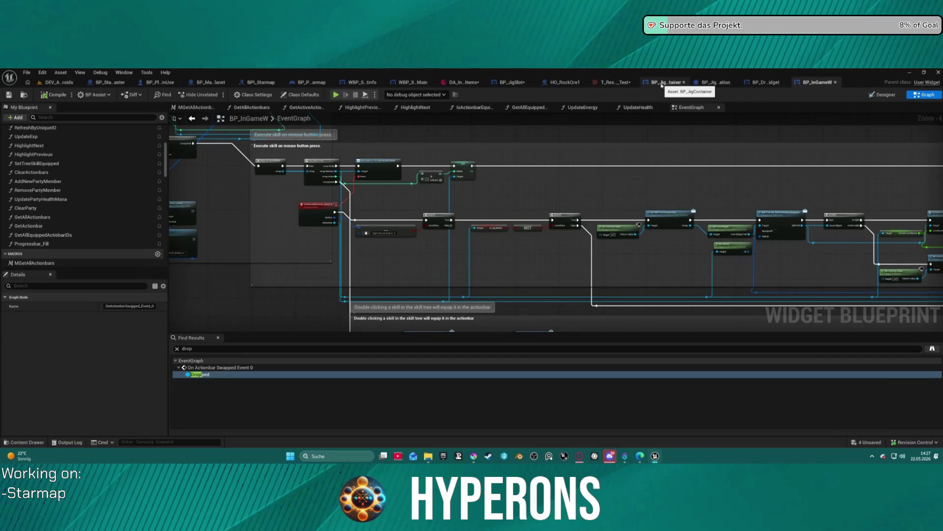
click(661, 83)
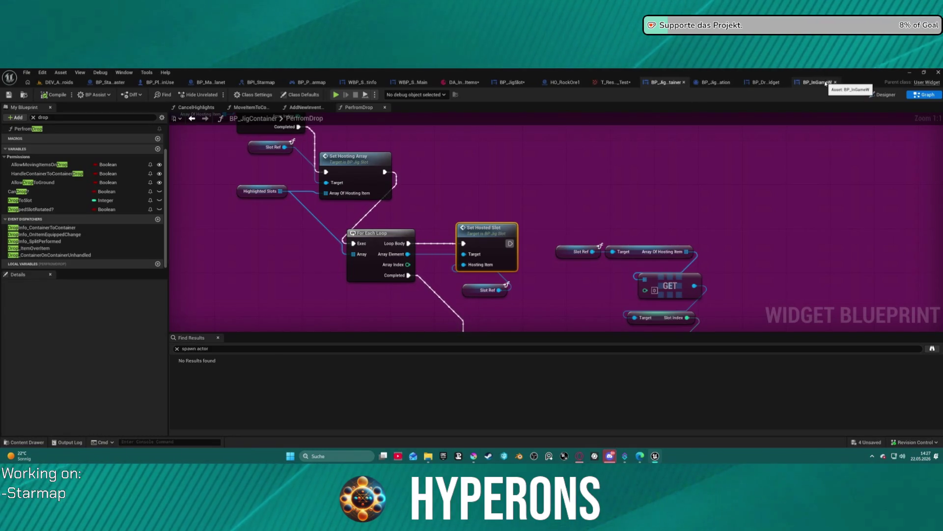
Step: Open BP_JigContainer's On Drop and PerfromDrop function graphs
scroll(66, 187, up, 2)
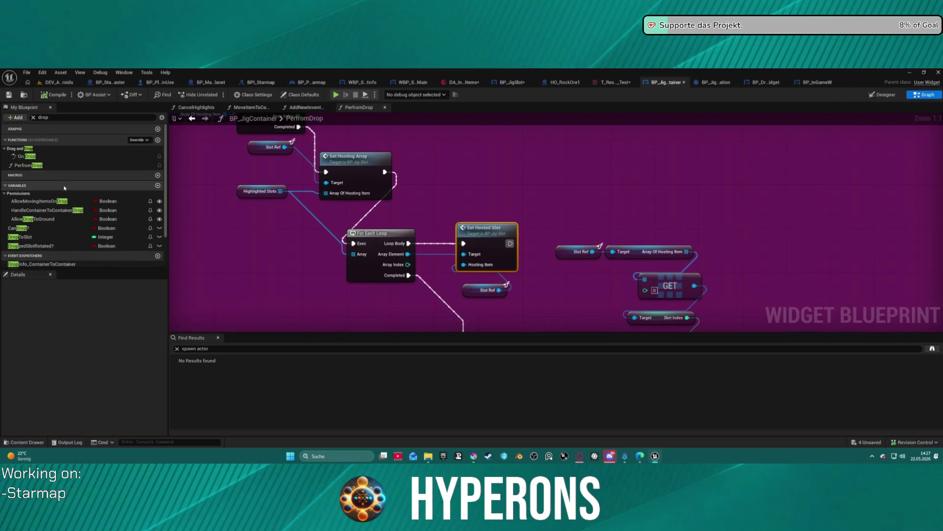
double_click(23, 156)
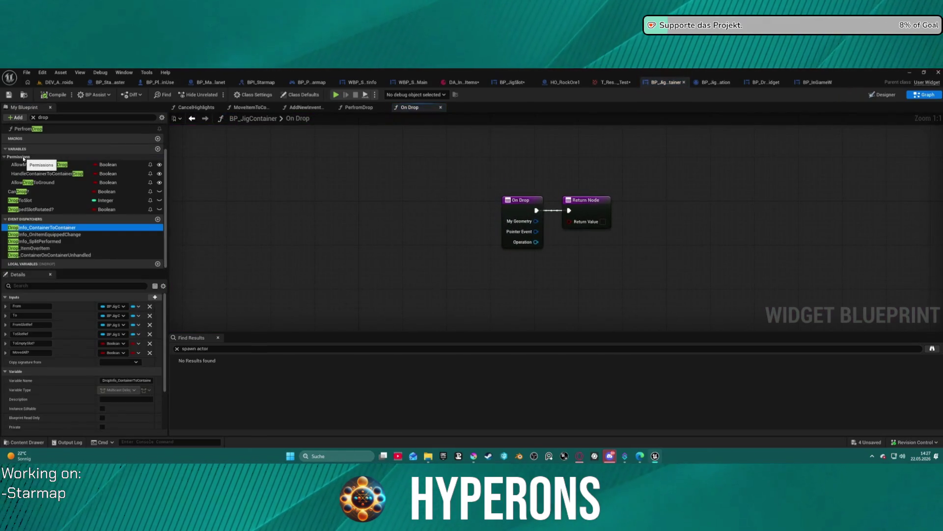
click(23, 129)
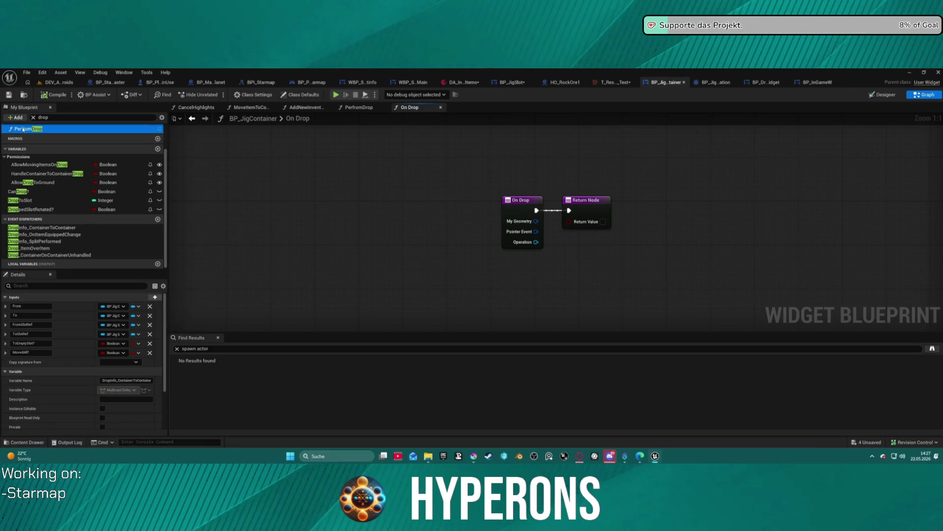
double_click(23, 129)
Step: Look over the PerfromDrop comment groups, clear the member filter, and bring up the Content Drawer
scroll(369, 223, down, 3)
mouse_move(368, 224)
mouse_down()
mouse_move(657, 211)
mouse_move(659, 273)
mouse_move(648, 291)
mouse_move(541, 193)
mouse_move(360, 135)
mouse_move(324, 153)
mouse_up()
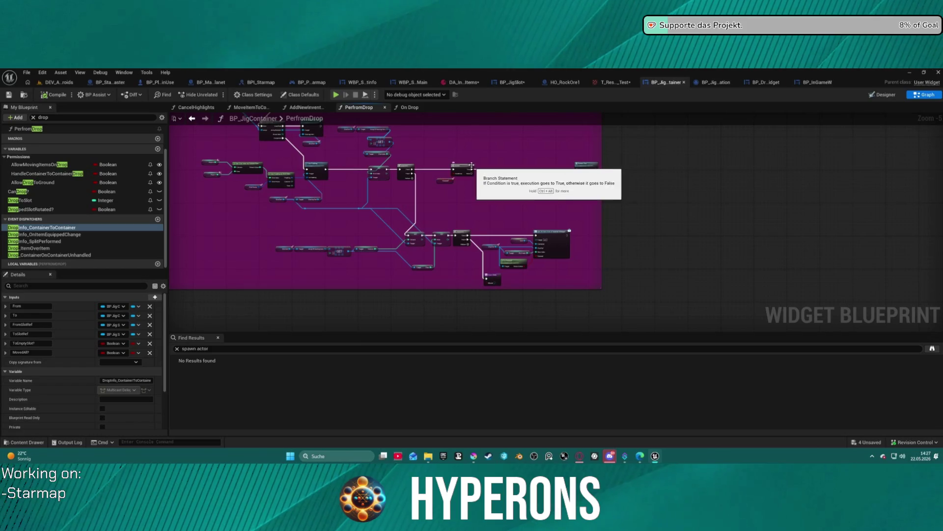
mouse_move(448, 205)
mouse_down()
mouse_move(651, 280)
mouse_move(737, 236)
mouse_move(784, 251)
mouse_up()
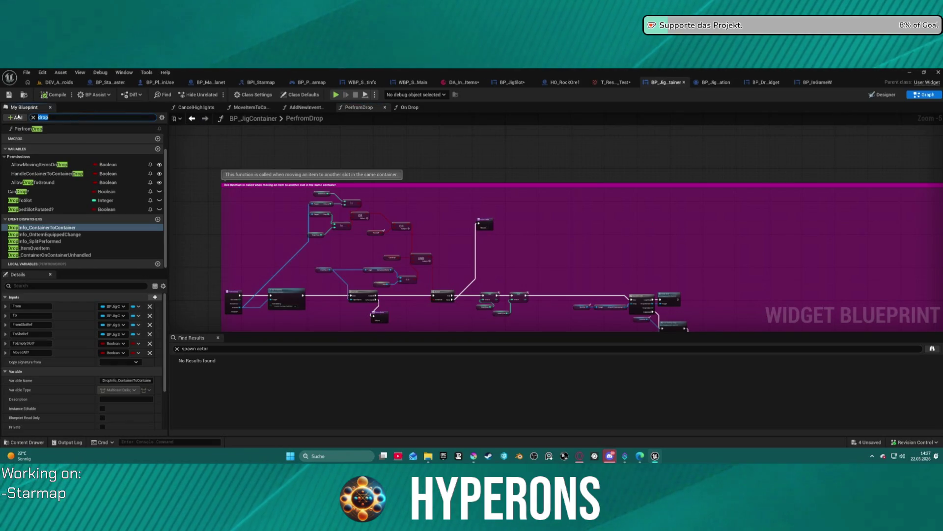
key(BackSpace)
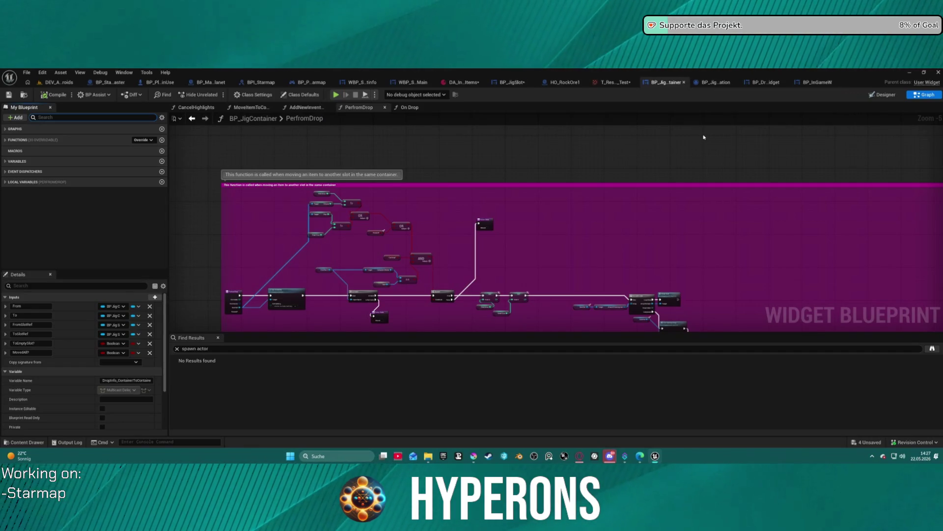
key(ctrl+space)
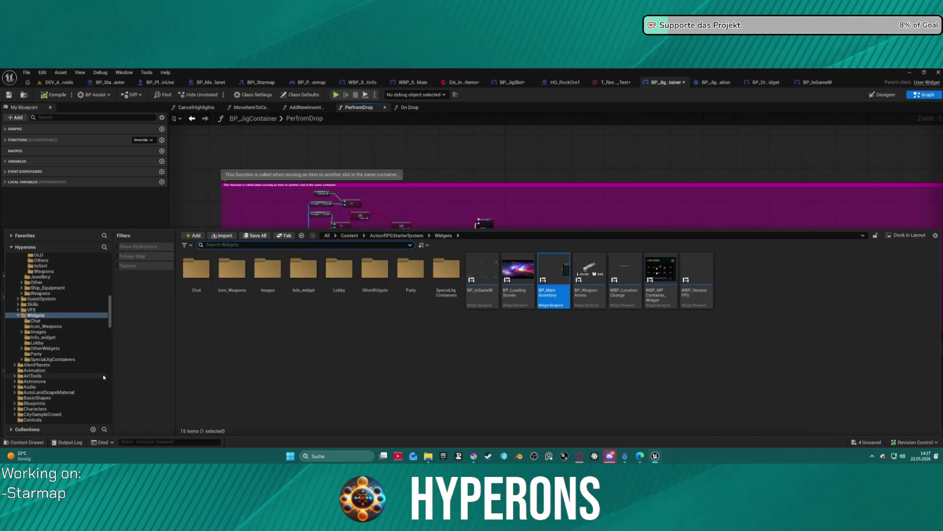
Step: Open BP_ARPG_Character and BP_ARPG_PlayerController from the Character > Blueprints folder
scroll(56, 313, up, 10)
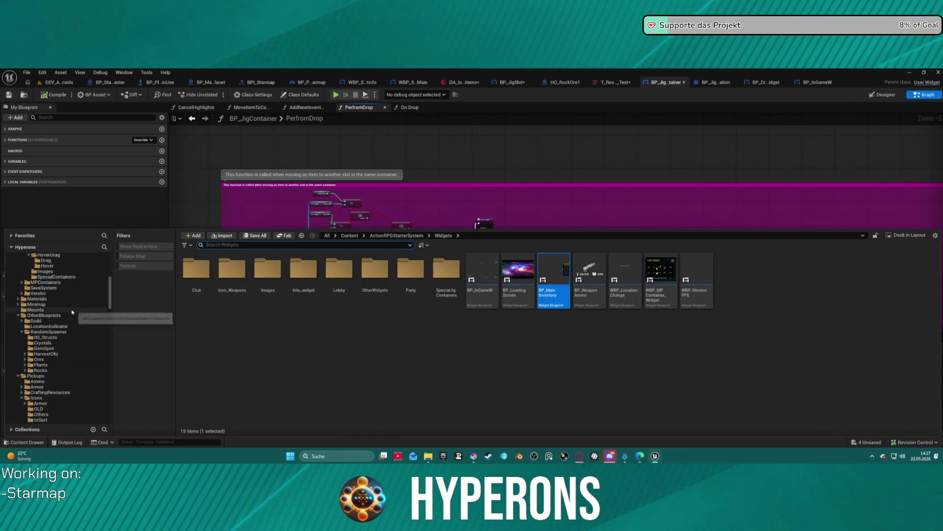
scroll(72, 312, up, 1)
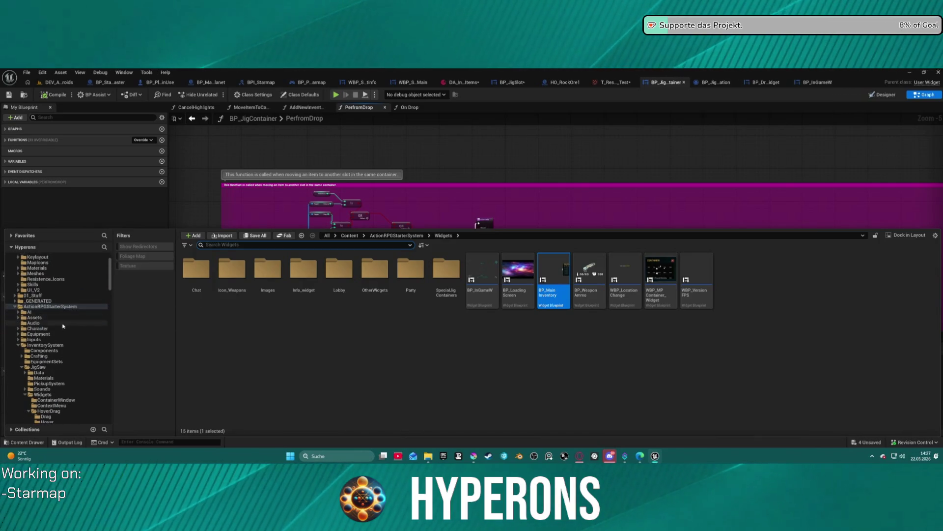
click(61, 328)
double_click(196, 269)
double_click(417, 273)
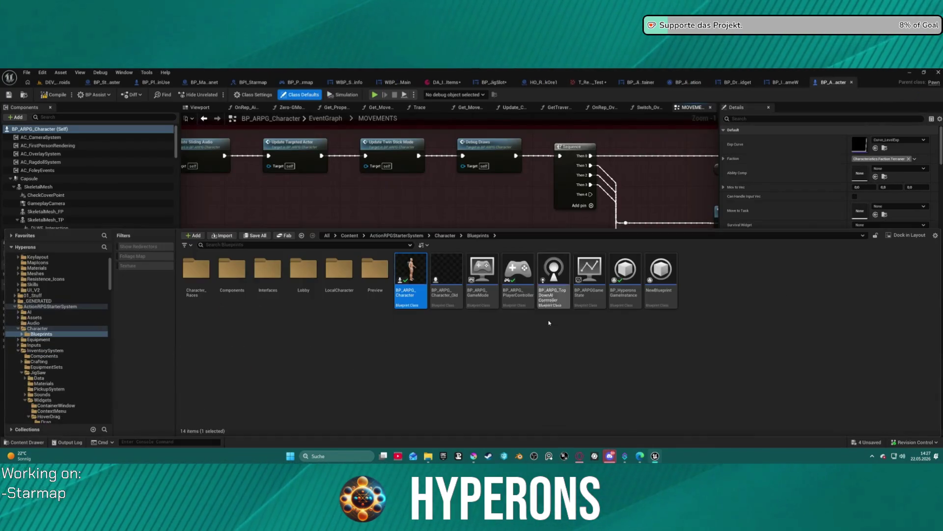
key(ctrl+space)
click(521, 270)
double_click(525, 267)
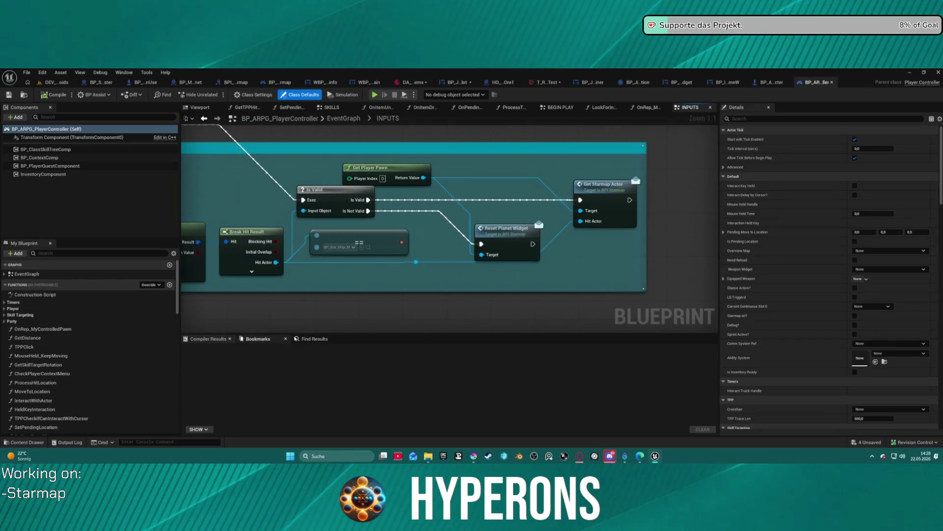
Step: Search the controller for 'drop', open OnItemDropped, and nudge the pawn and Return nodes
click(310, 339)
text(drop)
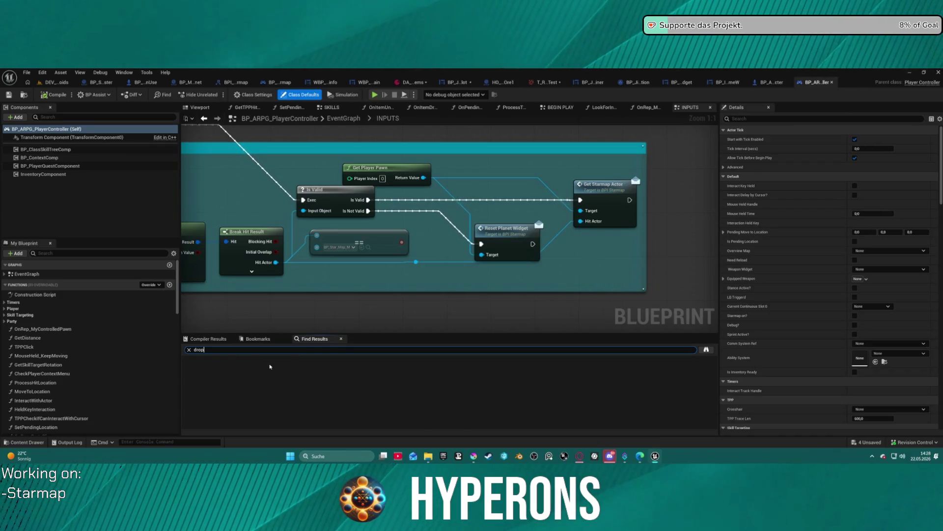
key(Return)
click(217, 368)
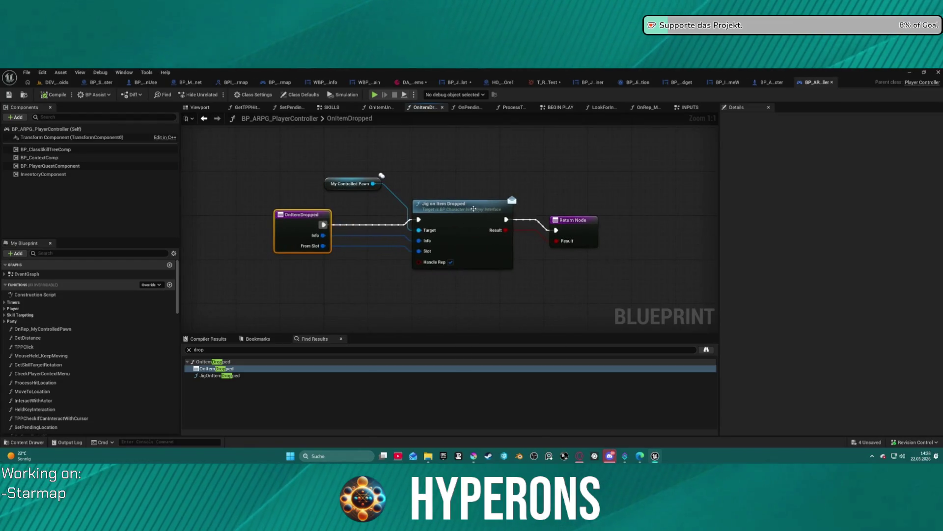
mouse_move(348, 188)
mouse_down()
mouse_move(356, 268)
mouse_move(372, 196)
mouse_up()
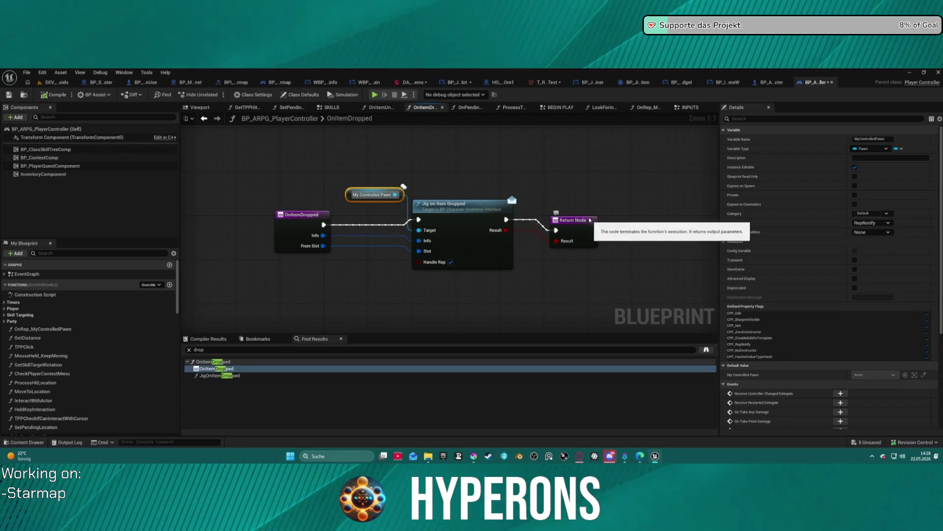
drag(596, 216, 589, 210)
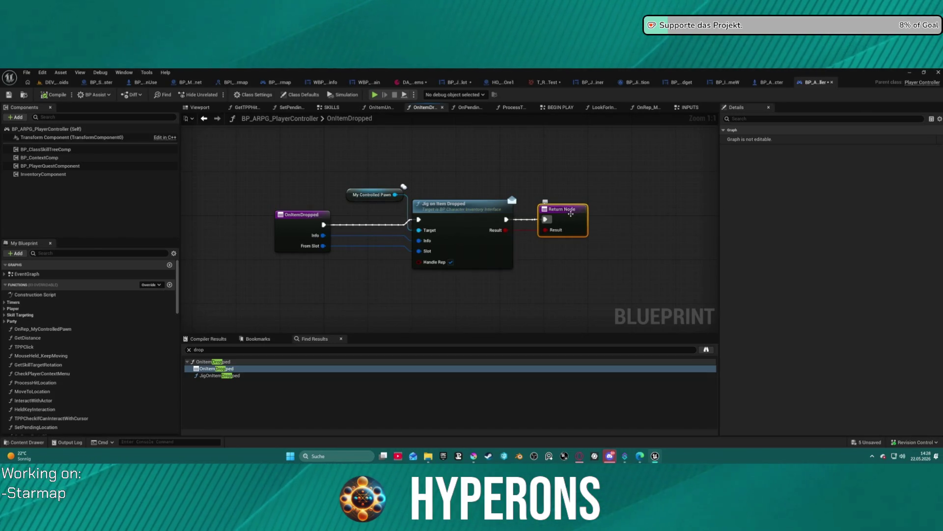
Step: Jump between the OnItemDropped search matches, then return to BP_ARPG_Character
right_click(300, 214)
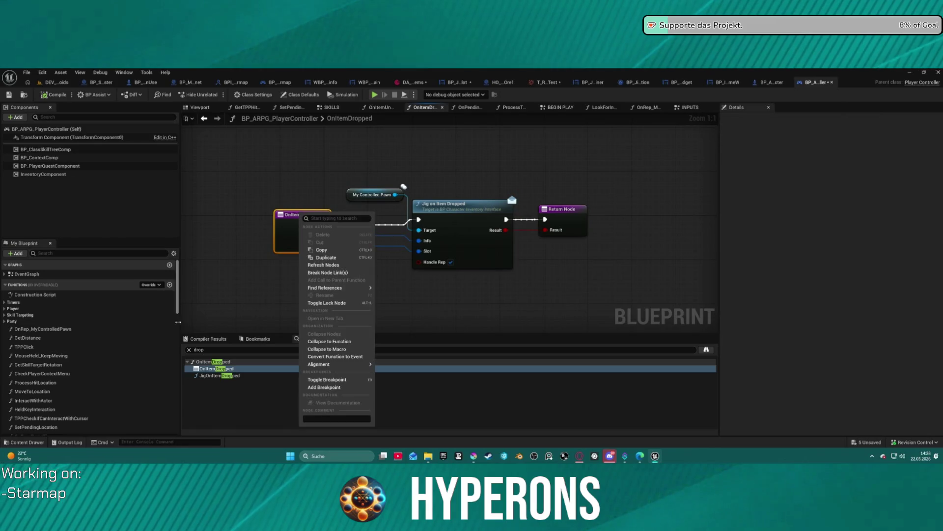
click(219, 375)
click(210, 362)
click(211, 369)
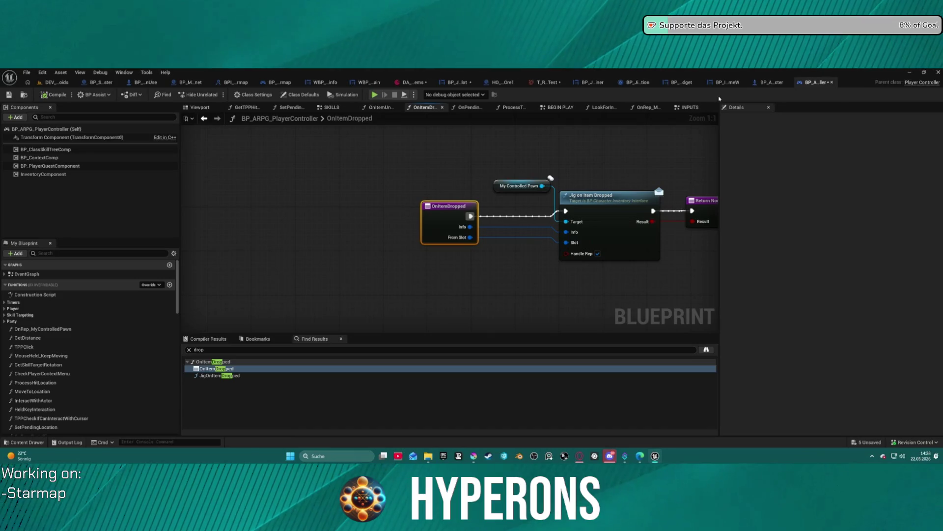
click(777, 83)
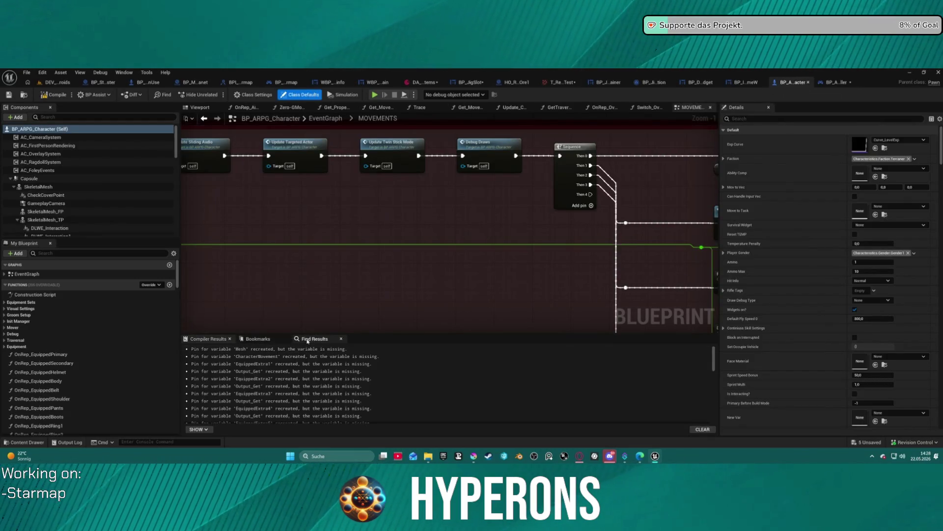
Step: Search the character Blueprint for drop and inspect the Drop Sound reference in TESTFUNCTION
click(315, 339)
text(drop)
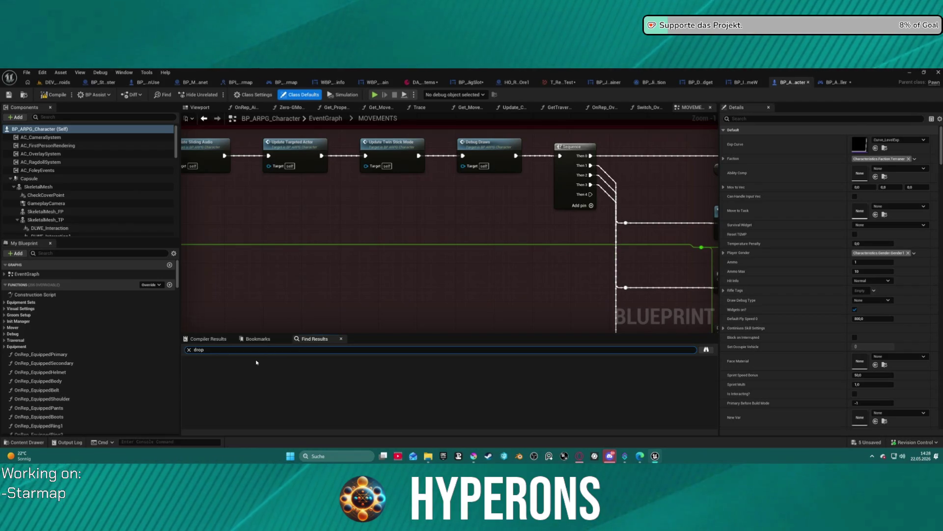
key(Return)
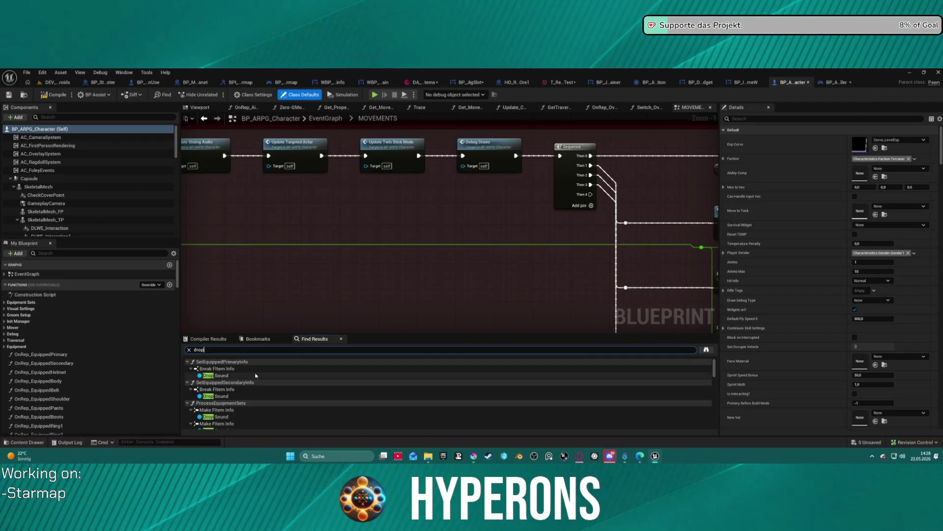
scroll(221, 383, down, 5)
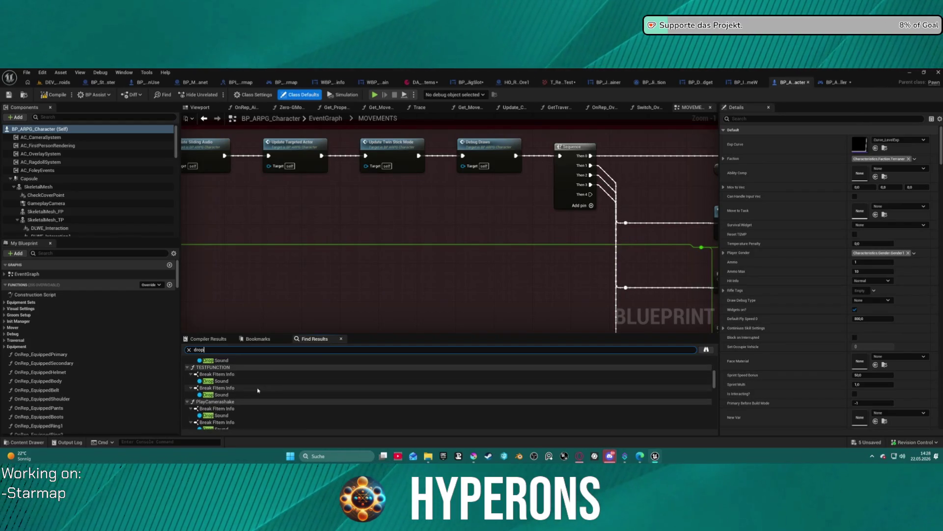
double_click(231, 382)
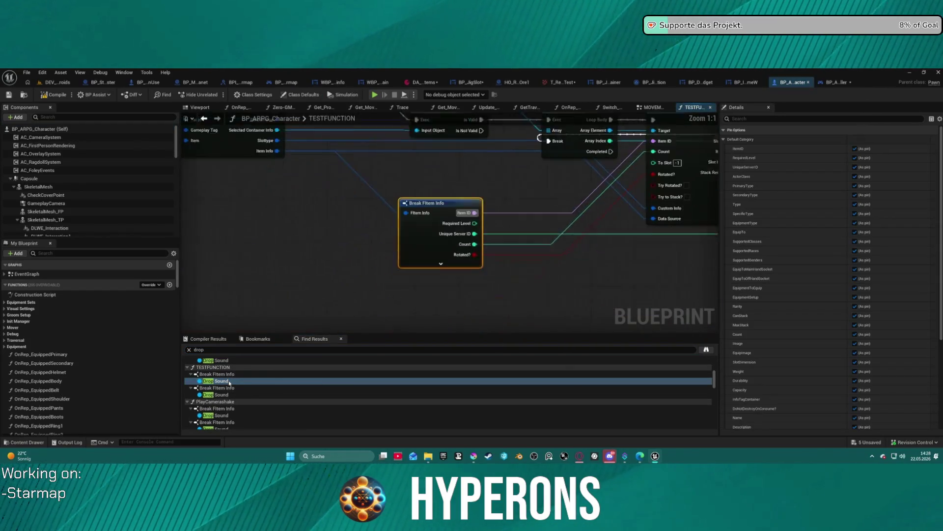
scroll(311, 309, down, 2)
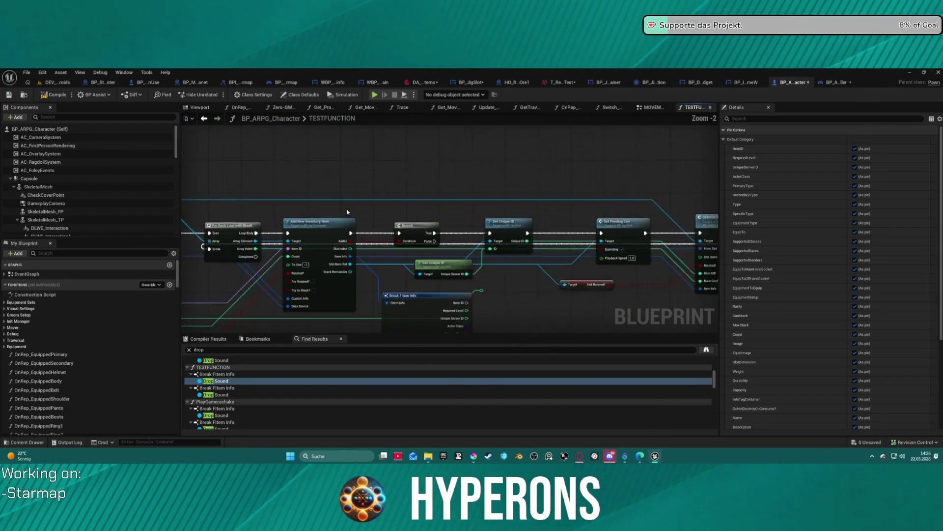
mouse_move(544, 287)
mouse_down()
mouse_move(670, 263)
mouse_move(442, 236)
mouse_move(114, 226)
mouse_up()
mouse_move(314, 246)
mouse_down()
mouse_move(692, 255)
mouse_move(668, 237)
mouse_up()
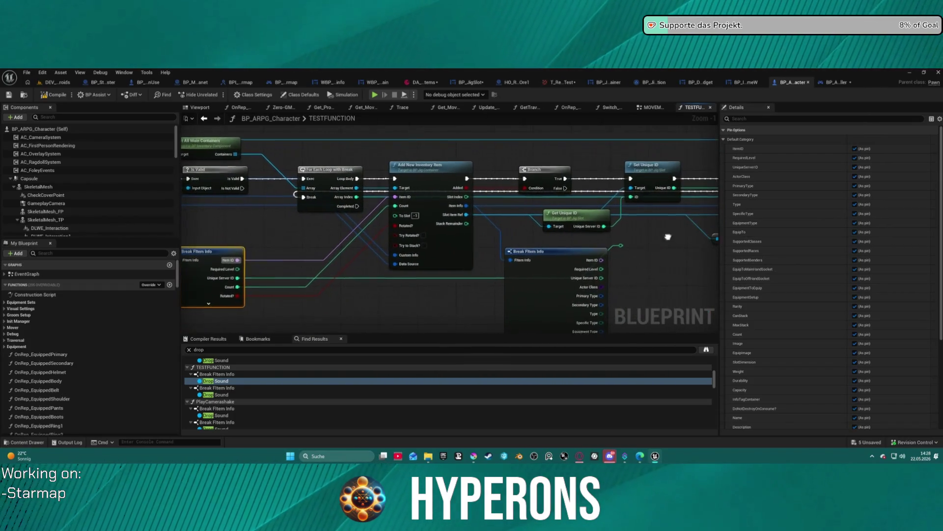
Step: Check another Break FItem Info reference, pan back to TESTFUNCTION's start, and filter members by drop
scroll(250, 387, down, 2)
scroll(243, 392, up, 1)
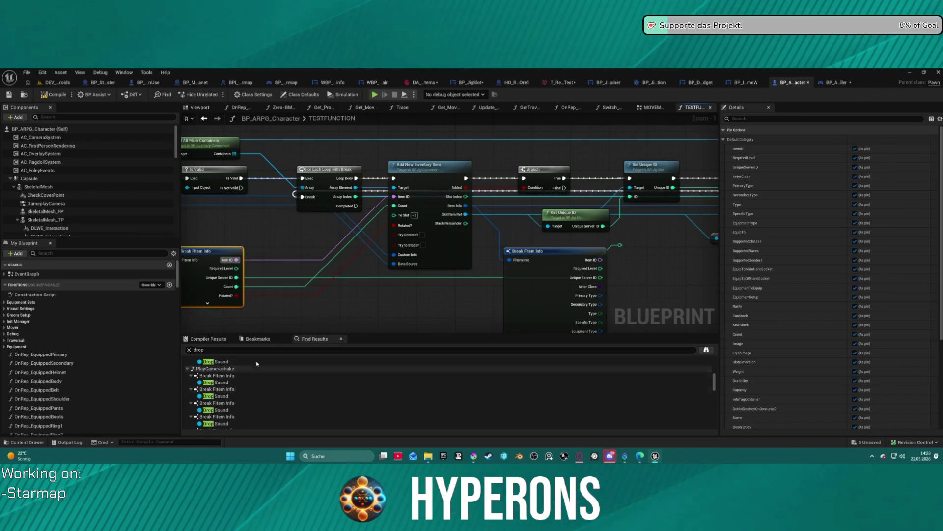
double_click(241, 375)
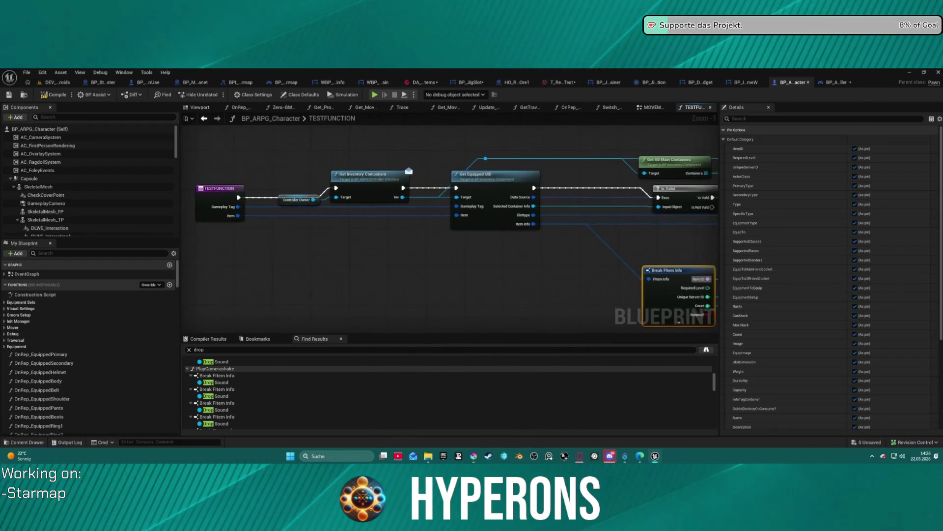
drag(708, 260, 520, 278)
scroll(123, 379, down, 5)
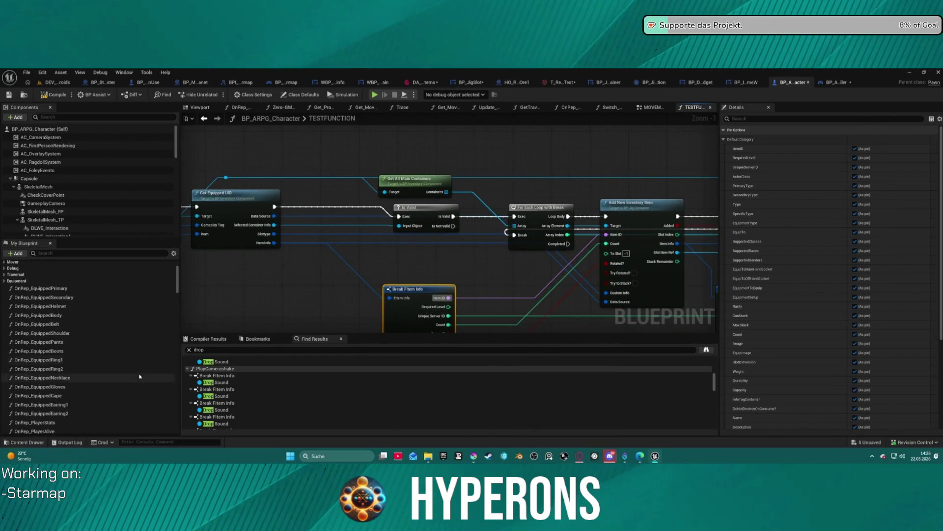
scroll(122, 379, down, 2)
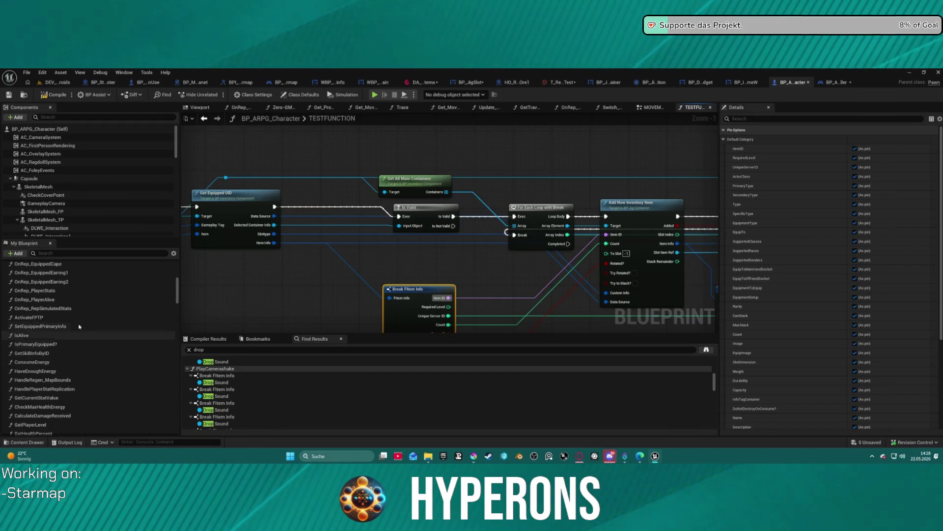
click(38, 256)
text(drop)
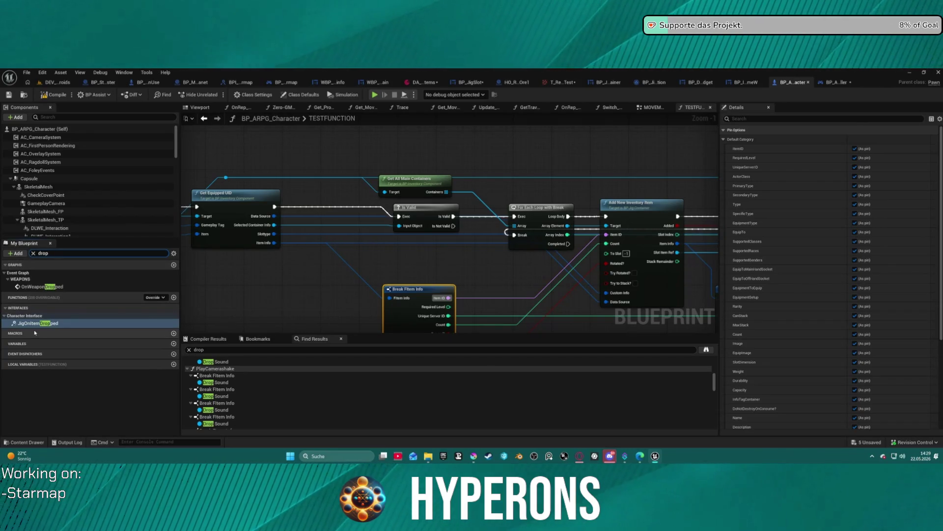
Step: Open the JigOnItemDropped function graph and view its entry and Print String
double_click(33, 324)
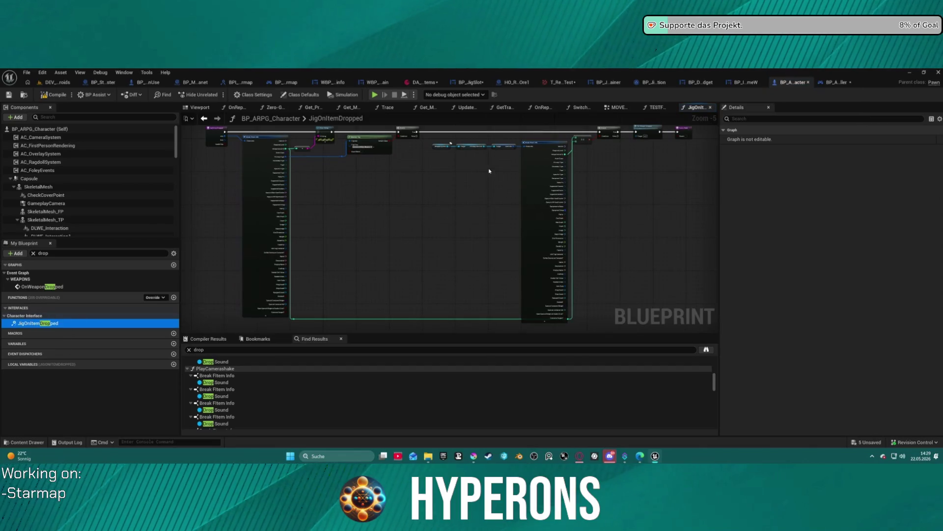
scroll(447, 202, up, 2)
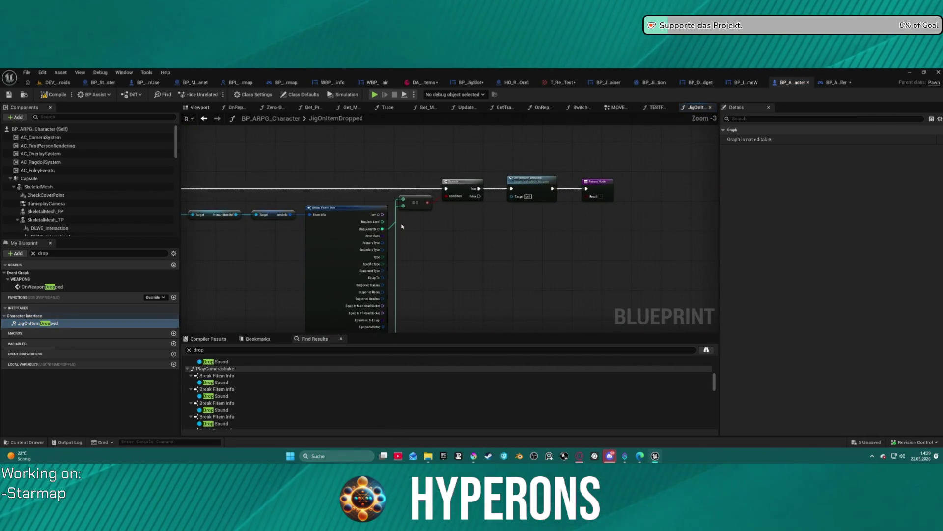
scroll(537, 225, up, 2)
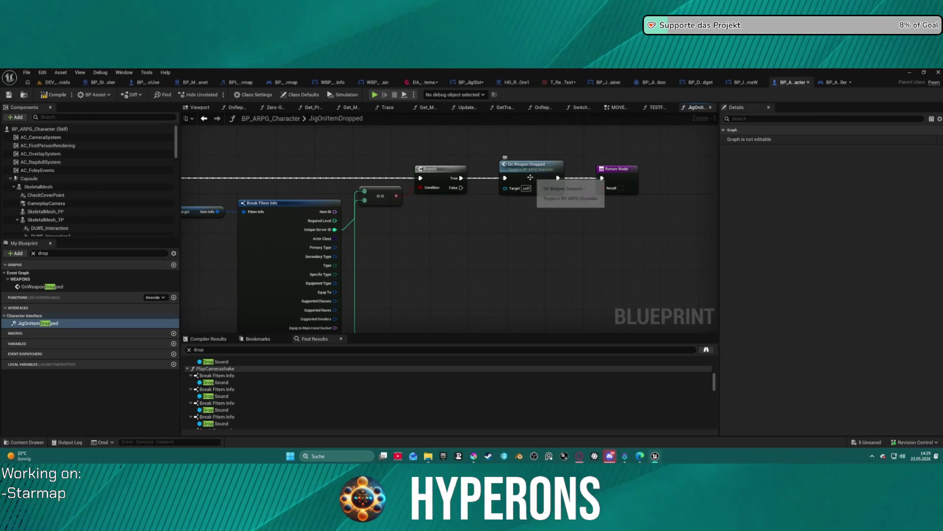
mouse_move(421, 226)
mouse_down()
mouse_move(606, 226)
mouse_move(607, 190)
mouse_move(653, 191)
mouse_move(588, 192)
mouse_up()
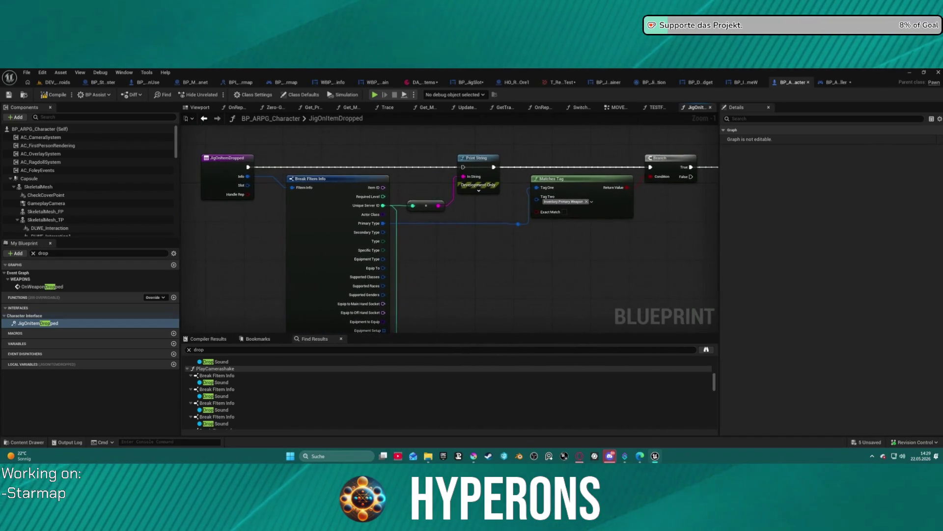
scroll(213, 417, down, 3)
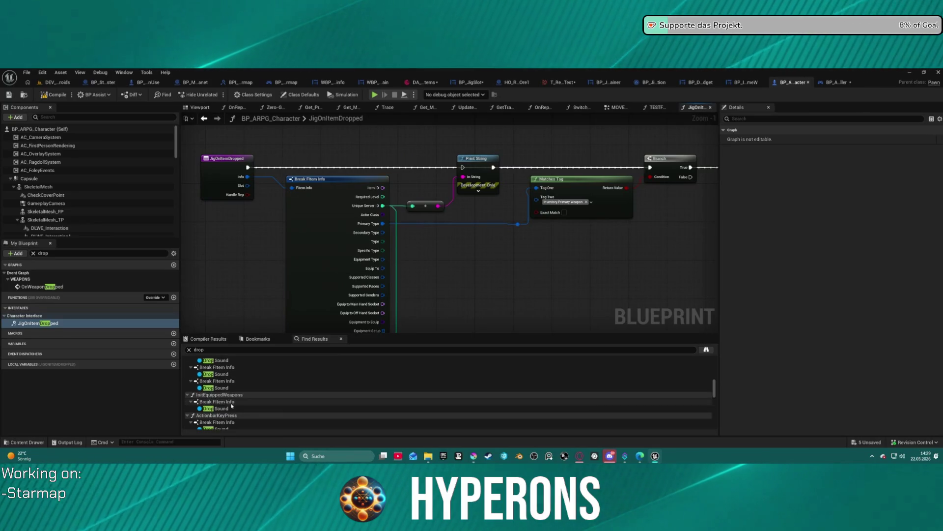
Step: Inspect the Break FItem Info usage in PlayCamerashake and the Drop Sound usage in JigOnItemUnEquipped
click(221, 382)
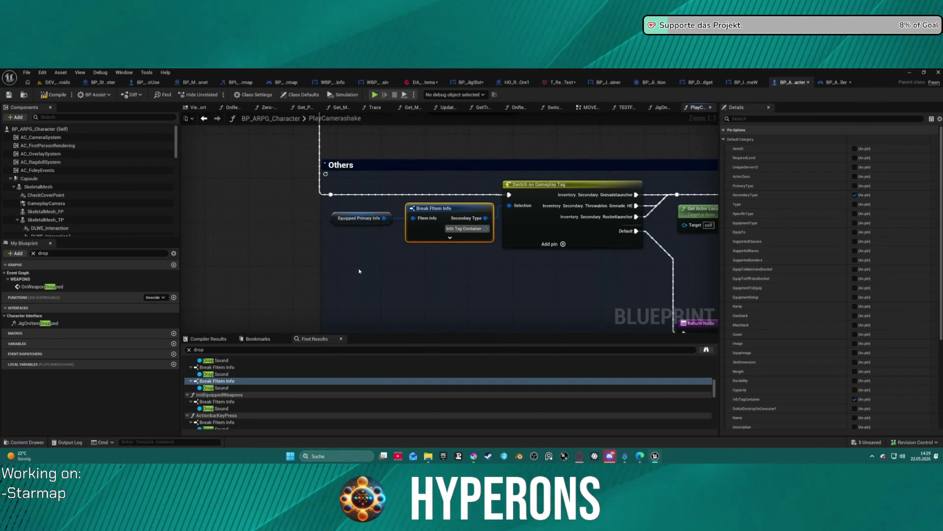
scroll(360, 271, down, 9)
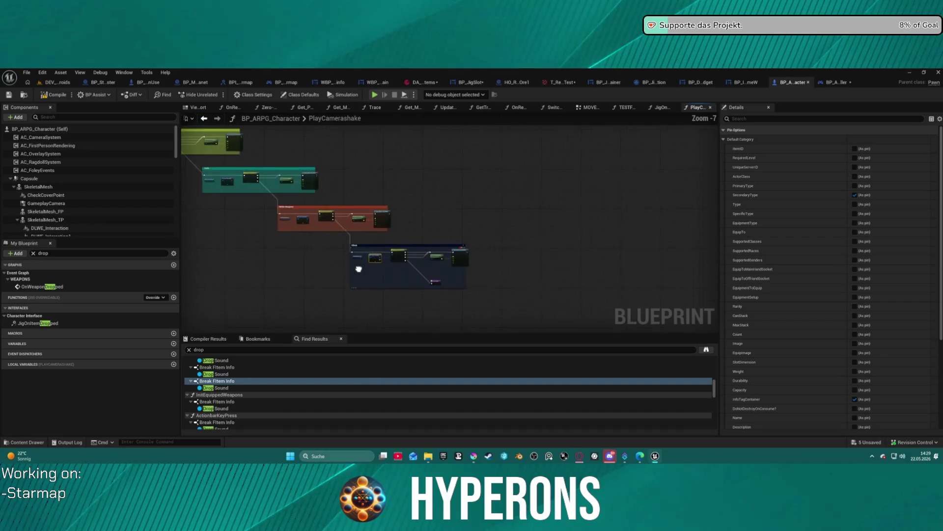
scroll(228, 414, down, 3)
click(227, 396)
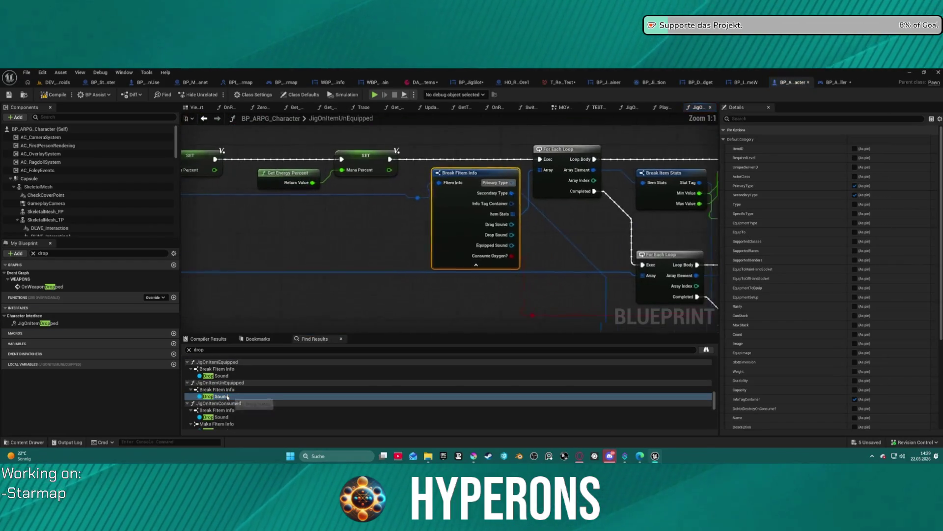
scroll(450, 221, down, 7)
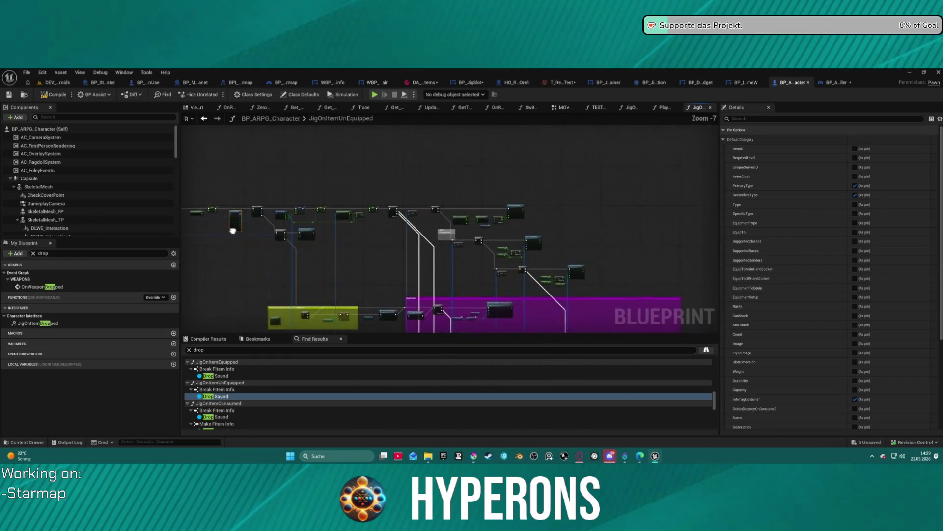
scroll(375, 147, up, 7)
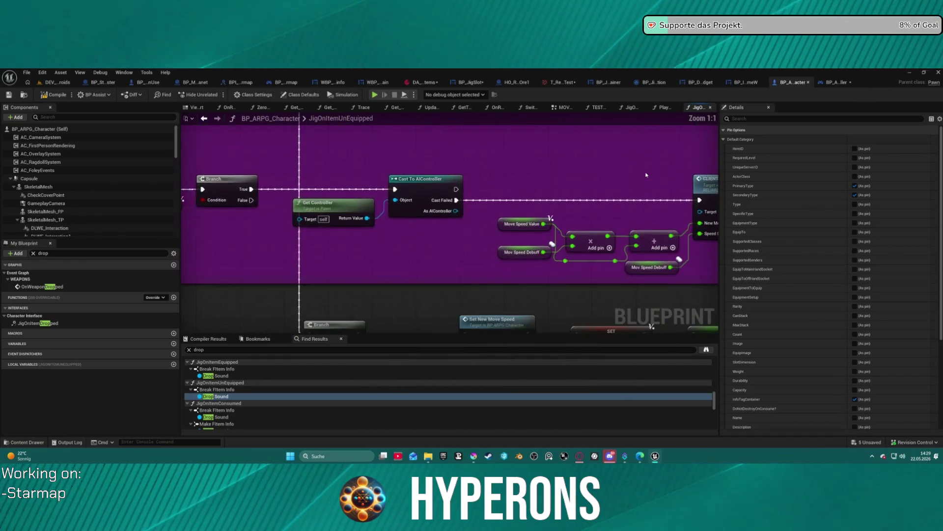
mouse_move(375, 148)
mouse_down()
mouse_move(360, 145)
mouse_move(496, 125)
mouse_up()
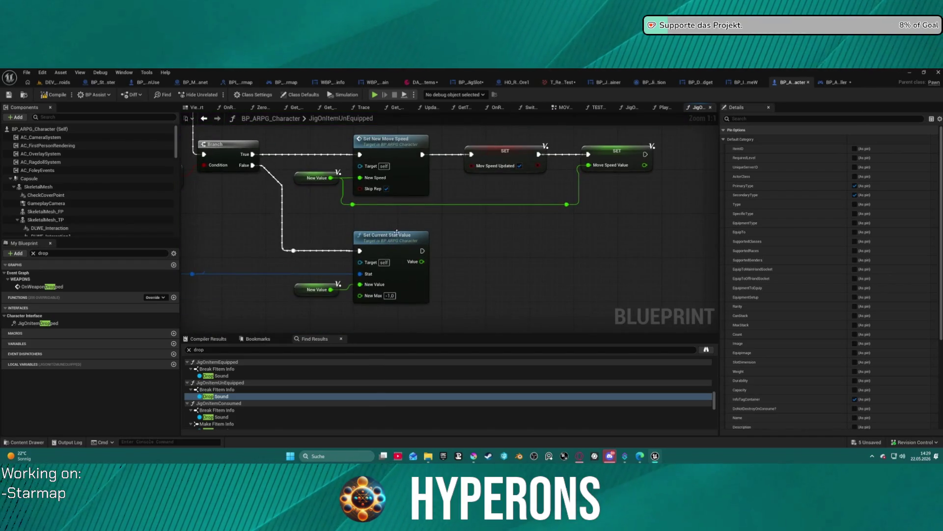
scroll(398, 234, down, 5)
scroll(234, 421, down, 3)
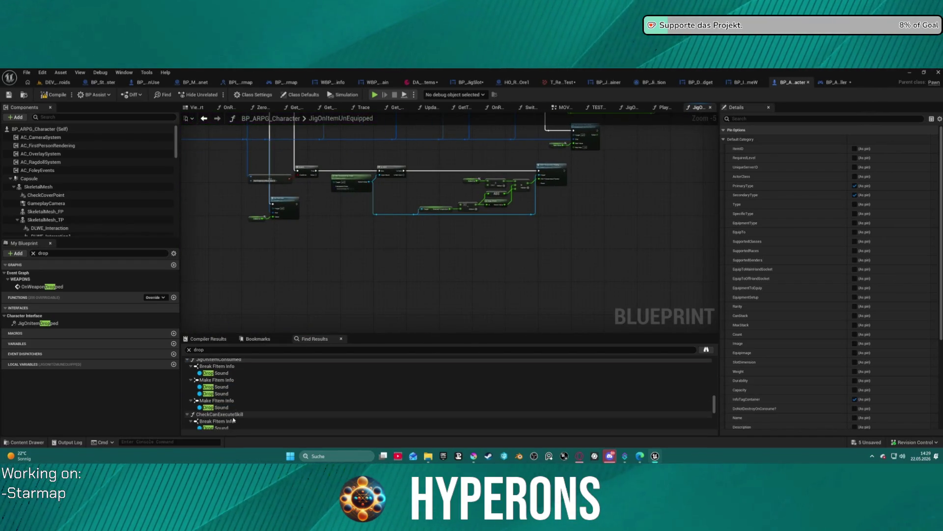
scroll(234, 420, down, 5)
scroll(236, 394, down, 6)
scroll(266, 412, up, 5)
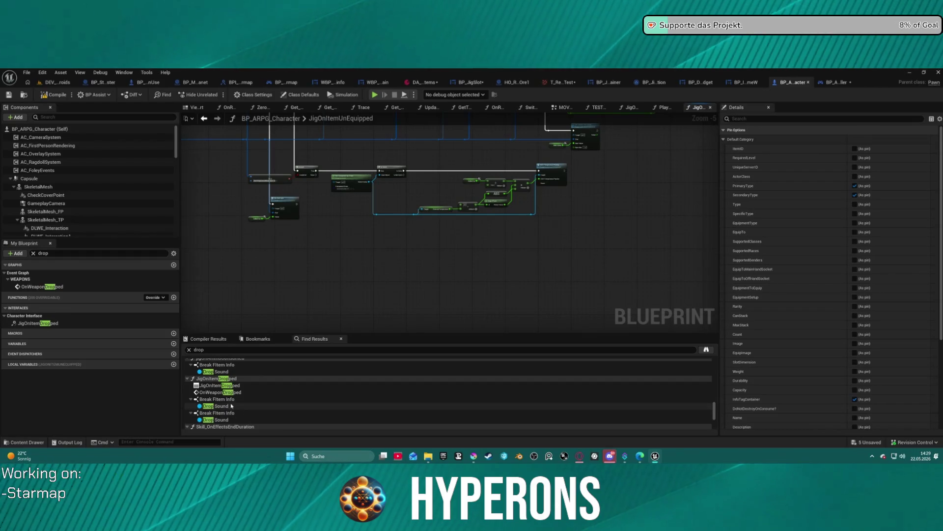
Step: Return to JigOnItemDropped, view its Break FItem Info and Branch nodes, and enter 'spawn actor' as the search term
double_click(232, 385)
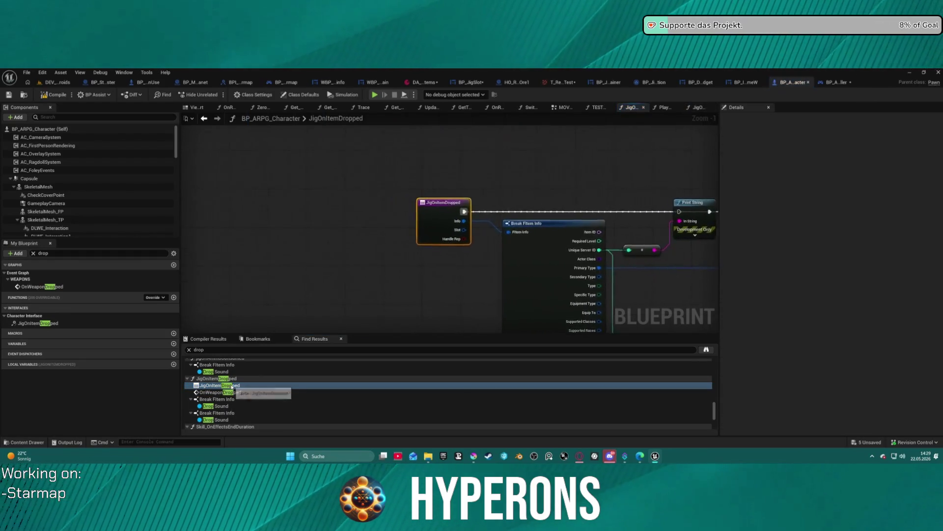
scroll(500, 261, down, 2)
drag(499, 261, 224, 151)
drag(137, 182, 196, 190)
scroll(234, 388, down, 3)
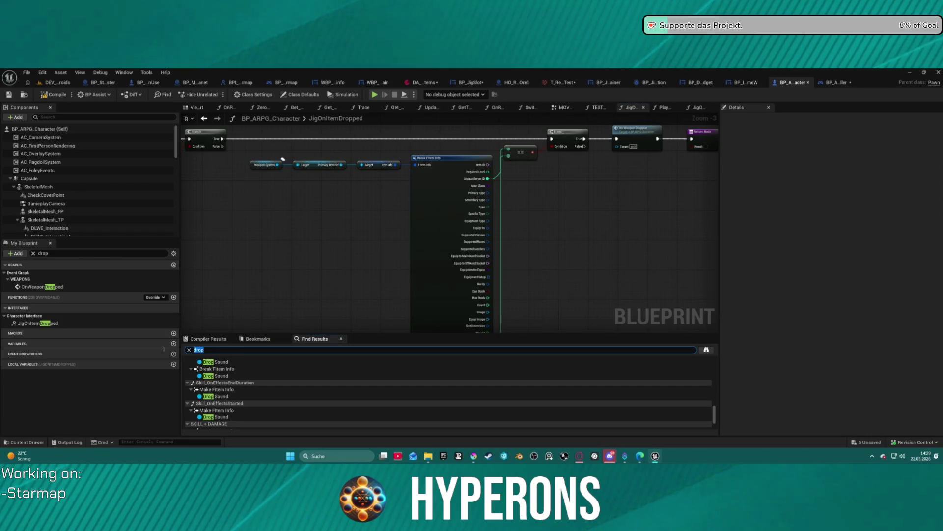
text(spawn actor)
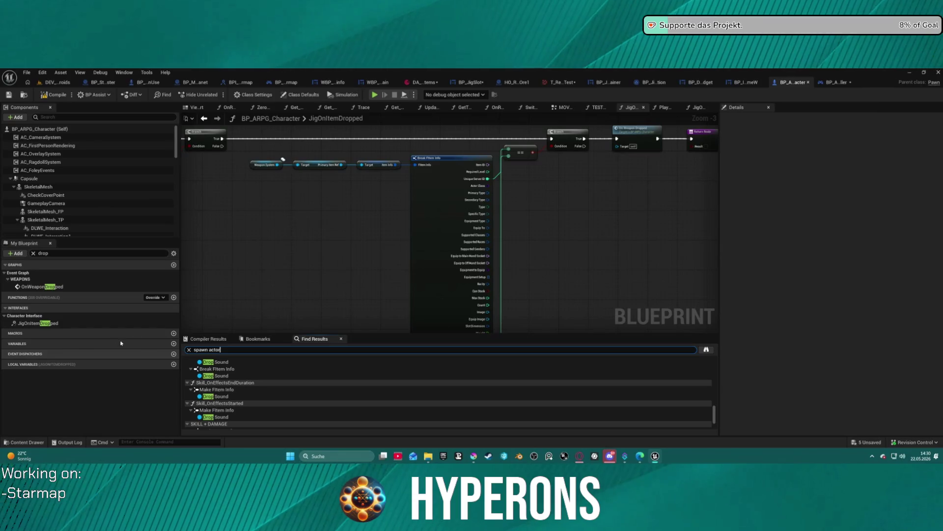
Step: Search for spawn actor and open the SpawnActor node in SpawnAndEquipItem
key(Return)
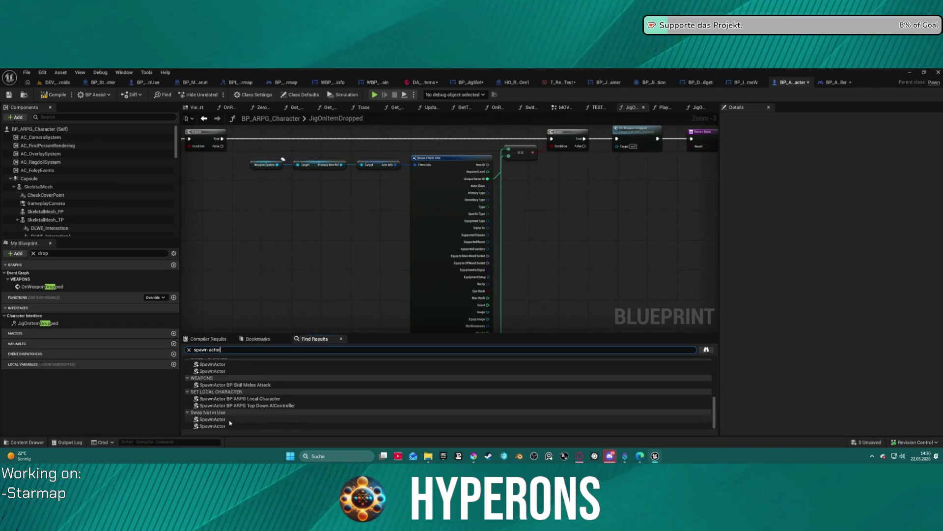
scroll(219, 418, up, 5)
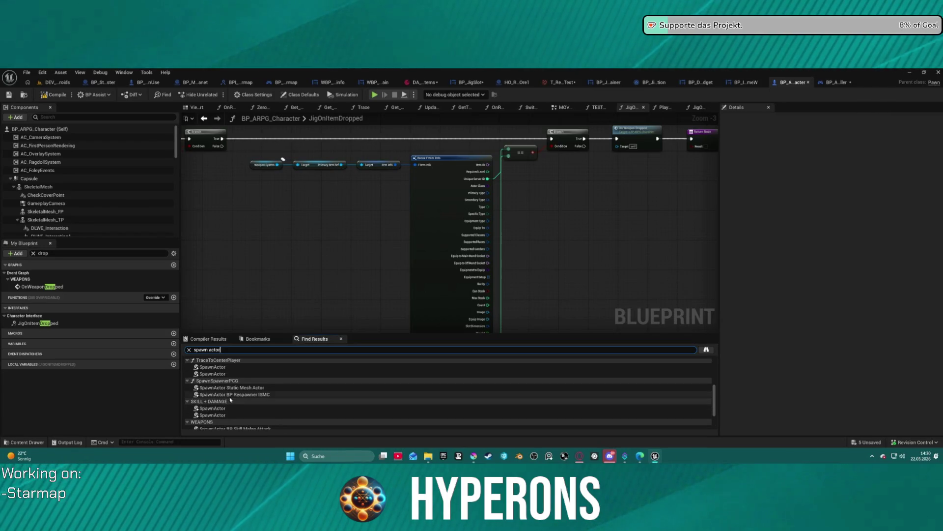
scroll(217, 395, up, 1)
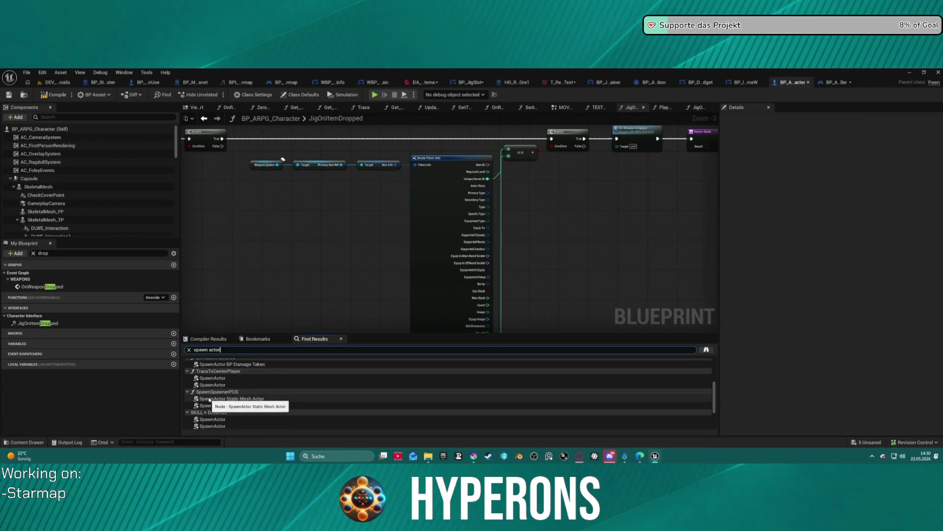
scroll(211, 388, up, 4)
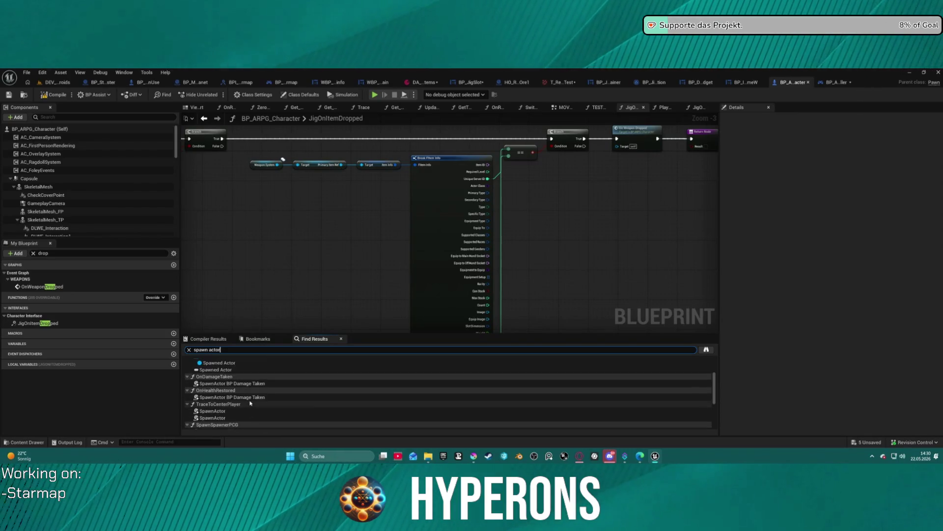
scroll(241, 398, up, 3)
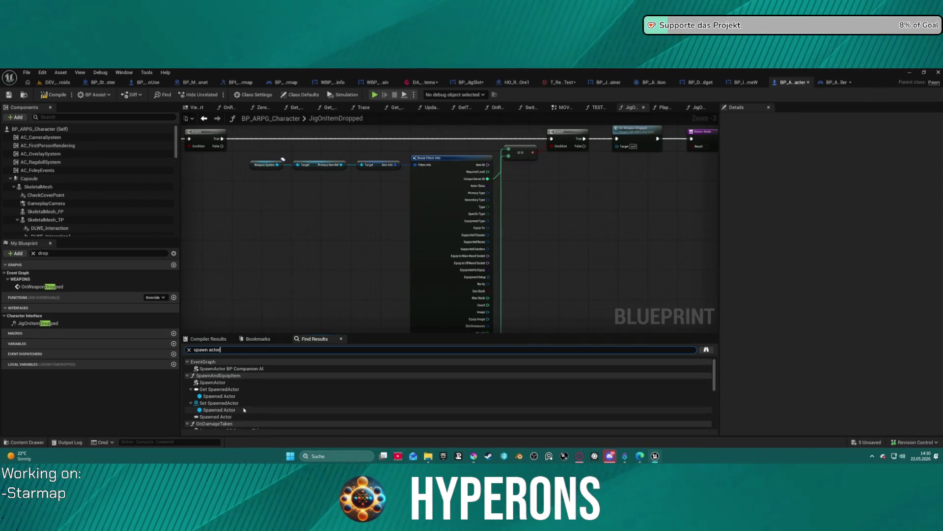
click(214, 383)
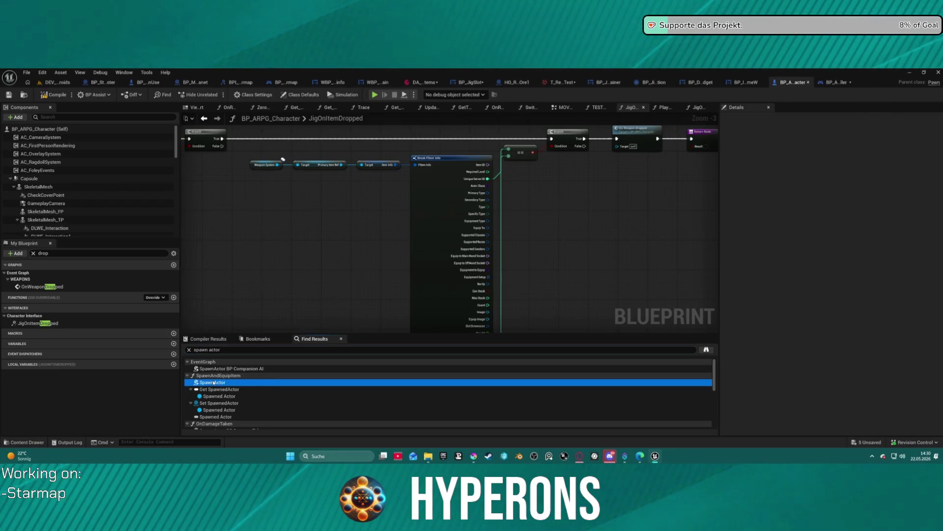
double_click(213, 383)
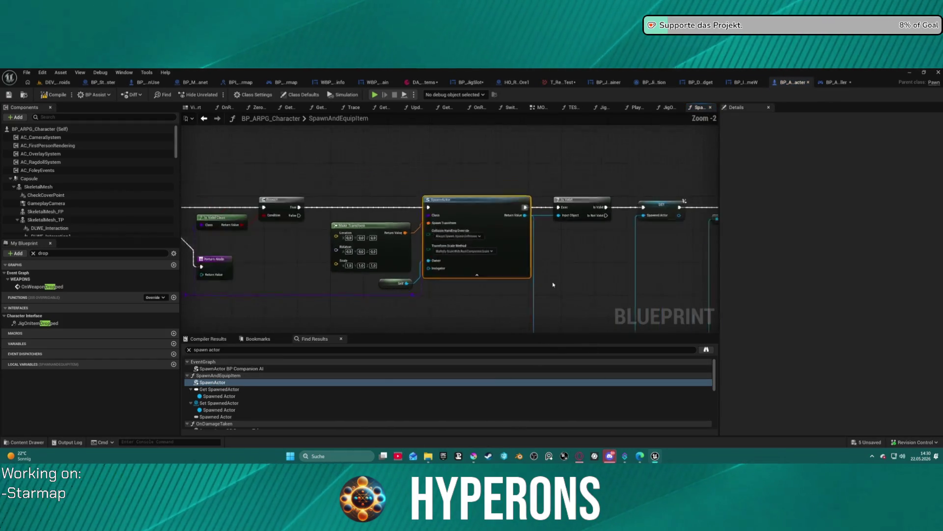
scroll(553, 285, down, 3)
mouse_move(399, 228)
mouse_down()
mouse_move(418, 267)
mouse_move(432, 241)
mouse_move(491, 202)
mouse_move(628, 163)
mouse_move(551, 163)
mouse_move(428, 212)
mouse_move(502, 167)
mouse_move(471, 133)
mouse_move(353, 147)
mouse_move(314, 207)
mouse_move(301, 261)
mouse_move(206, 237)
mouse_up()
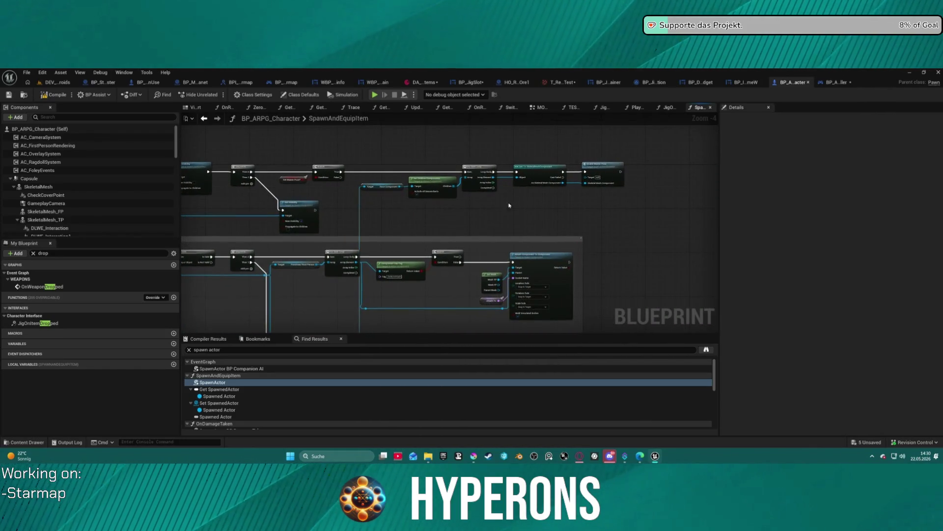
Step: Look over the Branch and Attach Component nodes, then close BP_ARPG_Character
scroll(505, 208, up, 4)
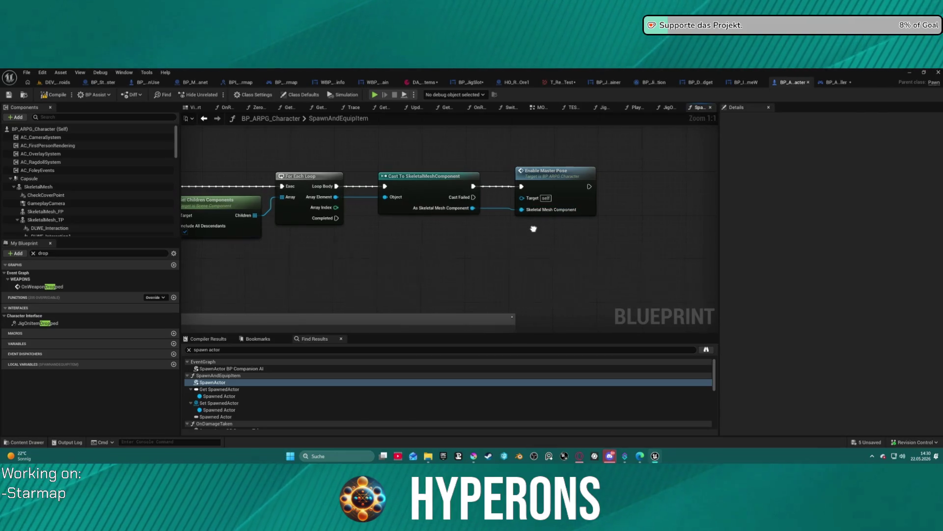
drag(534, 229, 560, 119)
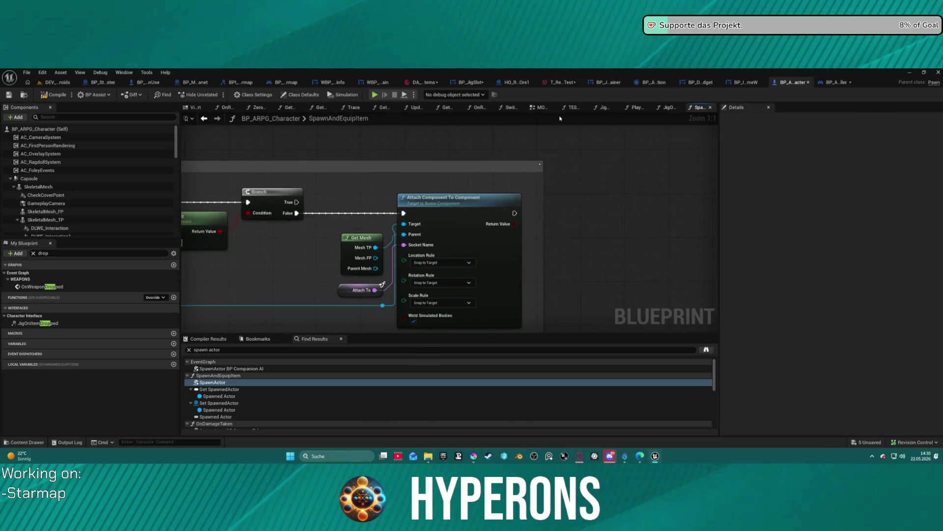
middle_click(775, 83)
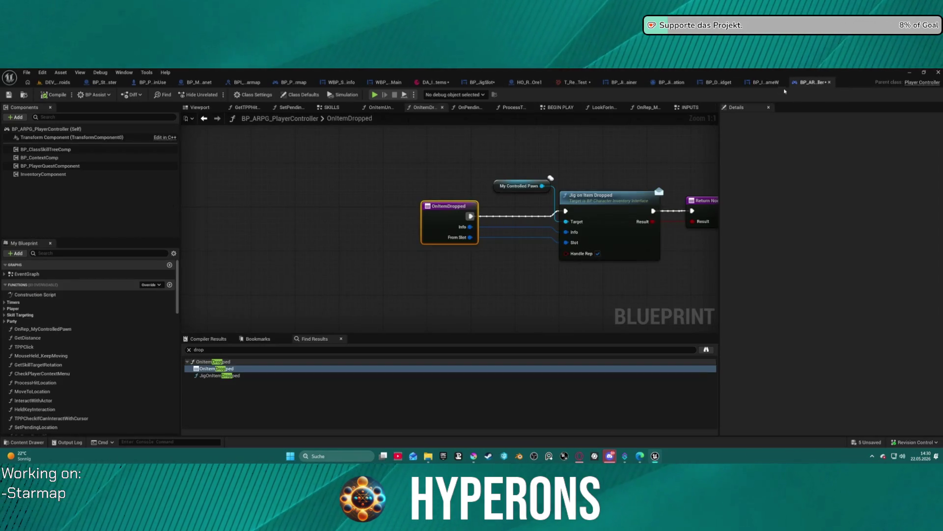
Step: Check the BP_InGameW, BP_DragWidget and BP_JigsDragOperation tabs, then close BP_JigsDragOperation
click(758, 83)
click(725, 83)
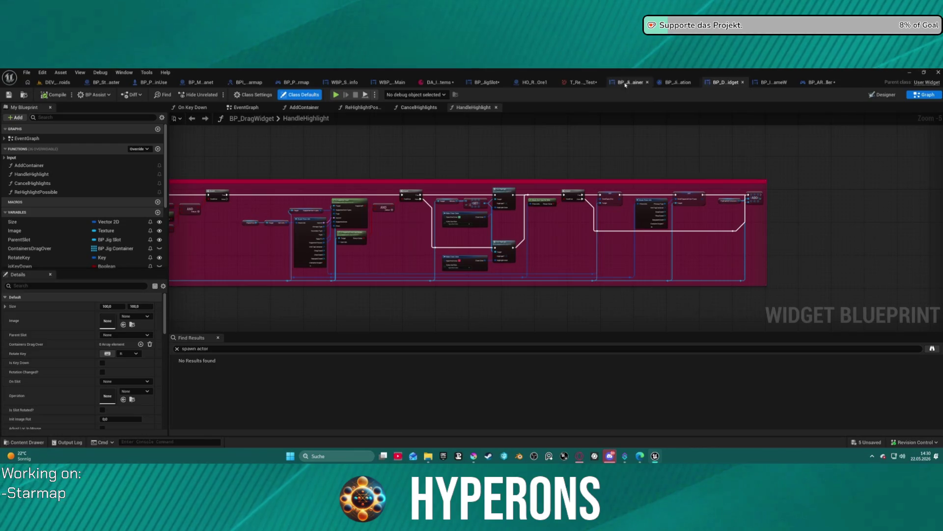
click(673, 83)
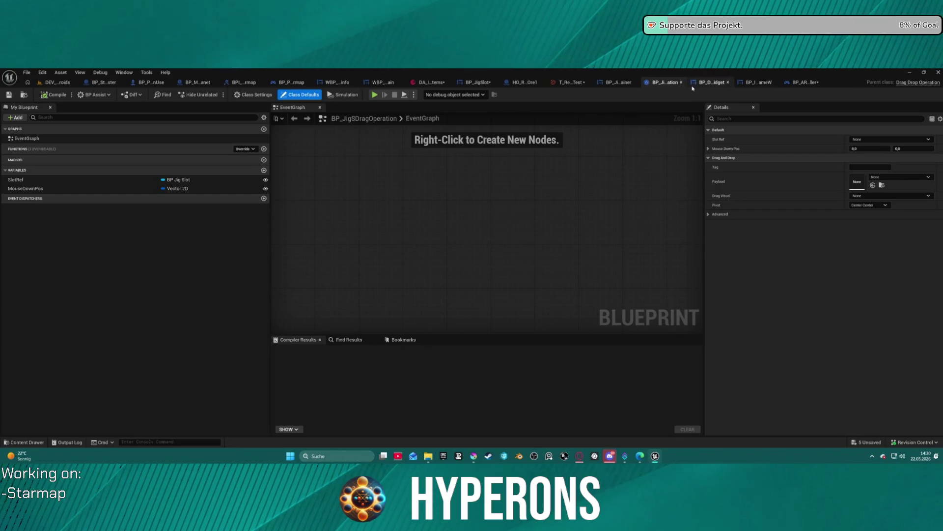
middle_click(659, 86)
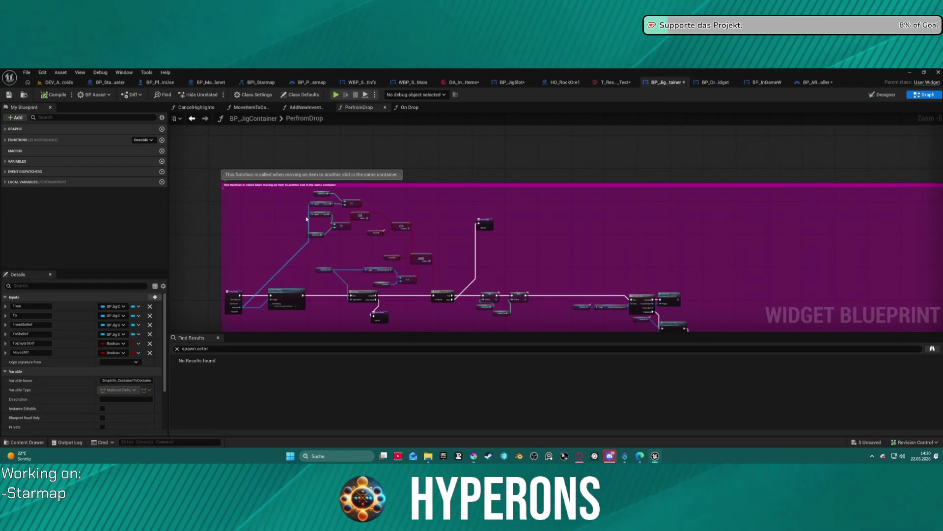
Step: Follow PerfromDrop to the Column/Row setters, slot-changed call, Branch and Rotate Slot nodes
mouse_move(463, 262)
mouse_down()
mouse_move(540, 221)
mouse_move(516, 172)
mouse_move(295, 162)
mouse_move(557, 163)
mouse_move(619, 173)
mouse_up()
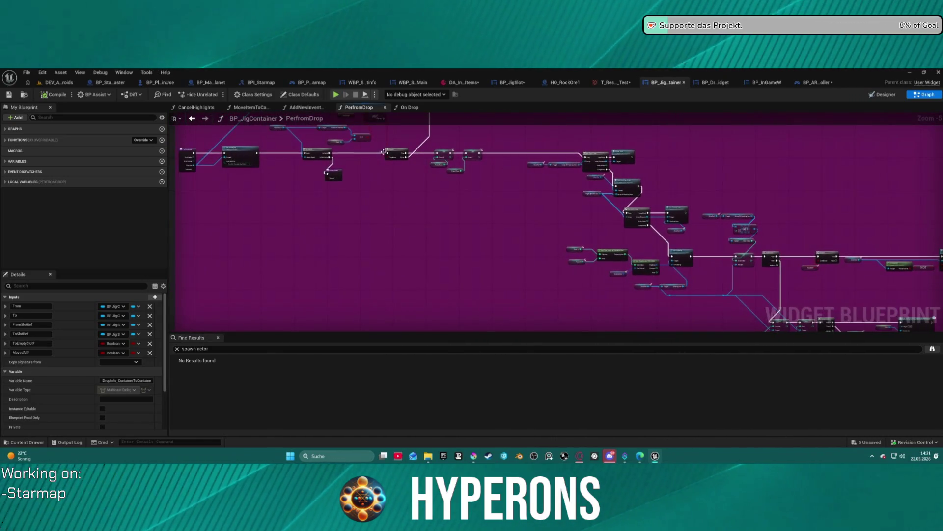
scroll(619, 177, up, 5)
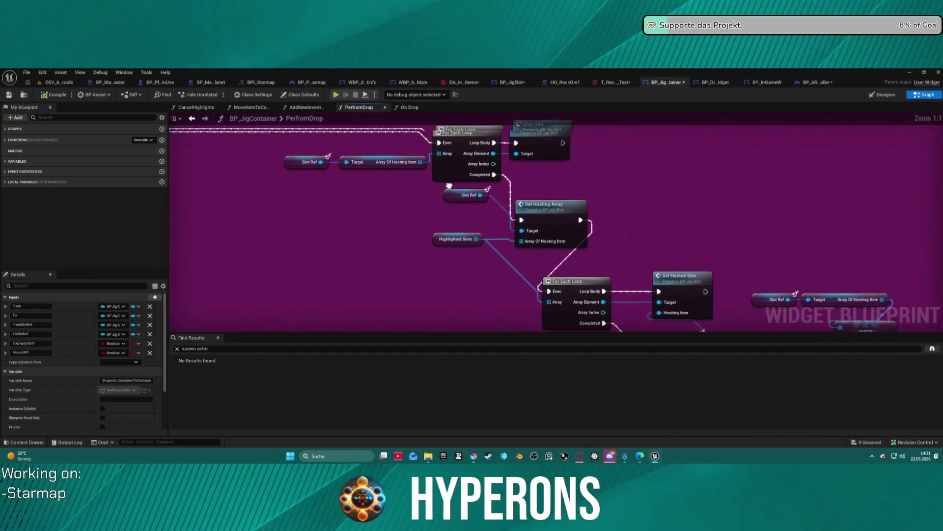
mouse_move(371, 181)
mouse_down()
mouse_move(277, 143)
mouse_move(243, 49)
mouse_up()
drag(835, 314, 379, 145)
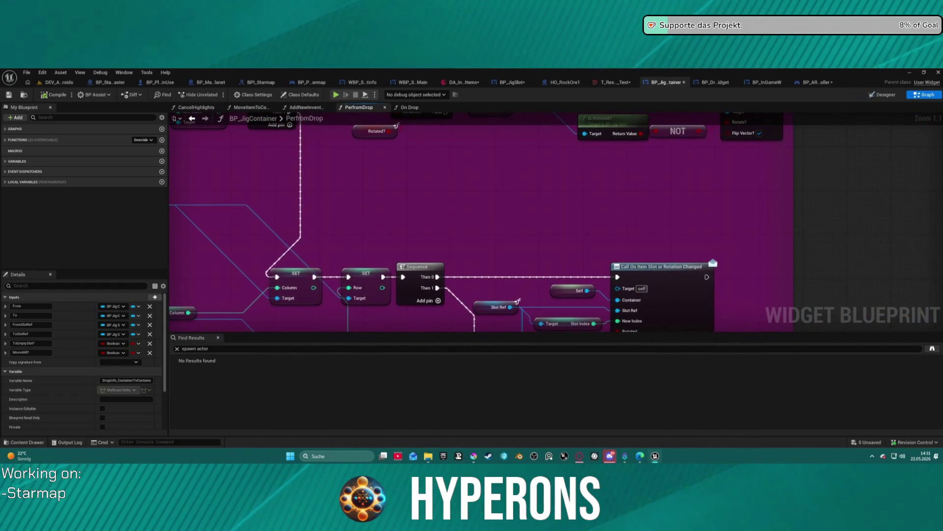
drag(217, 98, 273, 151)
scroll(273, 150, down, 1)
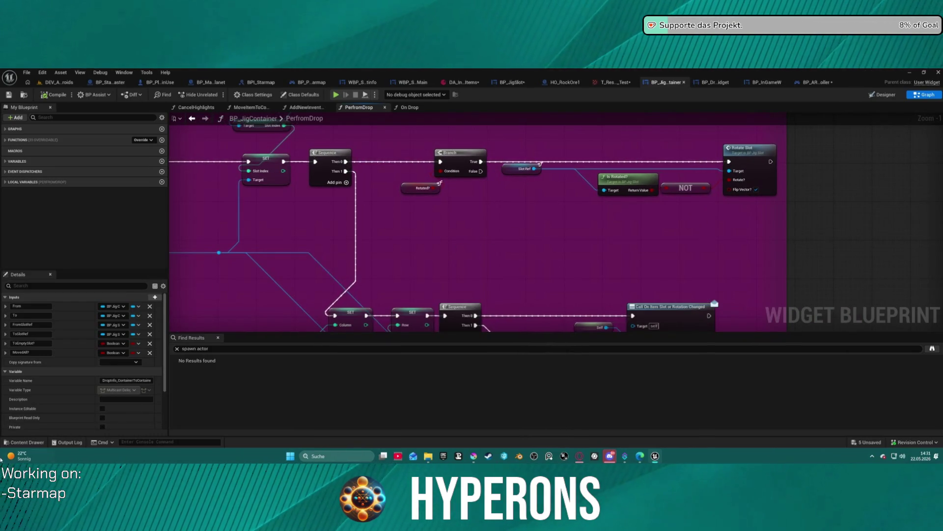
Step: Open the content browser at the InventorySystem Components folder
click(14, 441)
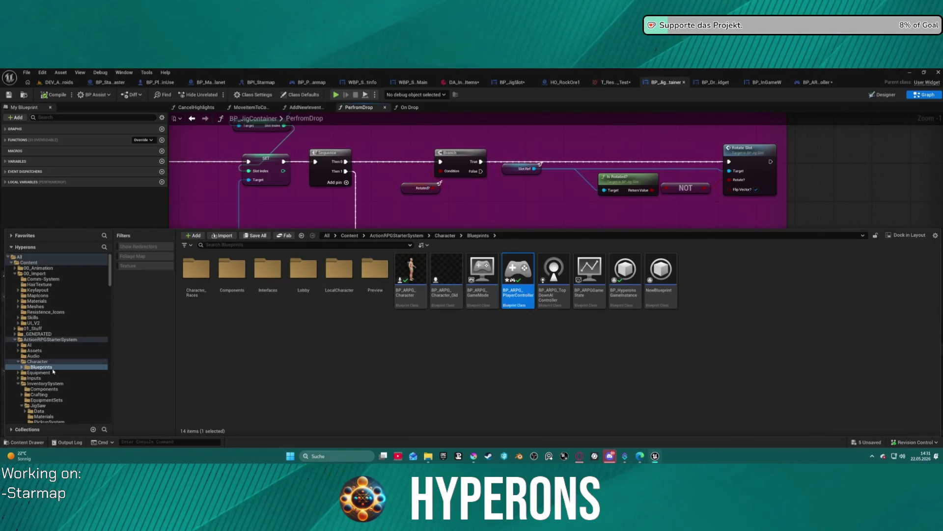
scroll(54, 371, down, 3)
click(64, 355)
Step: Open BP_InventoryComponent and browse the collapsed nodes in its EventGraph
double_click(196, 269)
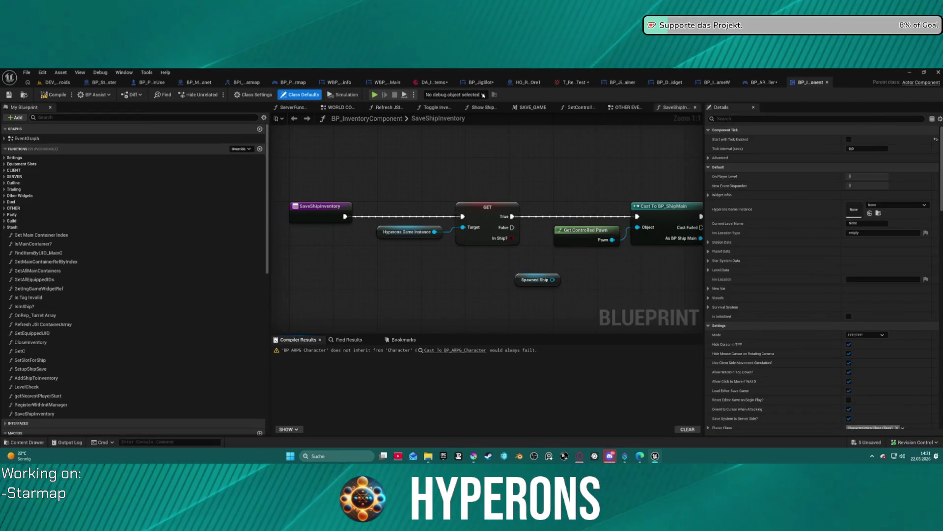
click(636, 108)
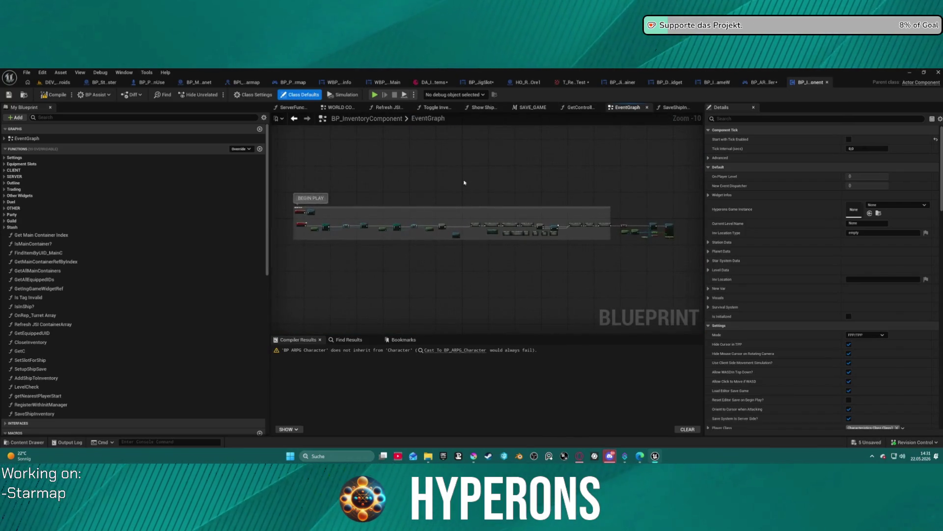
scroll(464, 182, up, 10)
drag(509, 242, 450, 235)
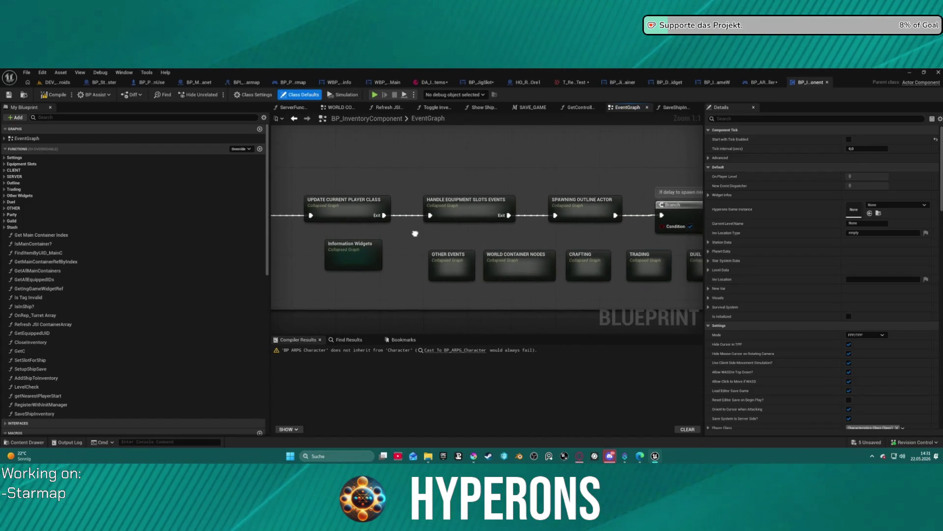
drag(415, 233, 287, 224)
Step: Open HANDLE EQUIPMENT SLOTS EVENTS and review the equip, split, stacking and dropping request groups
double_click(322, 205)
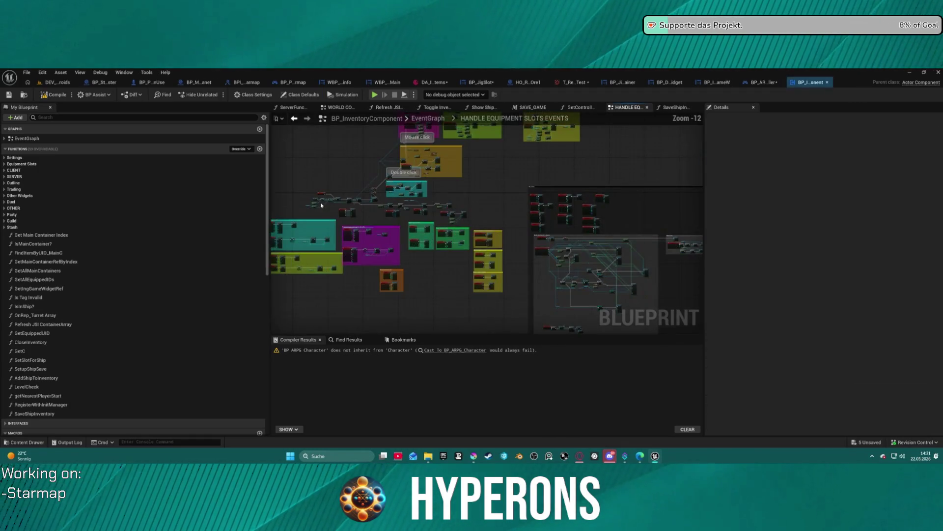
scroll(465, 196, up, 11)
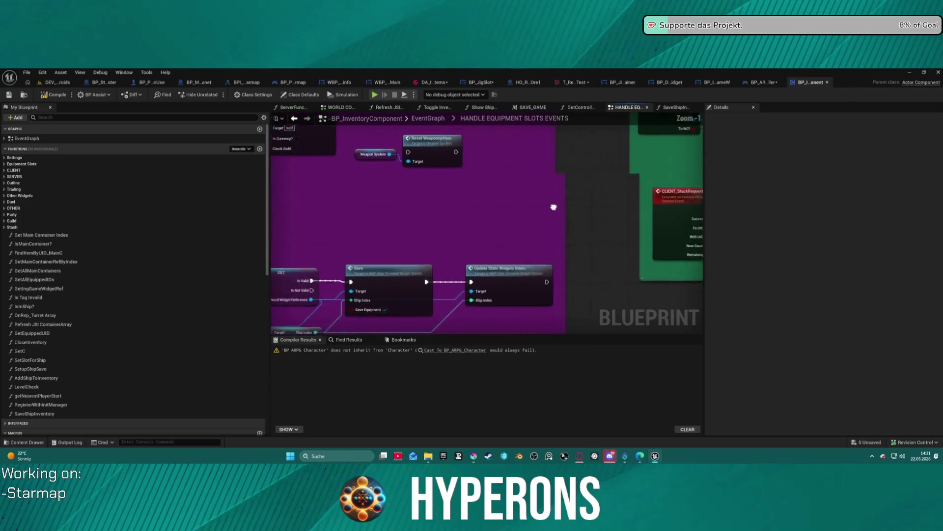
scroll(511, 191, down, 1)
mouse_move(510, 191)
mouse_down()
mouse_move(511, 344)
mouse_move(358, 416)
mouse_up()
mouse_move(486, 221)
mouse_down()
mouse_move(266, 331)
mouse_move(266, 301)
mouse_up()
scroll(487, 221, down, 3)
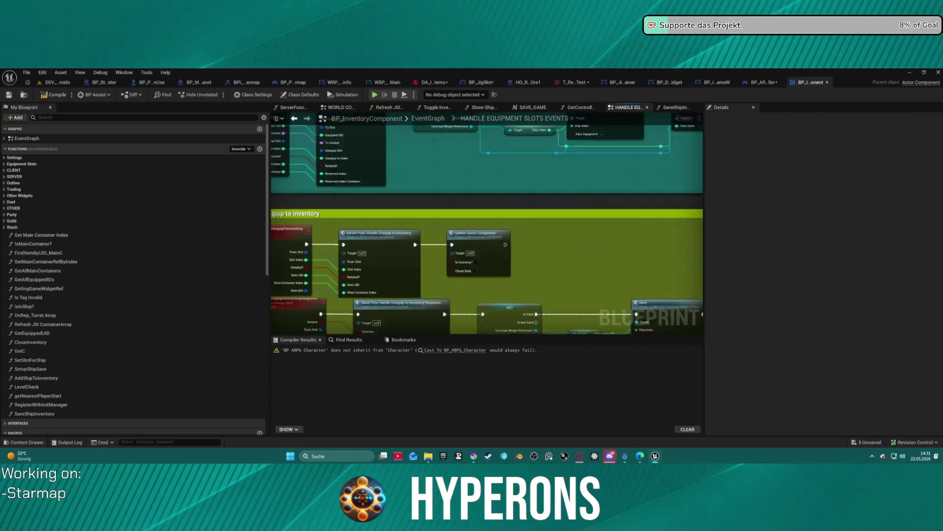
scroll(330, 204, up, 2)
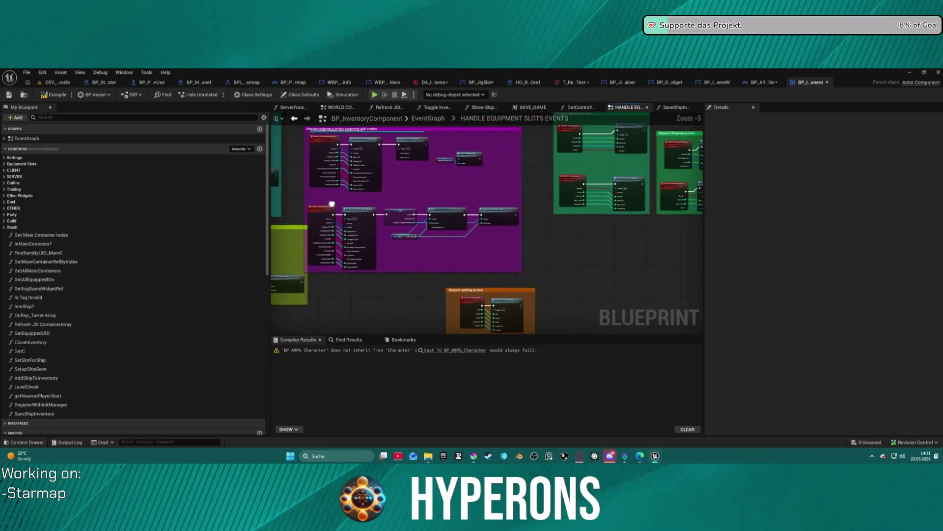
drag(330, 204, 312, 168)
mouse_move(562, 203)
mouse_down()
mouse_move(510, 77)
mouse_move(343, 61)
mouse_up()
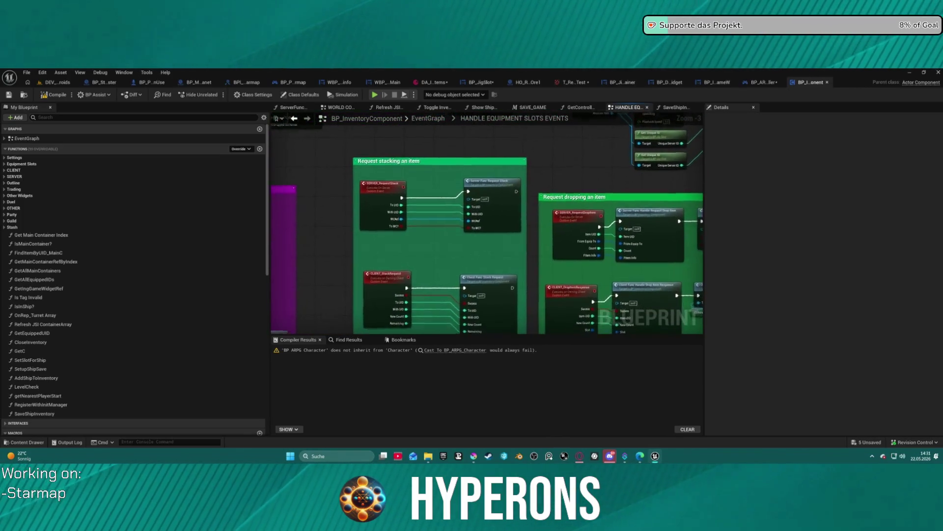
Step: Locate the EventOnSlotMouseButtonDown handler and Double click group, then type 'rop' in the search
scroll(487, 224, down, 2)
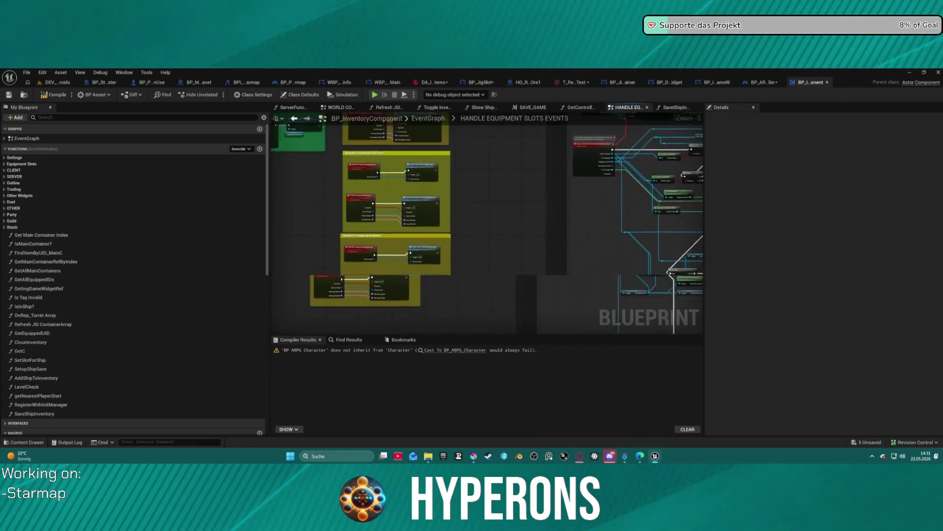
scroll(418, 170, down, 3)
scroll(446, 244, up, 8)
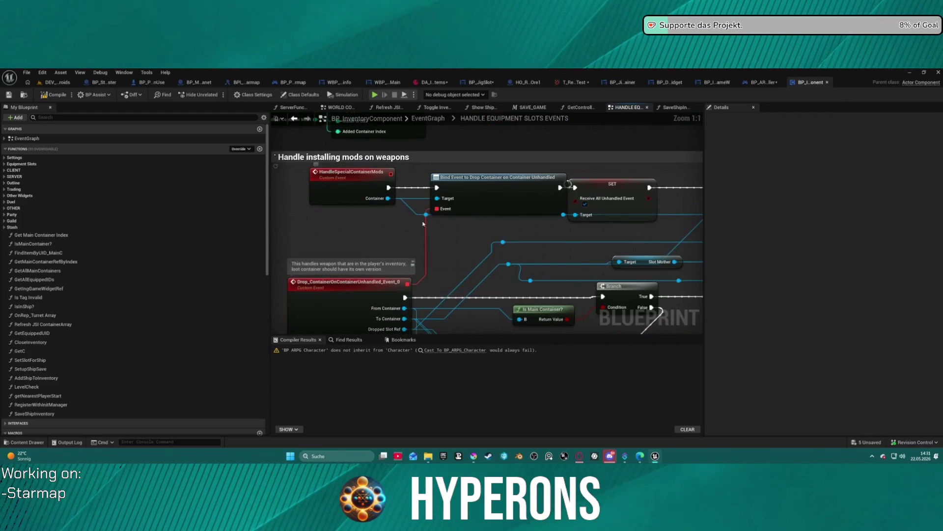
scroll(451, 235, down, 1)
scroll(469, 254, down, 2)
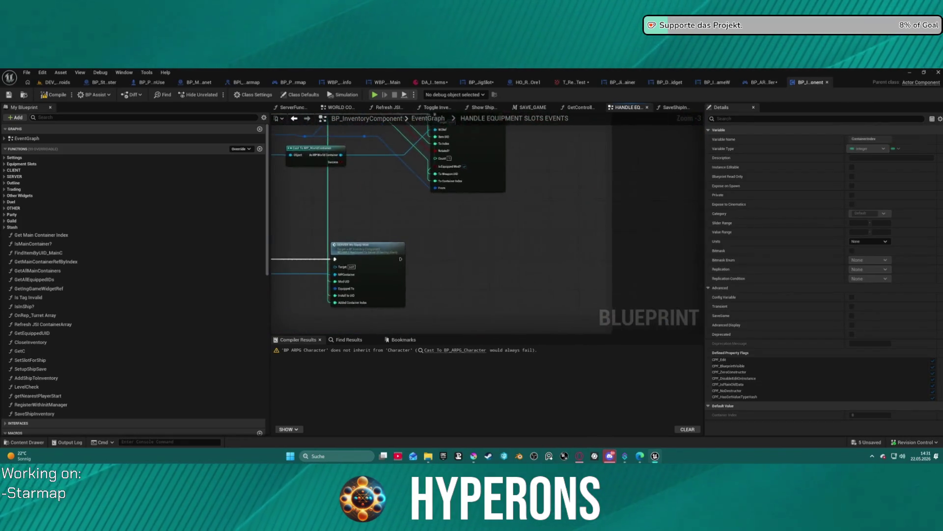
scroll(48, 288, down, 3)
scroll(616, 271, down, 8)
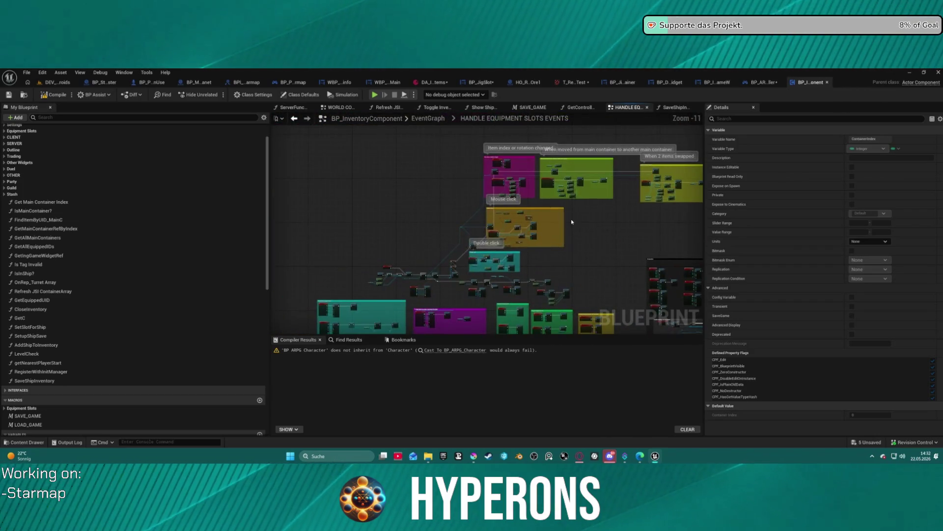
scroll(538, 197, up, 4)
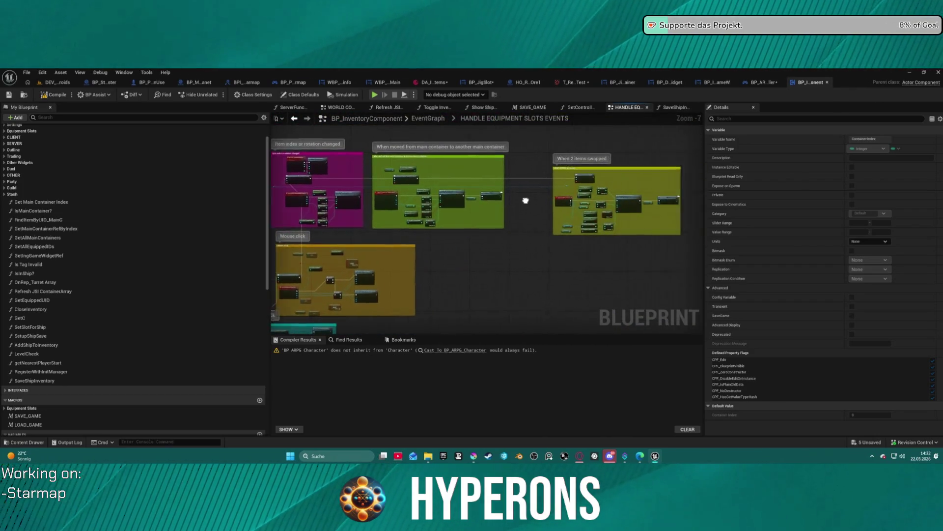
scroll(412, 256, up, 7)
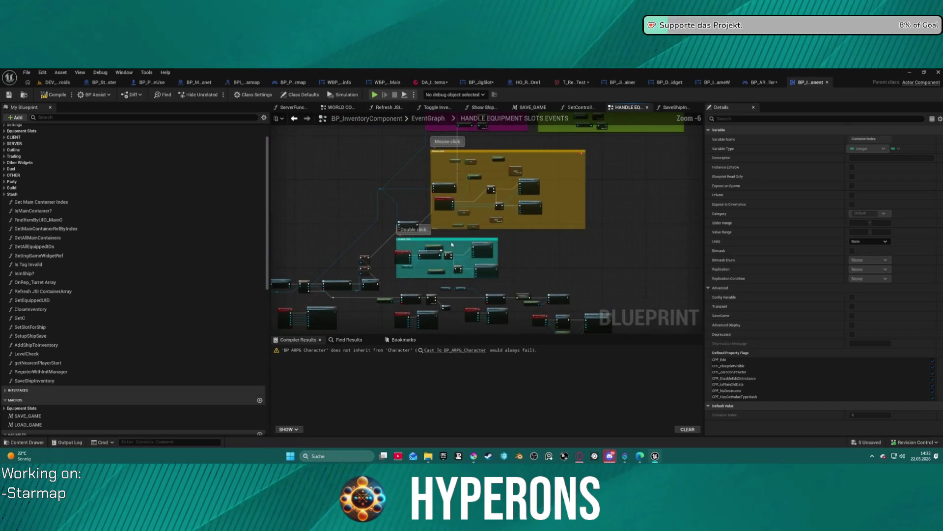
drag(412, 256, 423, 330)
mouse_move(411, 234)
mouse_down()
mouse_move(362, 323)
mouse_move(411, 220)
mouse_move(411, 234)
mouse_move(262, 139)
mouse_move(529, 83)
mouse_up()
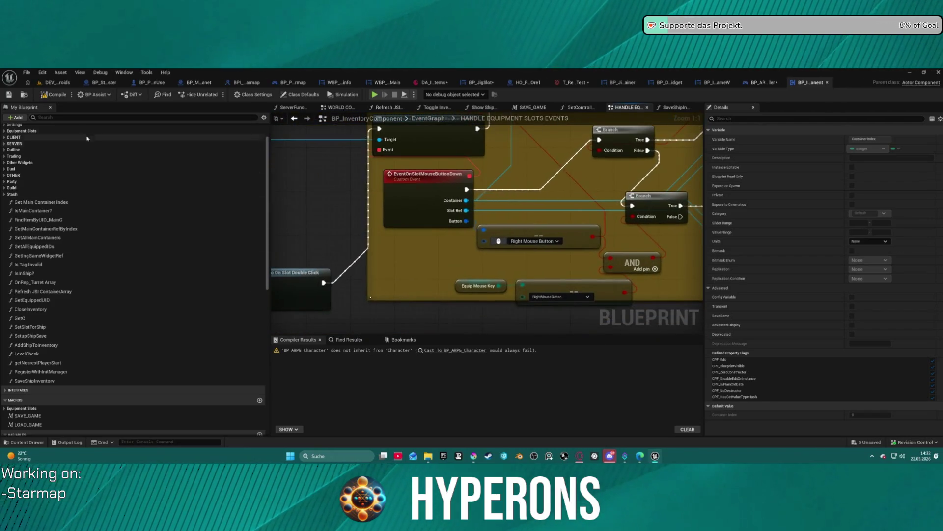
text(srop)
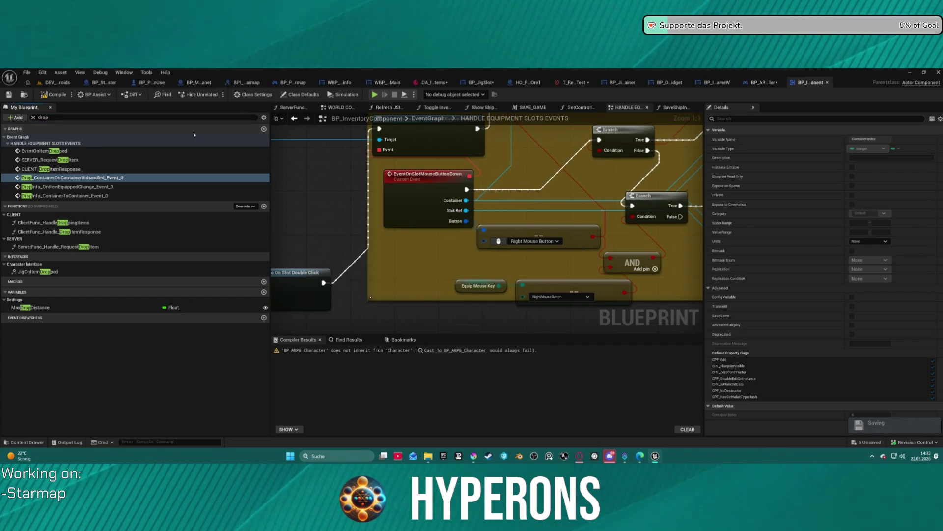
Step: Go from EventOnItemDropped into ClientFunc_HandleDroppingItems and its SERVER_RequestDropItem event
double_click(196, 151)
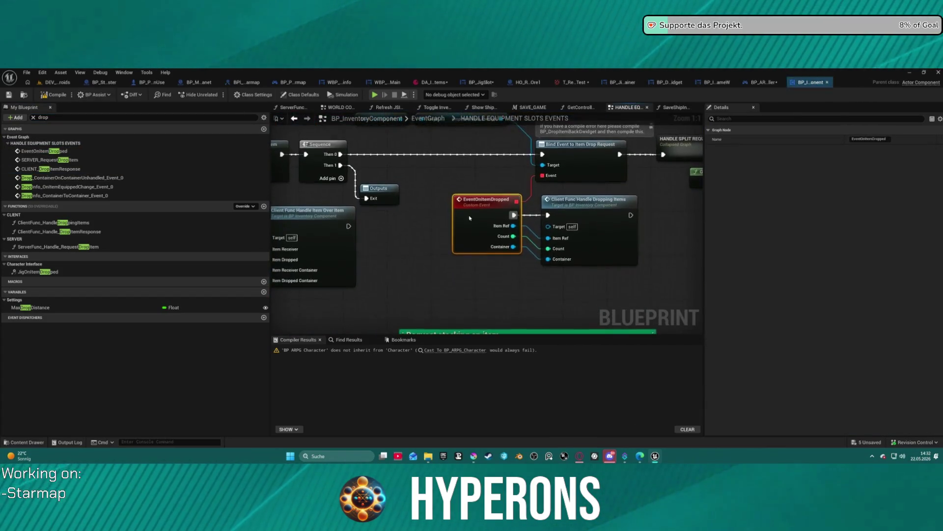
double_click(515, 247)
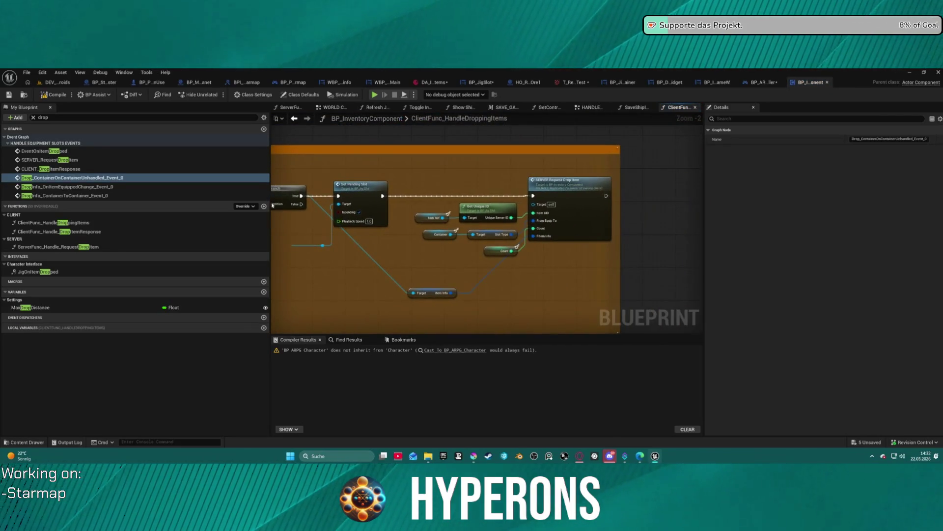
scroll(550, 230, up, 2)
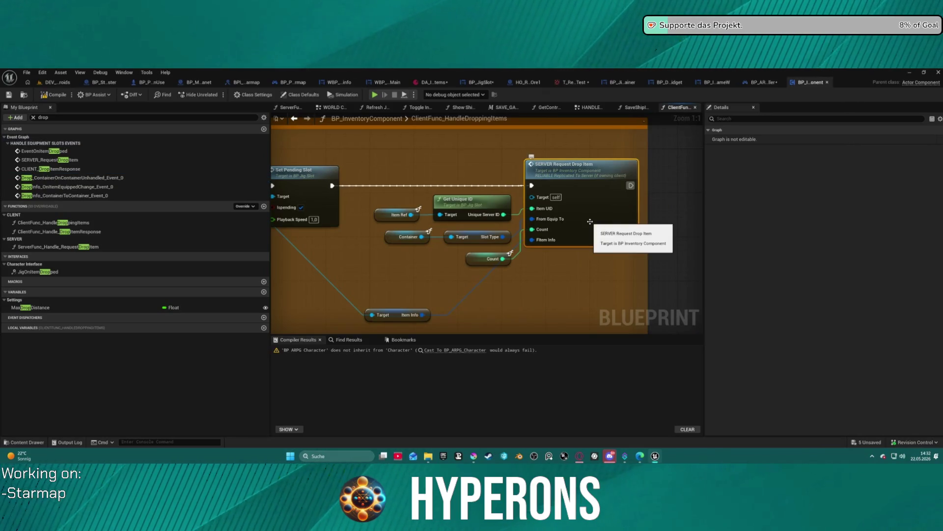
double_click(589, 225)
mouse_move(589, 223)
mouse_down()
mouse_move(408, 211)
mouse_move(456, 190)
mouse_up()
Step: Open ServerFunc_Handle_RequestDropItem and view its SpawnActor nodes
double_click(456, 191)
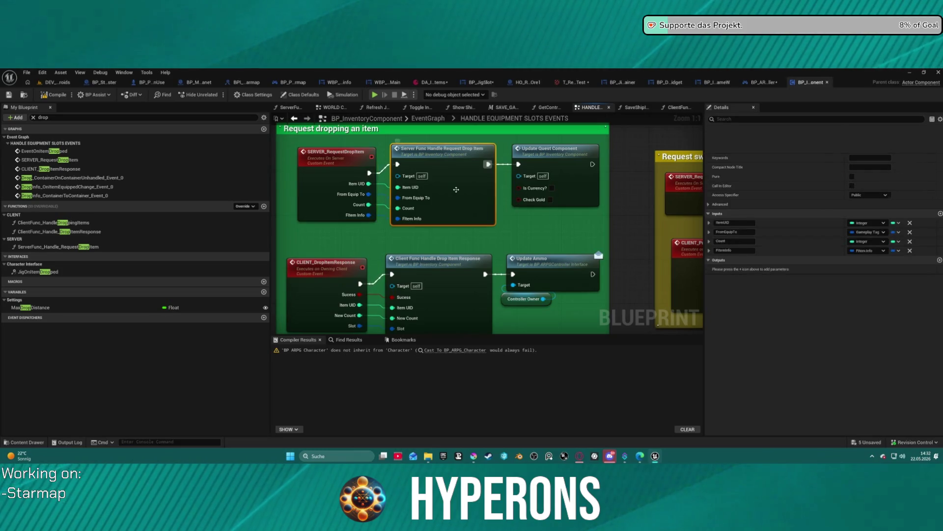
mouse_move(463, 231)
mouse_down()
mouse_move(521, 197)
mouse_move(609, 120)
mouse_up()
scroll(554, 229, down, 3)
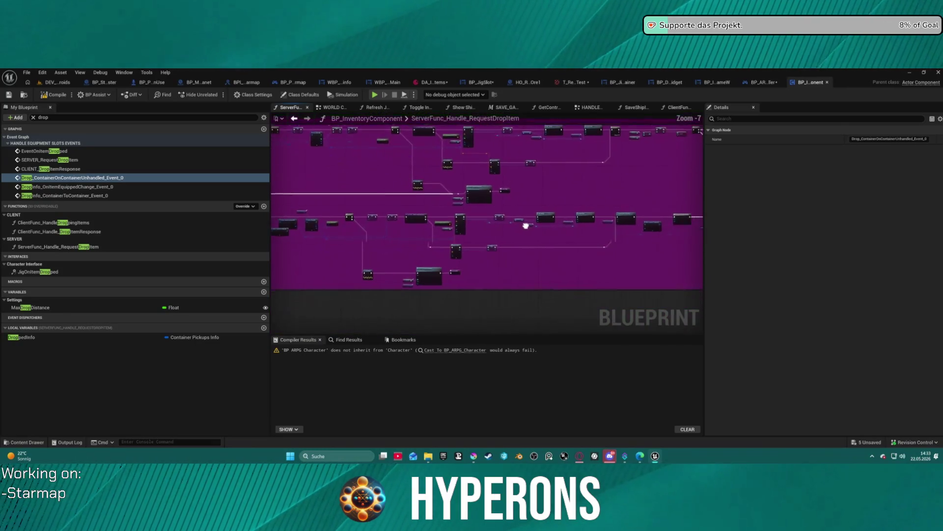
scroll(572, 258, up, 7)
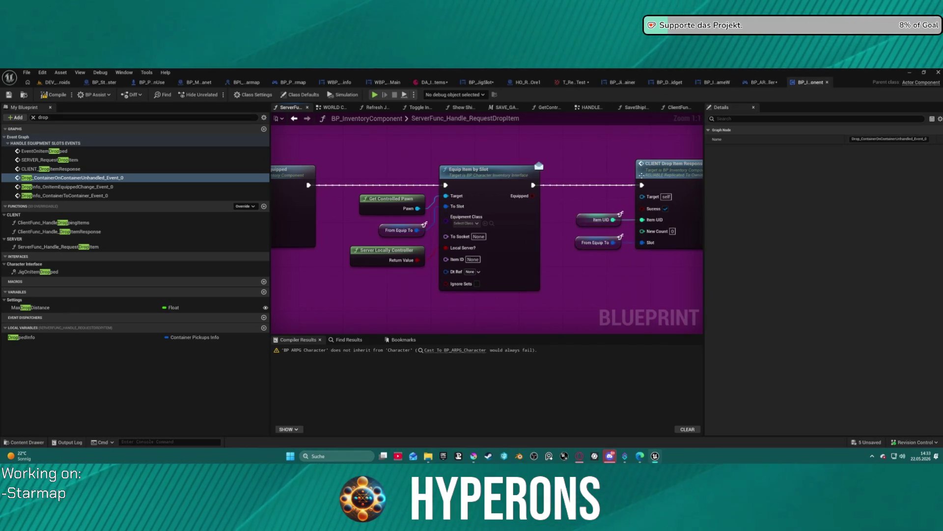
Step: Pan through the server drop function's SpawnActor, Break Container Pickups Info and Branch nodes
drag(594, 195, 482, 195)
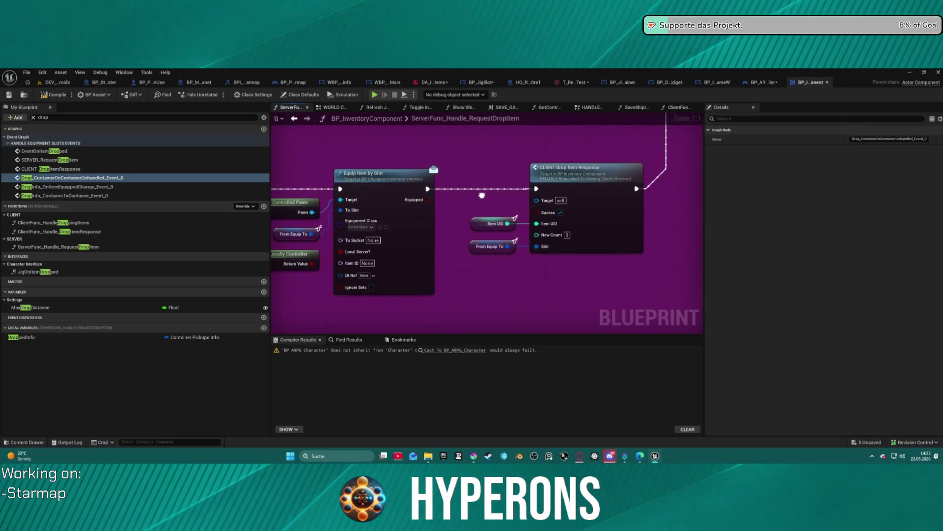
click(581, 191)
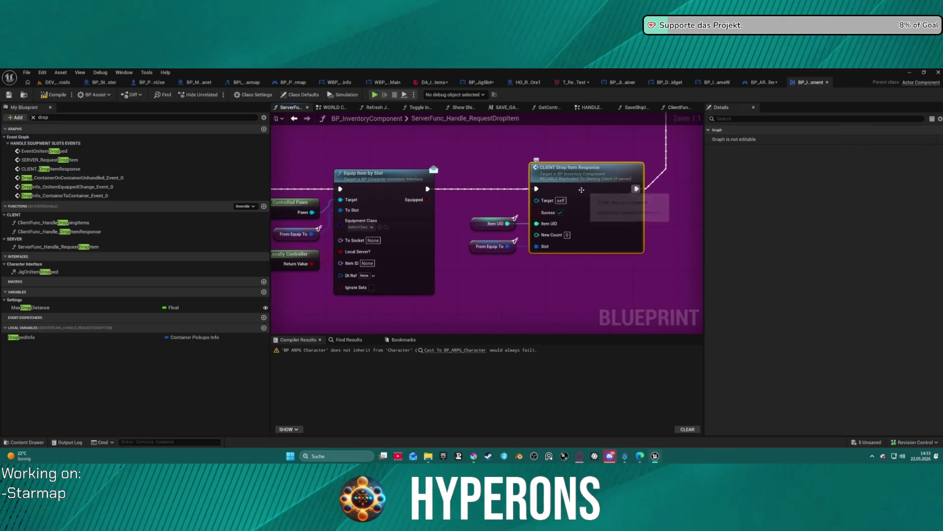
scroll(581, 190, down, 5)
mouse_move(547, 233)
mouse_down()
mouse_move(529, 300)
mouse_move(497, 268)
mouse_up()
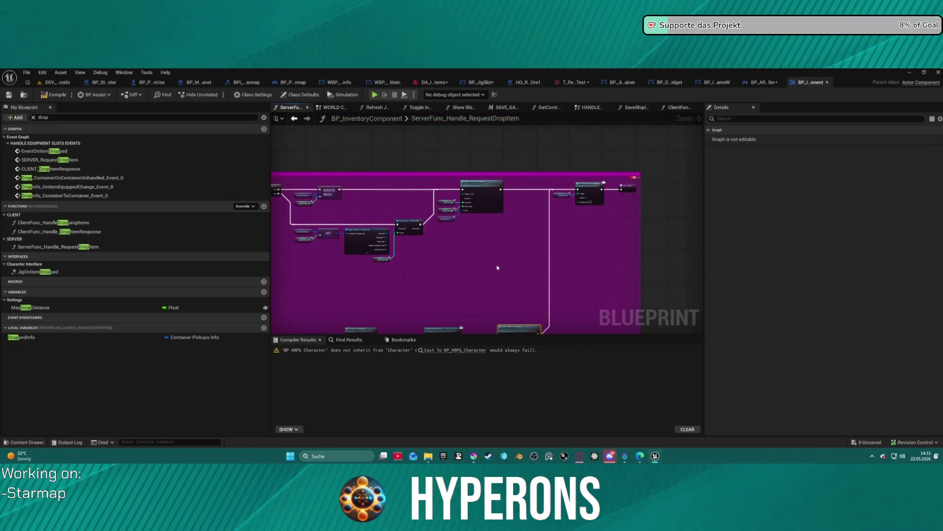
scroll(420, 208, up, 5)
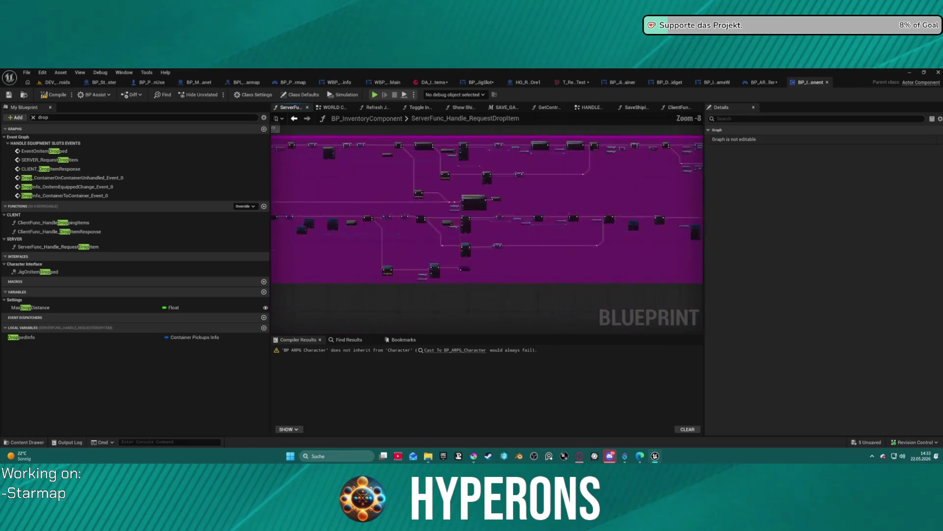
mouse_move(411, 163)
mouse_down()
mouse_move(432, 213)
mouse_move(388, 109)
mouse_move(378, 142)
mouse_move(373, 112)
mouse_up()
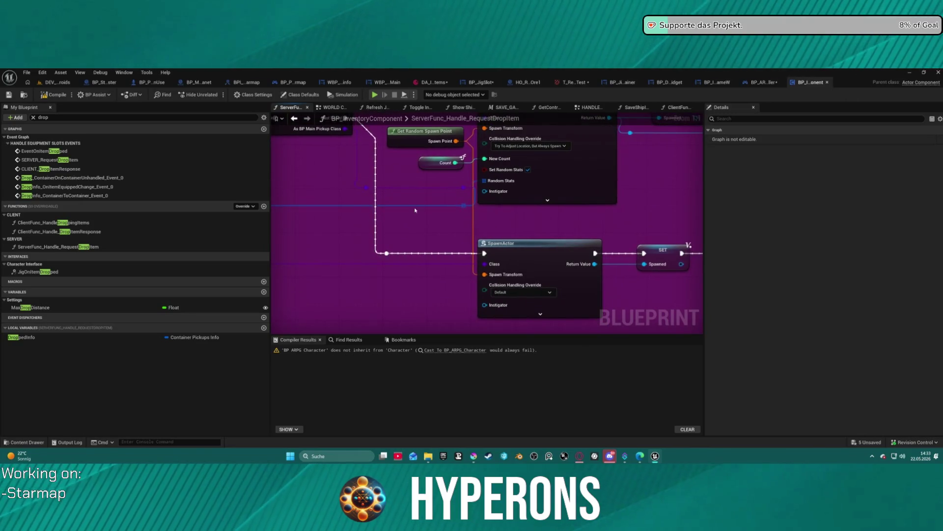
mouse_move(391, 239)
mouse_down()
mouse_move(405, 161)
mouse_move(438, 133)
mouse_move(527, 123)
mouse_move(703, 158)
mouse_move(639, 98)
mouse_move(639, 106)
mouse_up()
drag(393, 221, 687, 166)
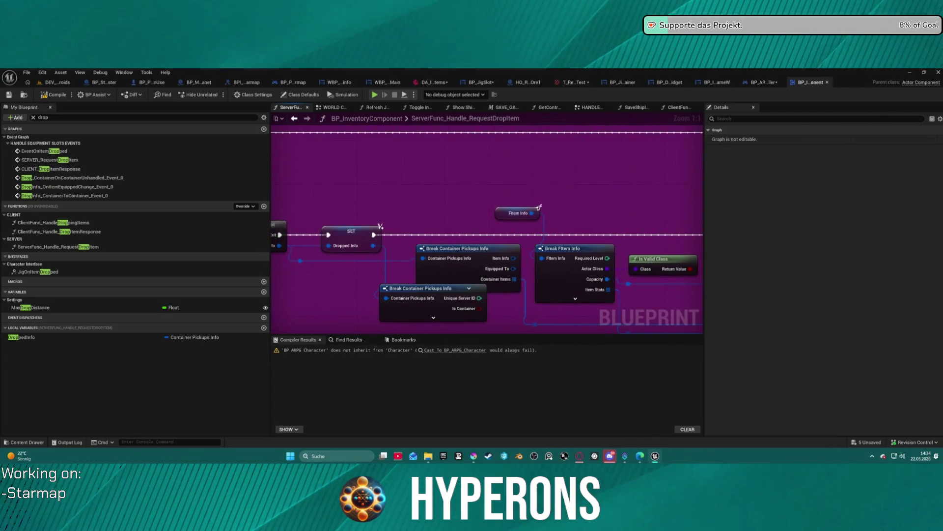
mouse_move(492, 221)
mouse_down()
mouse_move(541, 197)
mouse_move(639, 270)
mouse_move(702, 337)
mouse_up()
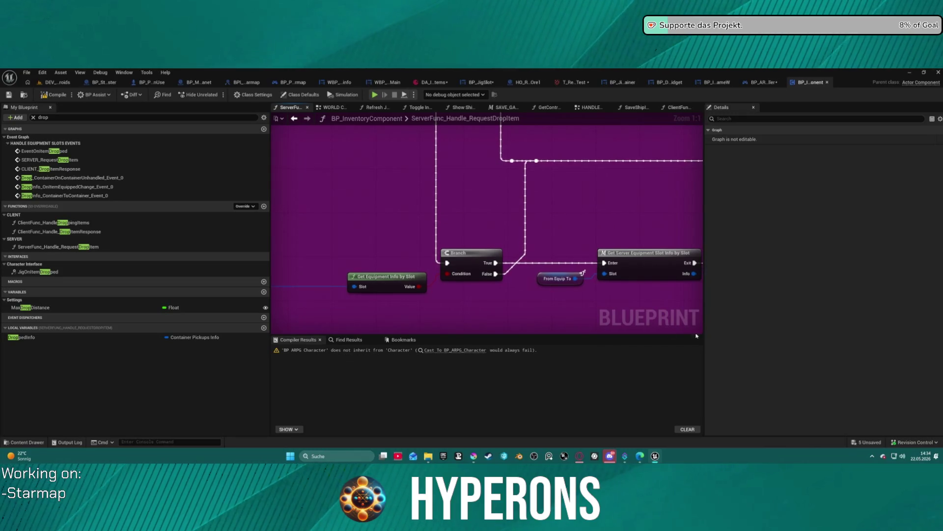
drag(623, 260, 404, 264)
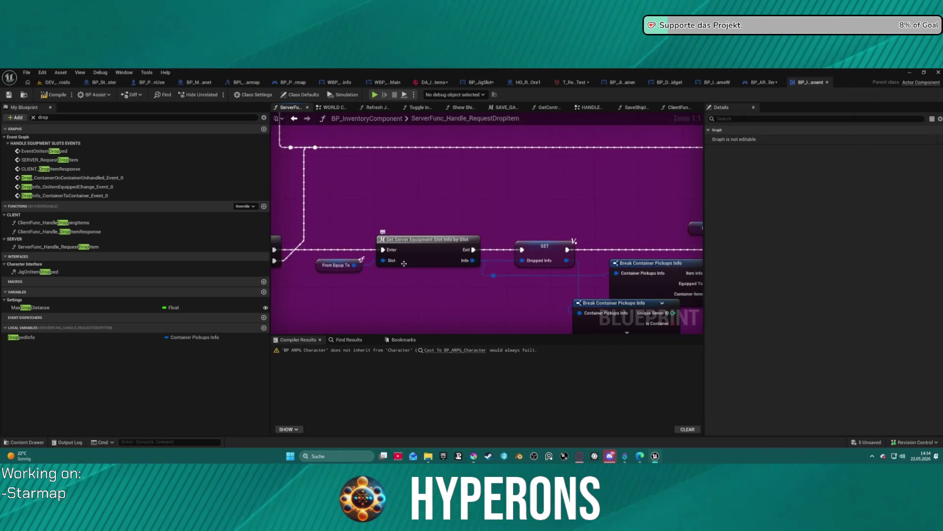
Step: Peek inside the GetServerEquipmentSlotInfoBySlot macro, then jump to the CLIENT_DropItemResponse event
double_click(419, 258)
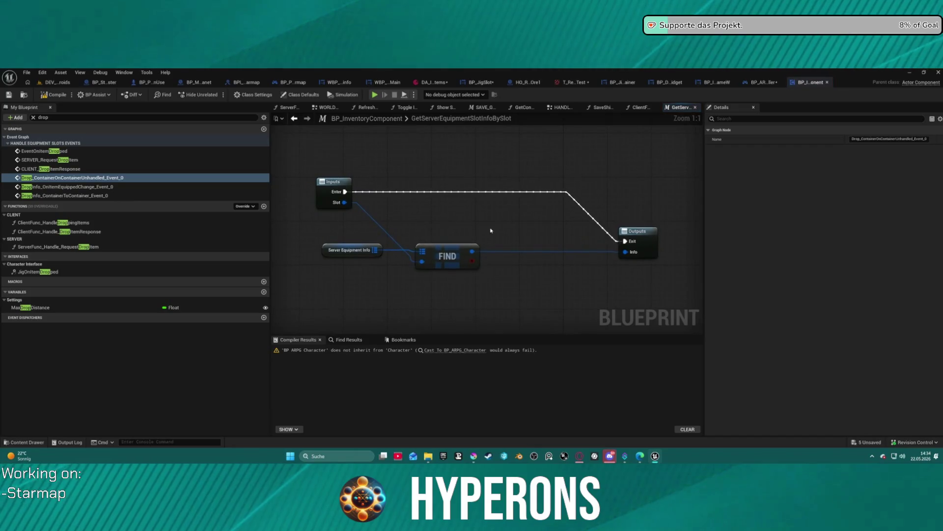
click(294, 119)
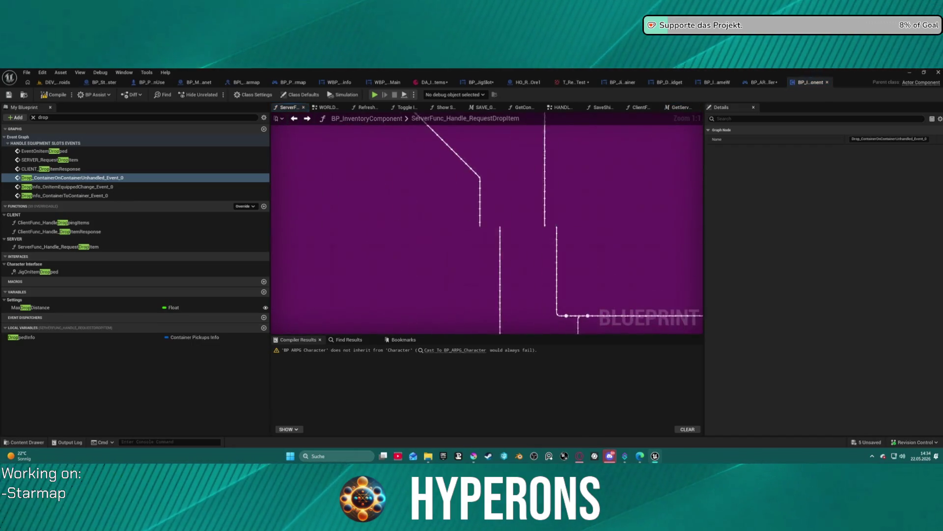
mouse_move(554, 234)
mouse_down()
mouse_move(422, 220)
mouse_move(448, 182)
mouse_move(358, 252)
mouse_move(280, 238)
mouse_move(354, 240)
mouse_move(569, 163)
mouse_move(859, 224)
mouse_move(895, 208)
mouse_up()
mouse_move(486, 231)
mouse_down()
mouse_move(496, 221)
mouse_move(480, 88)
mouse_up()
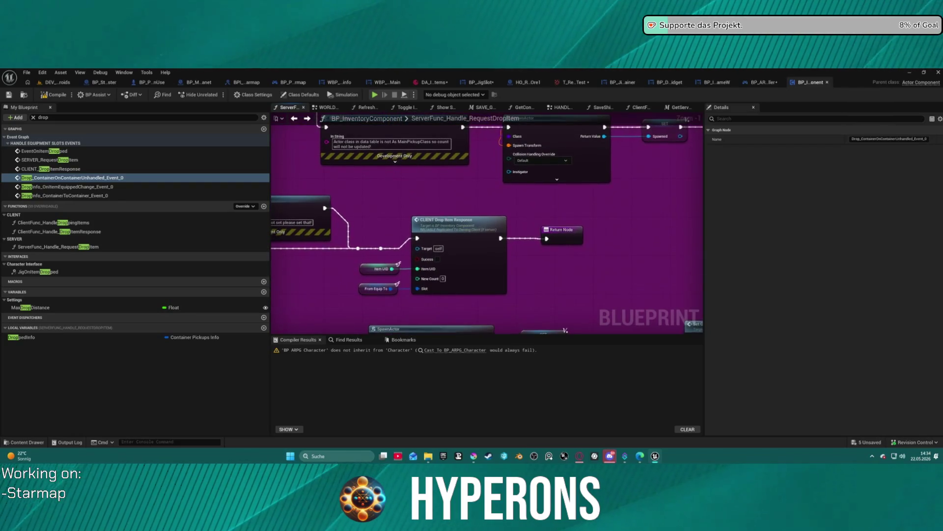
double_click(491, 259)
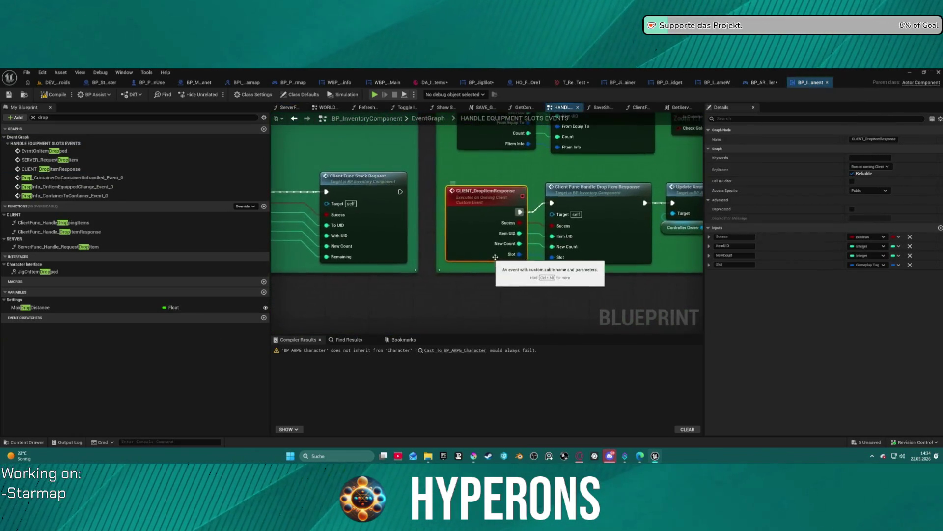
Step: Inspect the ClientFunc_Handle_DropItemResponse graph, then return to the green drop-request event nodes
double_click(604, 240)
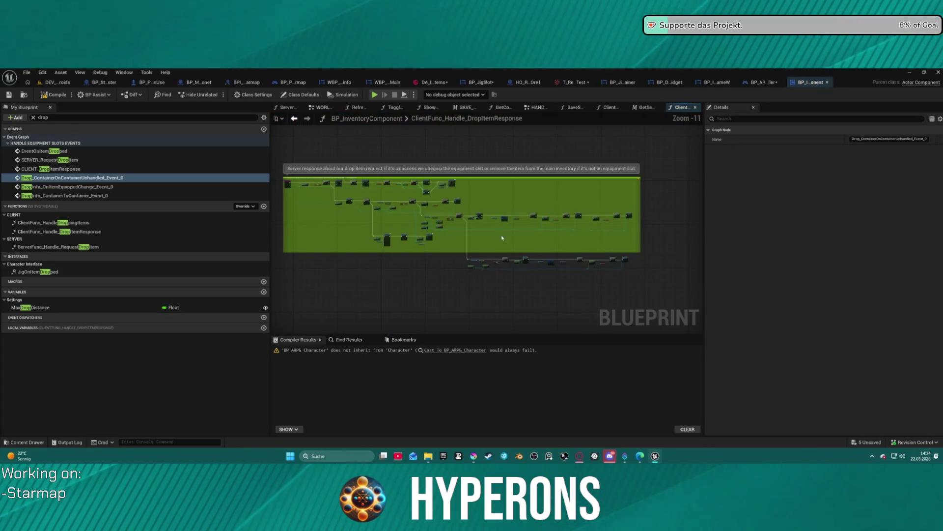
scroll(513, 241, up, 7)
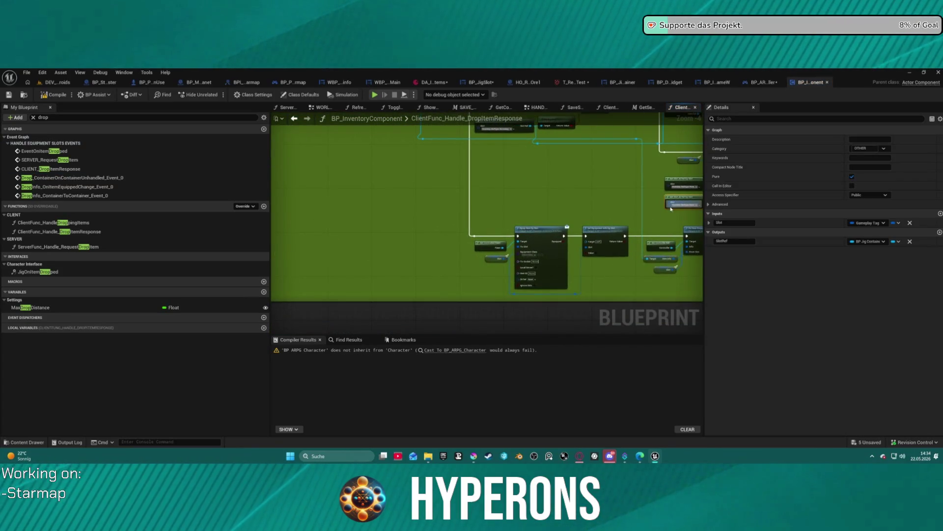
scroll(614, 236, up, 4)
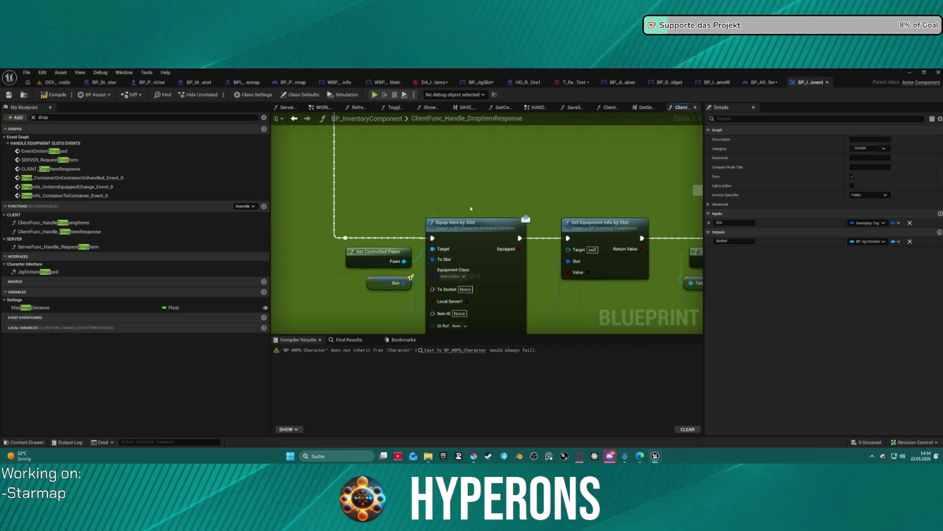
scroll(471, 209, down, 10)
scroll(312, 199, up, 6)
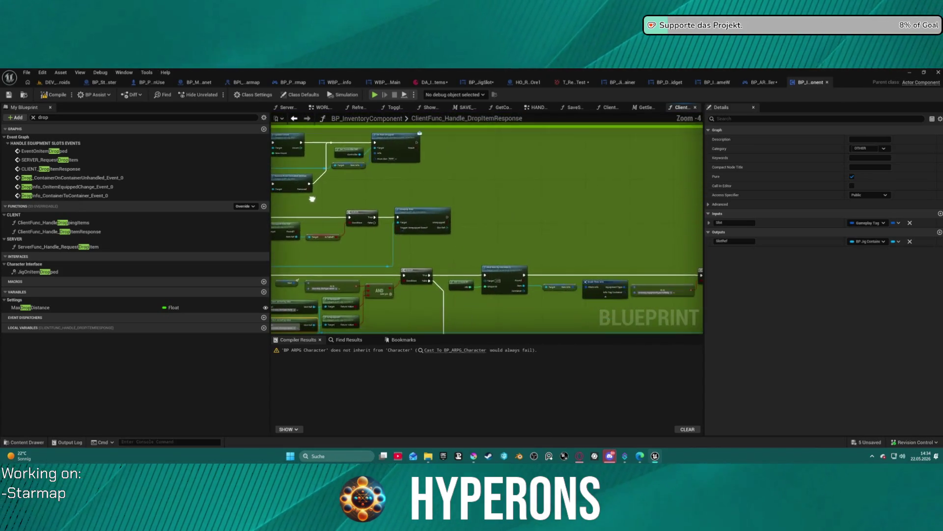
scroll(528, 242, down, 4)
drag(537, 205, 587, 206)
double_click(73, 177)
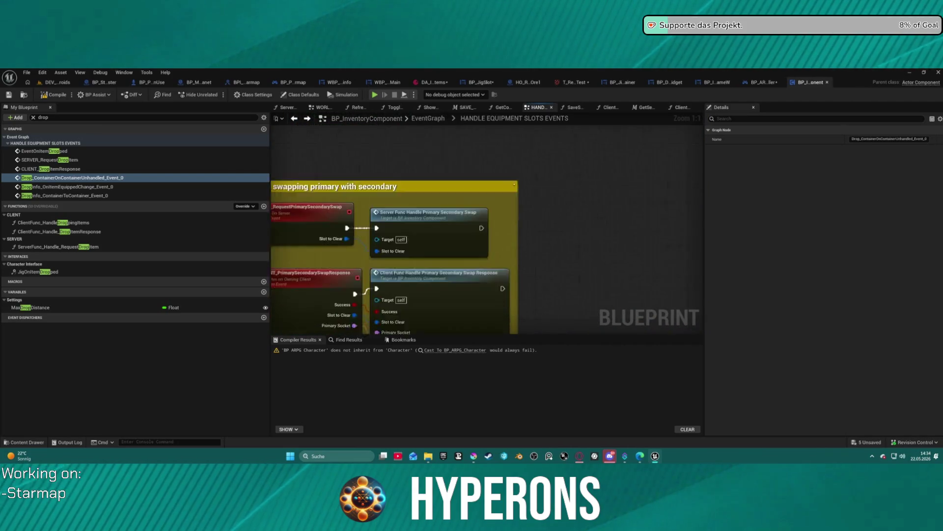
mouse_move(285, 220)
mouse_down()
mouse_move(528, 262)
mouse_move(537, 277)
mouse_up()
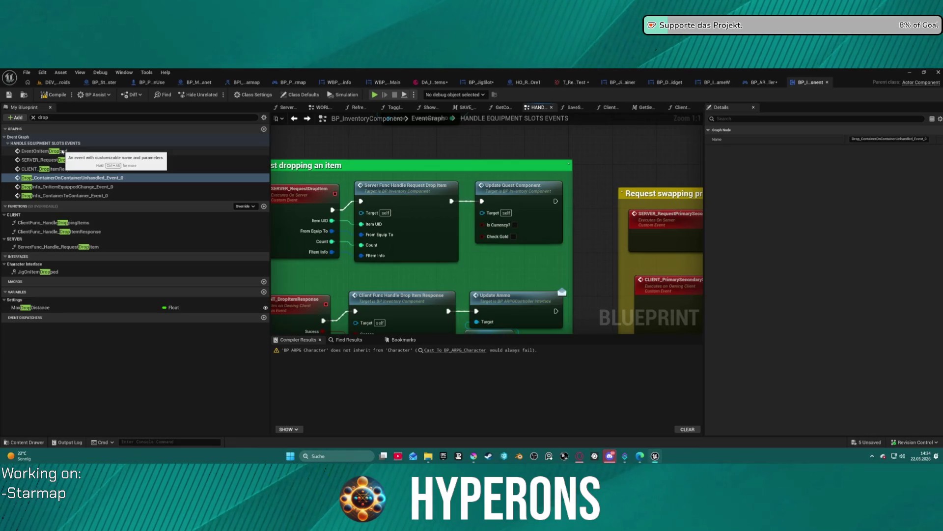
Step: Follow EventOnItemDropped into ClientFunc_HandleDroppingItems and view its entry node and Branch
click(63, 152)
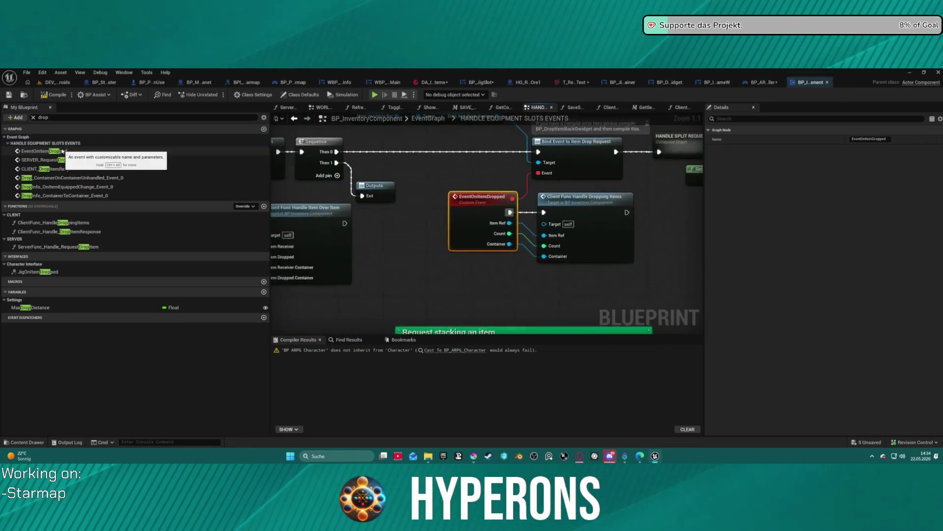
double_click(600, 210)
mouse_move(587, 217)
mouse_down()
mouse_move(612, 209)
mouse_move(541, 147)
mouse_up()
scroll(433, 219, down, 4)
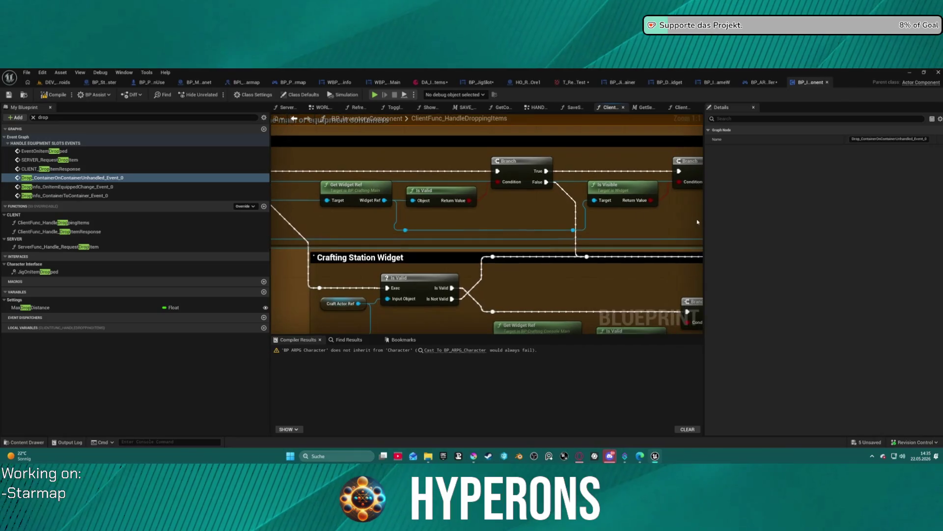
mouse_move(433, 218)
mouse_down()
mouse_move(547, 194)
mouse_move(383, 217)
mouse_move(568, 205)
mouse_up()
scroll(383, 218, up, 2)
scroll(382, 217, up, 2)
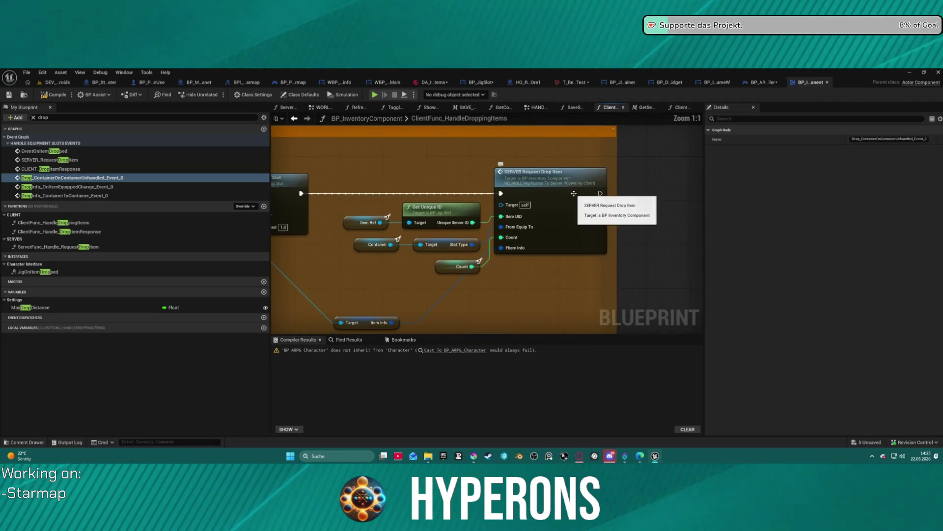
Step: Jump from the SERVER Request Drop Item call into ServerFunc_Handle_RequestDropItem
click(569, 204)
double_click(569, 205)
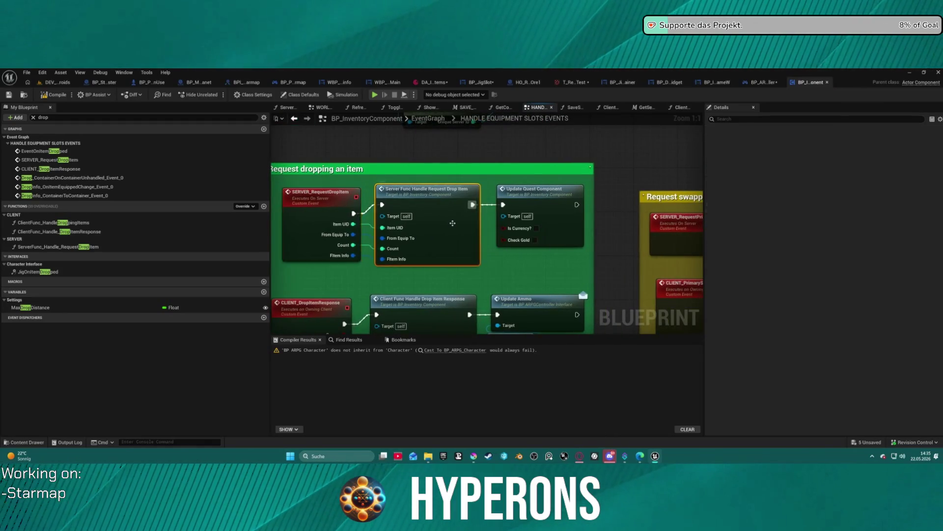
double_click(466, 233)
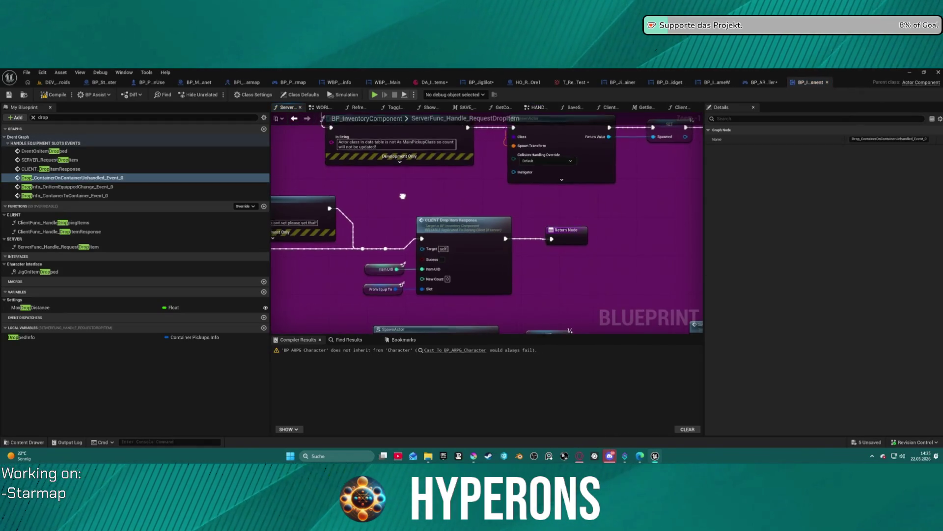
Step: Center the Event Graph on the CLIENT_DropItemResponse event in the Request dropping an item comment
scroll(473, 205, down, 3)
scroll(555, 235, up, 5)
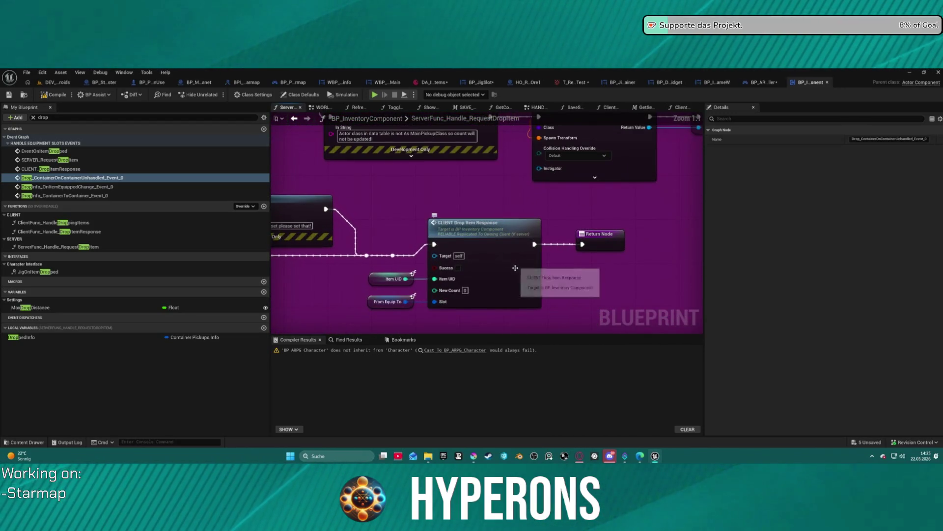
double_click(515, 267)
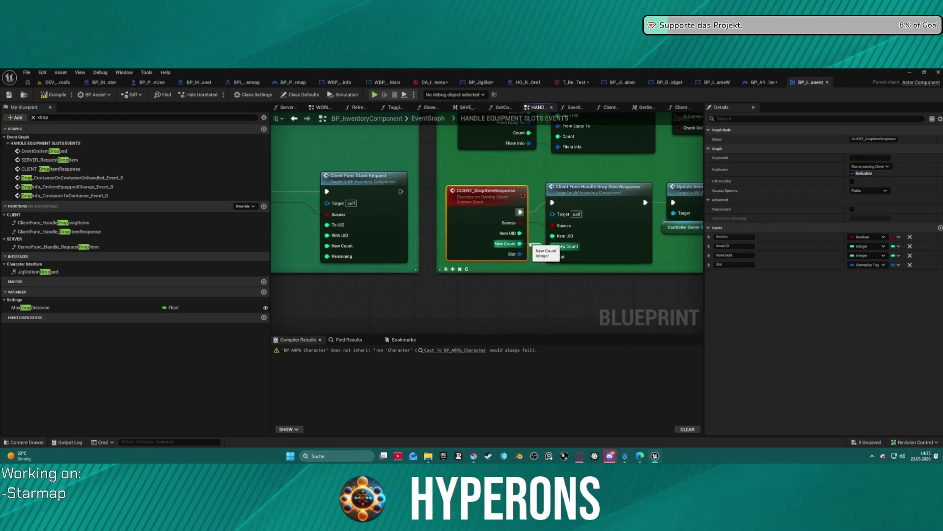
mouse_move(580, 204)
mouse_down()
mouse_move(545, 216)
mouse_move(483, 284)
mouse_up()
double_click(49, 169)
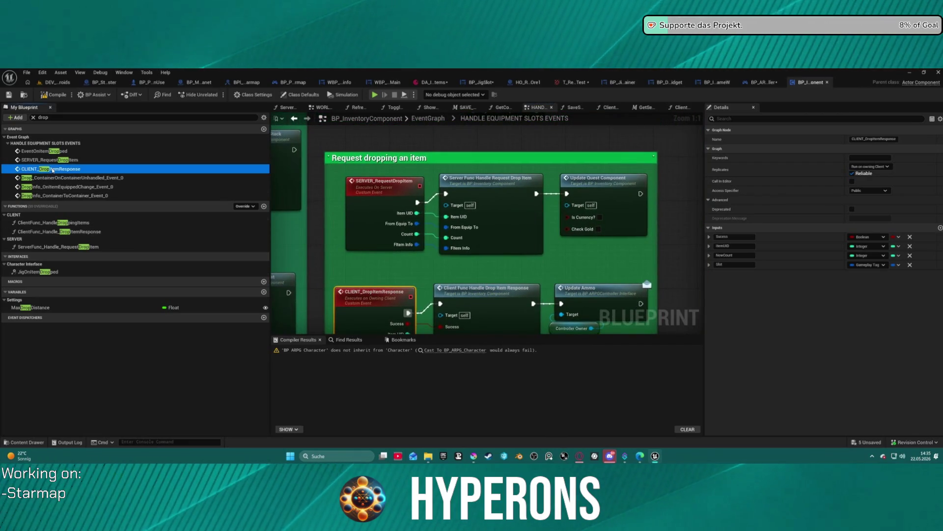
Step: Follow ClientFunc_Handle_DropItemResponse past Find Item and Branch into BP_JigContainer's UnequipItem
double_click(610, 222)
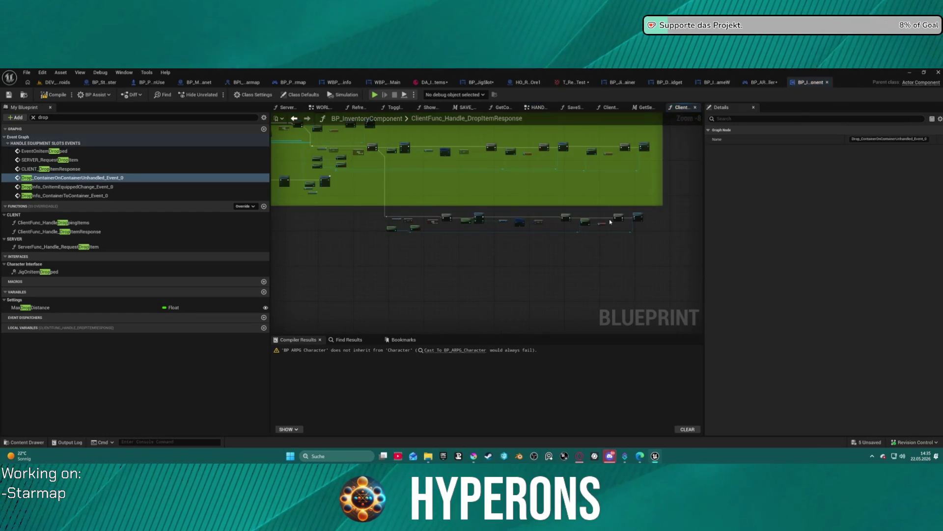
scroll(497, 177, up, 6)
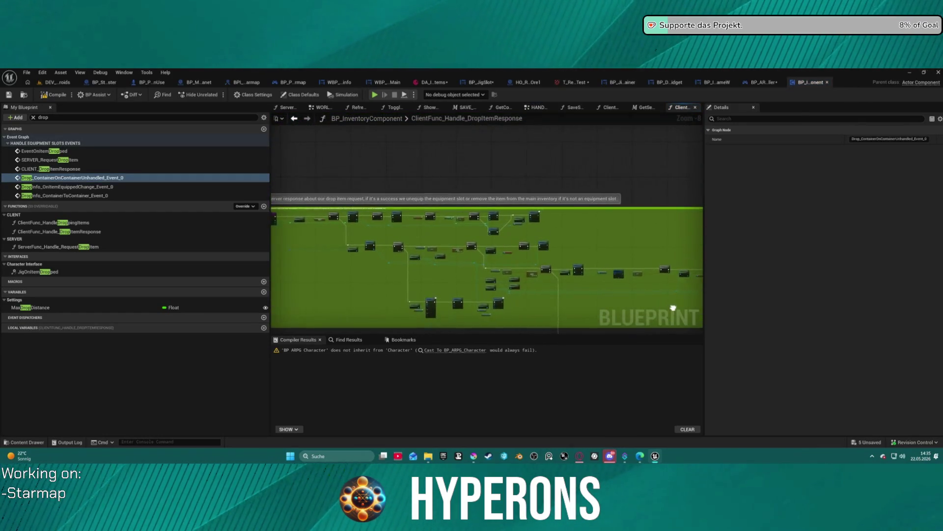
scroll(487, 192, up, 2)
mouse_move(487, 192)
mouse_down()
mouse_move(377, 229)
mouse_move(528, 268)
mouse_move(463, 263)
mouse_up()
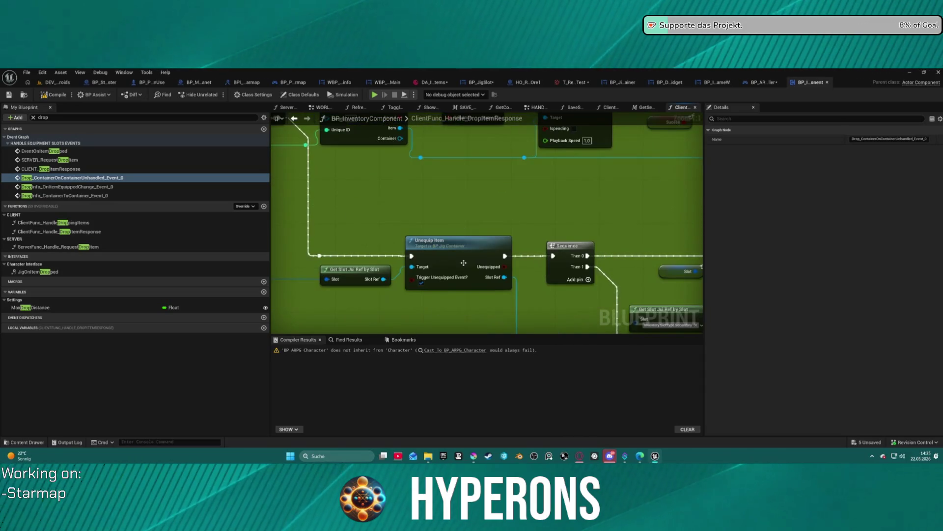
mouse_move(389, 204)
mouse_down()
mouse_move(424, 254)
mouse_move(202, 167)
mouse_move(209, 163)
mouse_up()
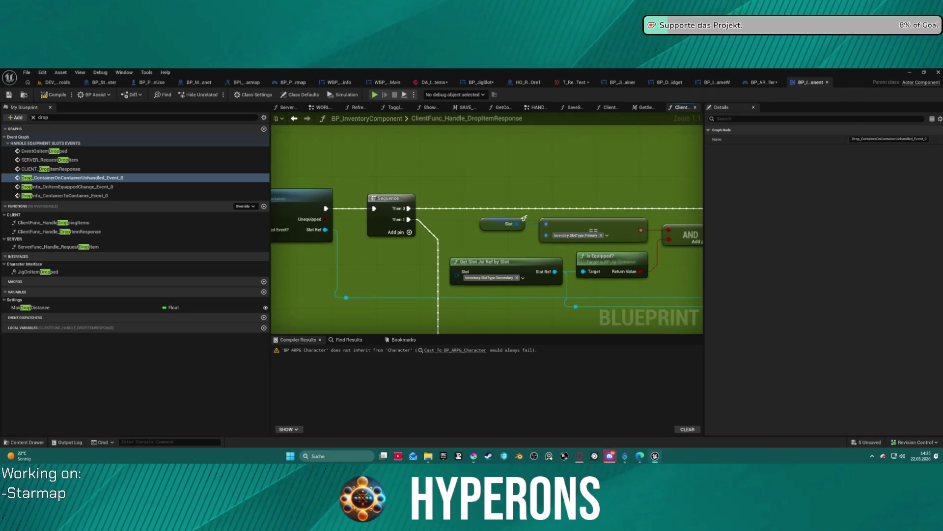
drag(491, 221, 192, 200)
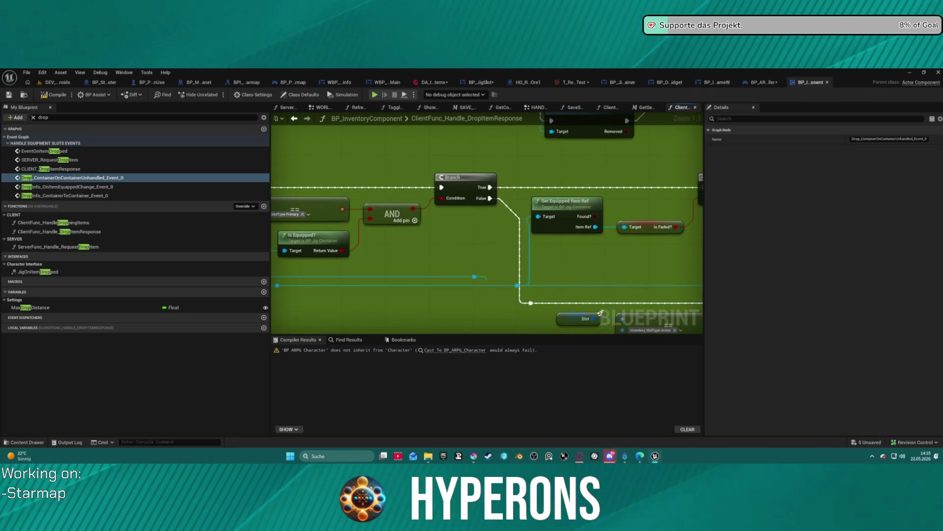
scroll(575, 172, down, 2)
drag(575, 172, 476, 235)
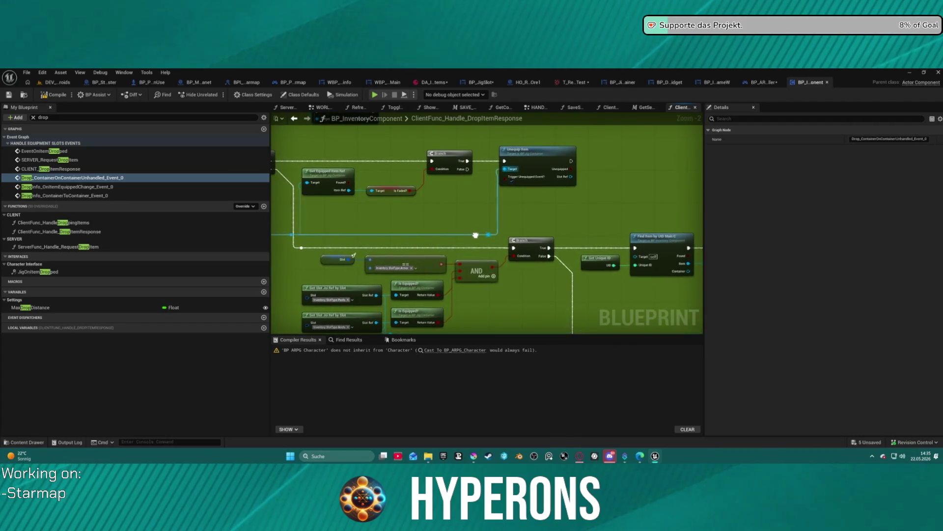
double_click(403, 182)
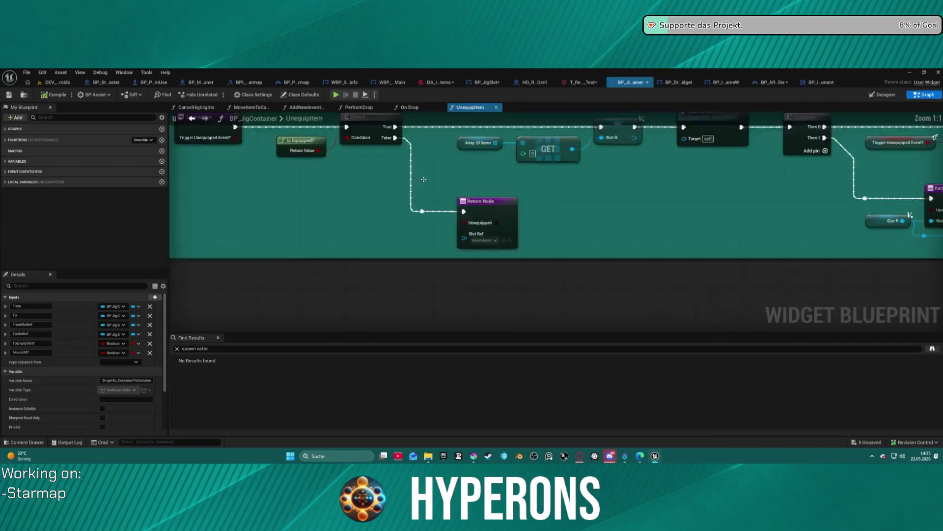
Step: Review UnequipItem's Sequence, Branch and Return nodes, then step back through PerfromDrop to On Drop
drag(535, 238, 491, 245)
scroll(674, 189, up, 3)
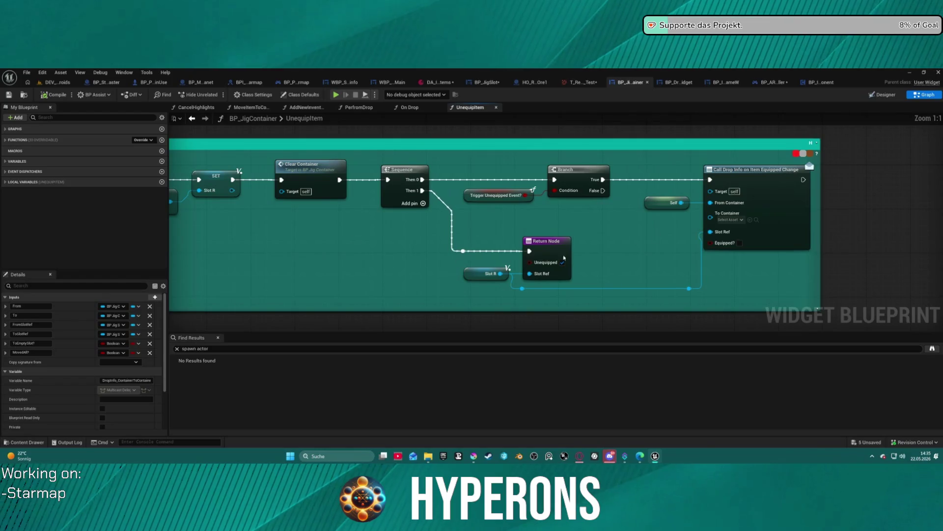
drag(319, 216, 376, 164)
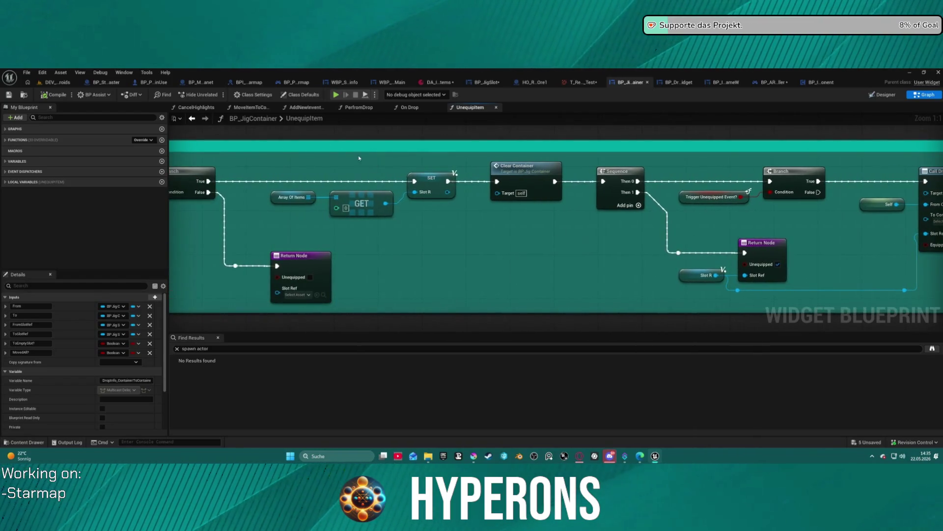
click(192, 119)
mouse_move(444, 271)
mouse_down()
mouse_move(440, 153)
mouse_move(695, 179)
mouse_move(709, 201)
mouse_up()
click(192, 119)
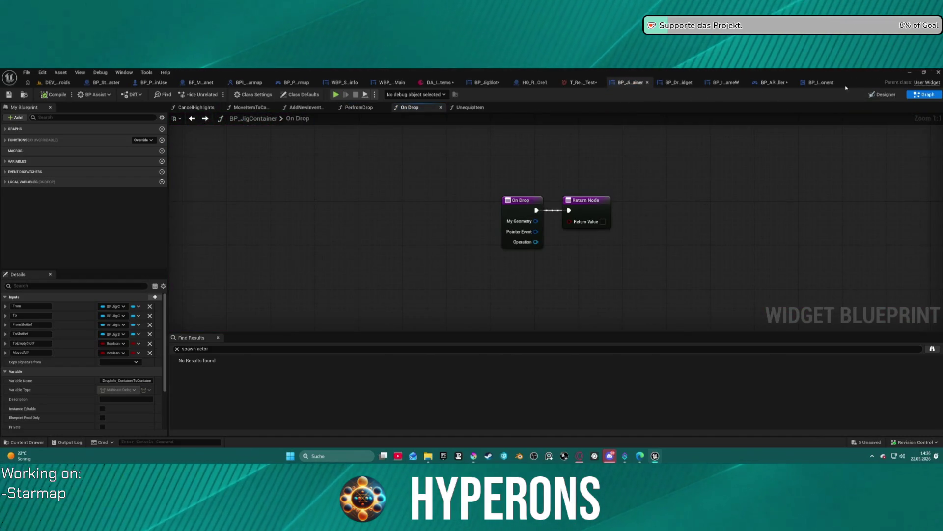
Step: Recheck the drop response's Unequip Item call in BP_InventoryComponent and reopen UnequipItem
click(821, 82)
drag(466, 197, 205, 156)
scroll(486, 224, down, 3)
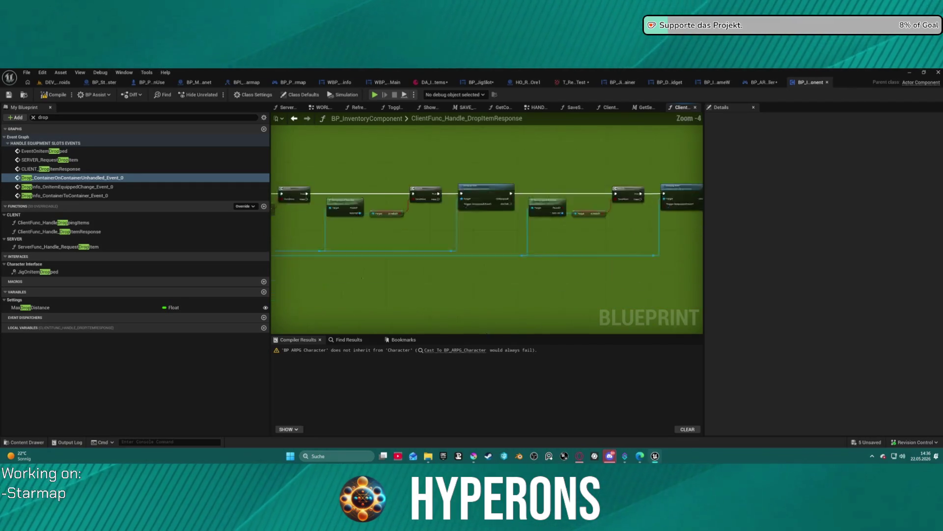
scroll(495, 235, up, 4)
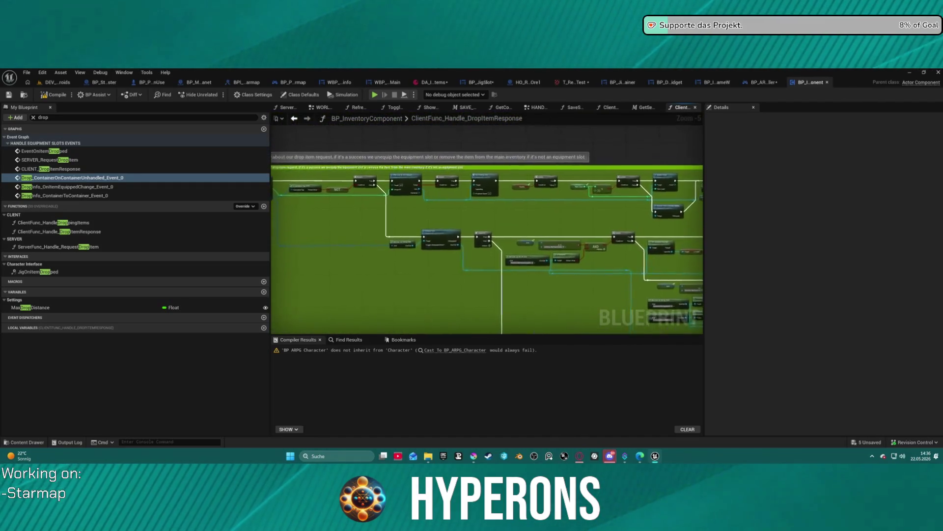
scroll(495, 235, up, 1)
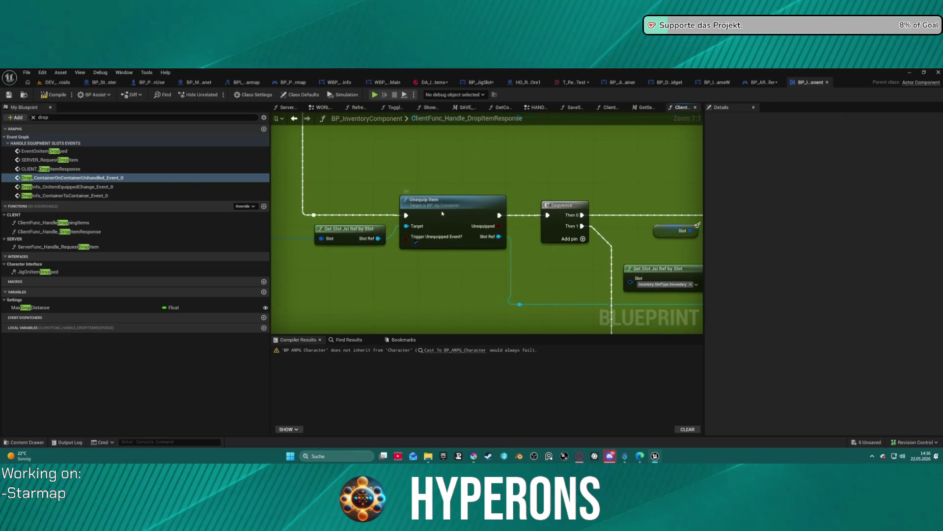
double_click(442, 213)
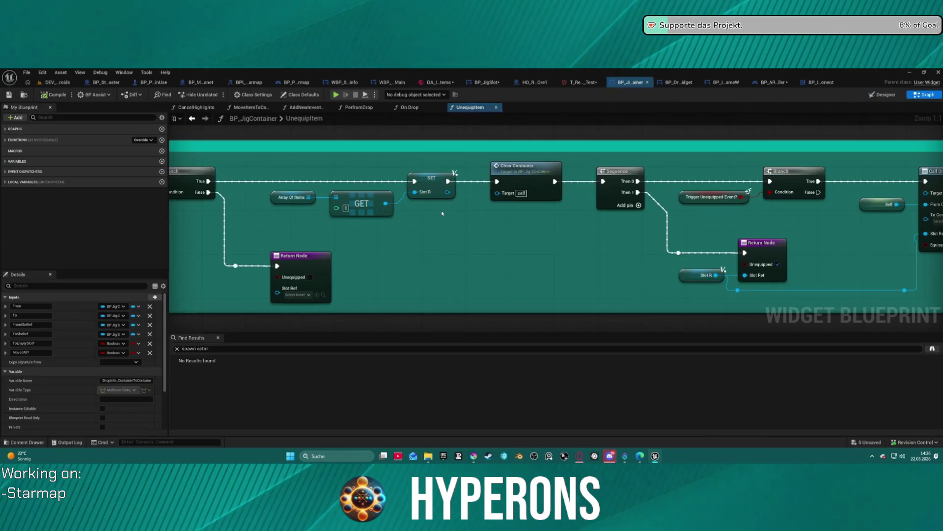
click(189, 120)
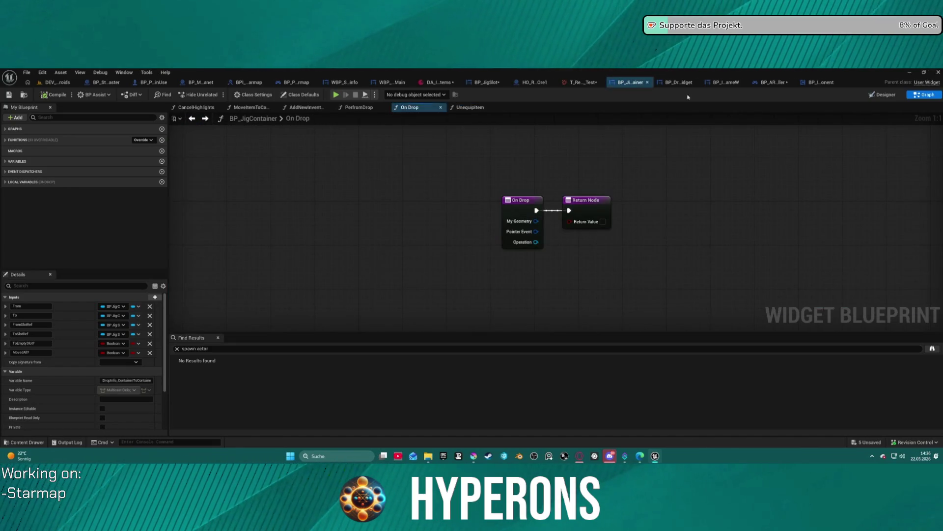
click(824, 83)
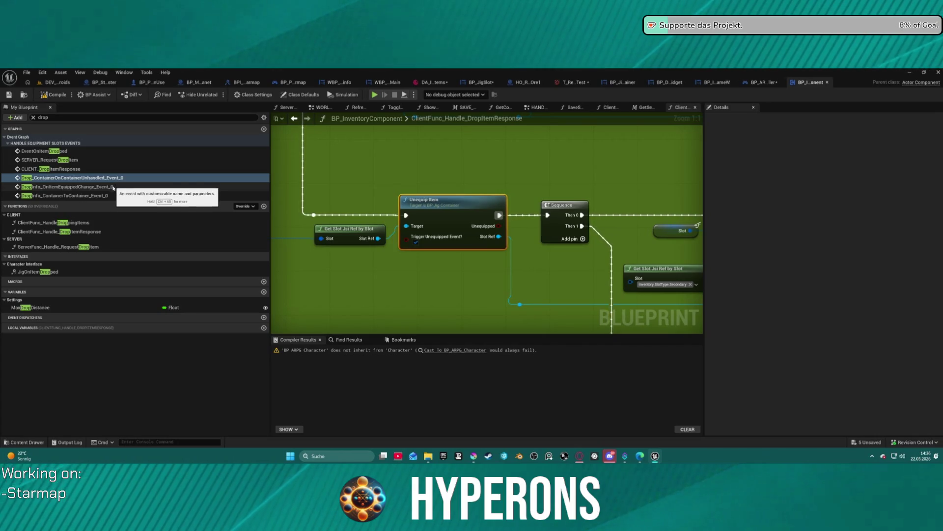
Step: Open ClientFunc_HandleDroppingItems, then the ServerFunc_Handle_RequestDropItem graph
click(112, 223)
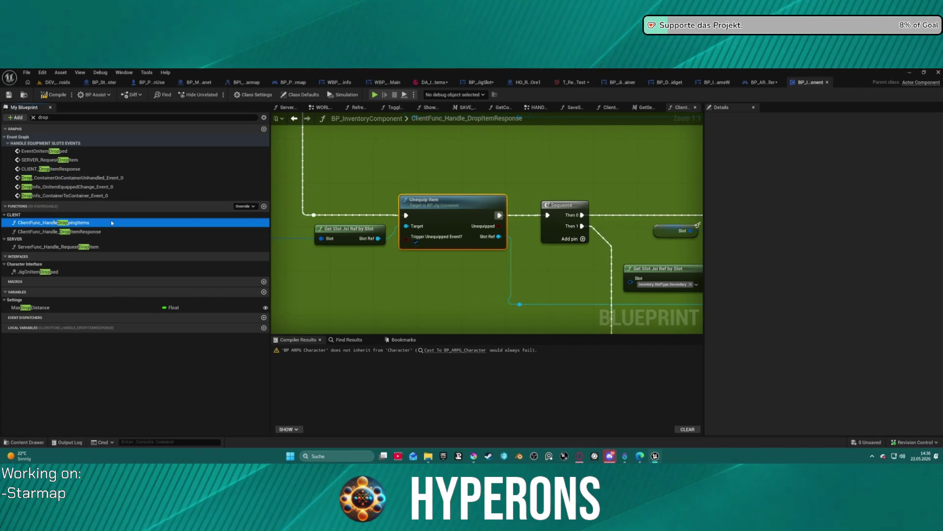
double_click(112, 224)
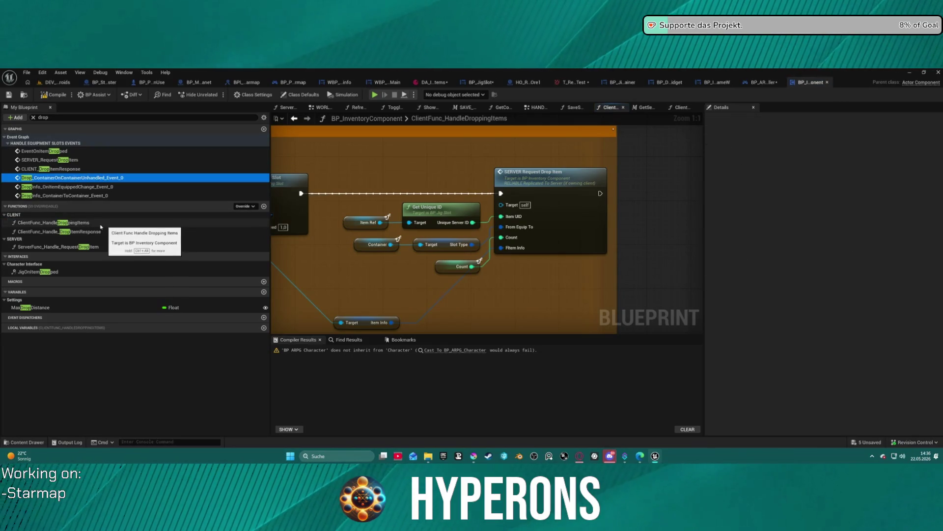
click(58, 256)
click(58, 248)
double_click(58, 247)
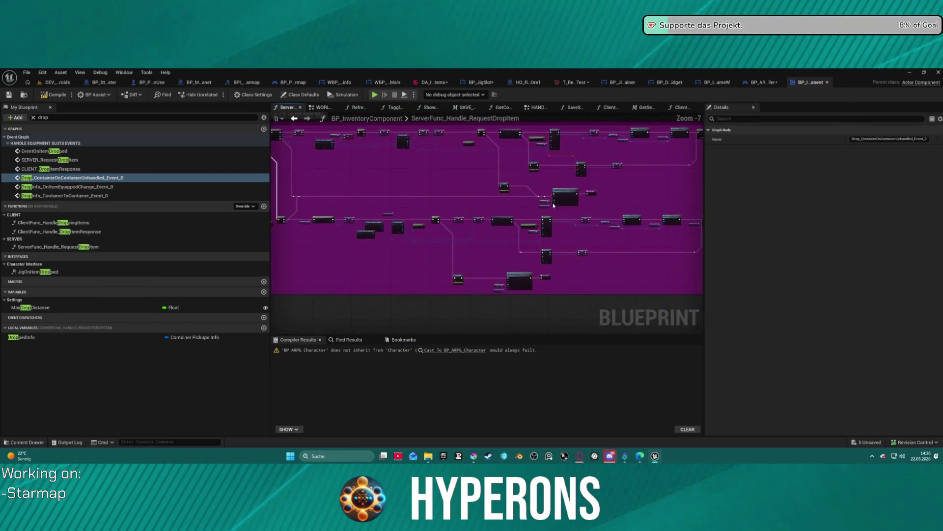
Step: Inspect the Cast To BP_MainPickupClass, Branch, Get Server Equipment Slot Info and SET nodes
scroll(587, 235, up, 6)
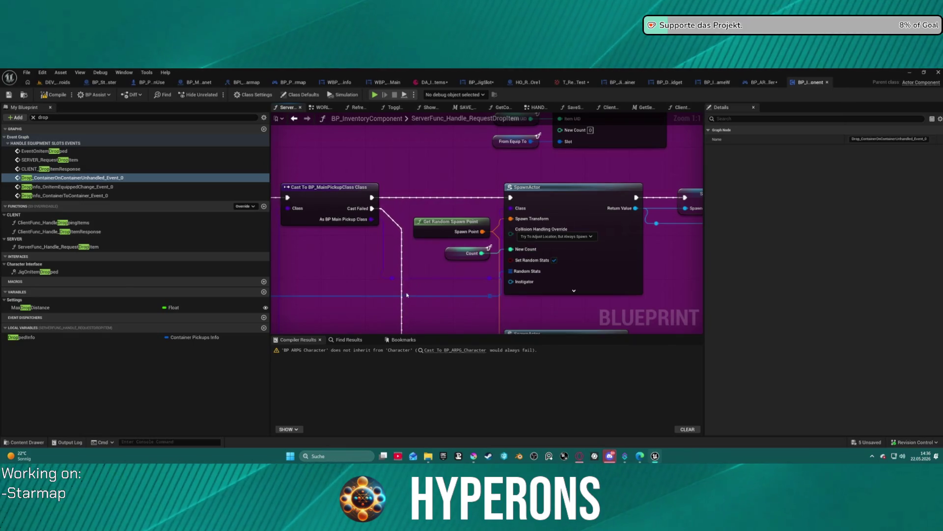
drag(406, 295, 471, 297)
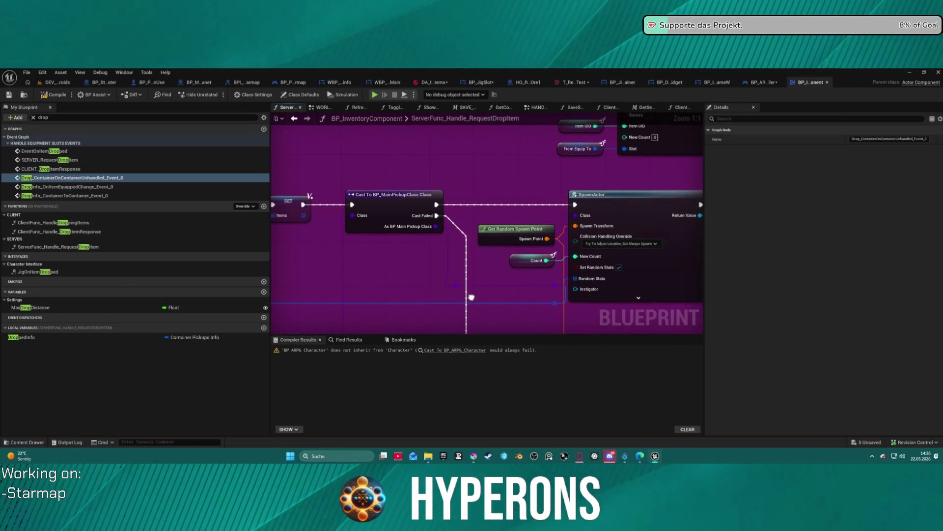
mouse_move(472, 297)
mouse_down()
mouse_move(486, 235)
mouse_move(615, 240)
mouse_move(701, 224)
mouse_up()
scroll(486, 235, down, 2)
scroll(487, 235, up, 2)
mouse_move(385, 120)
mouse_down()
mouse_move(392, 147)
mouse_move(584, 161)
mouse_up()
drag(442, 222, 683, 263)
drag(413, 246, 686, 223)
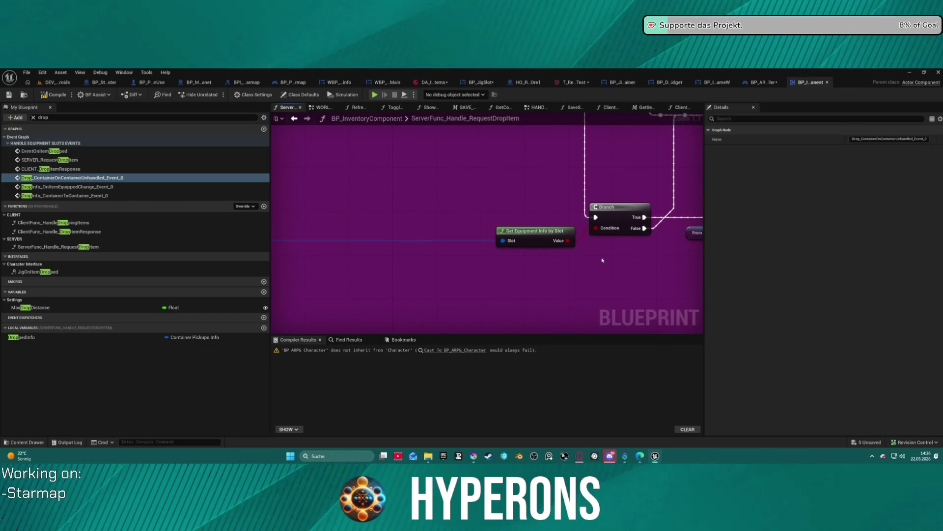
Step: Review the entry, Break FItem Info and SpawnActor nodes, then bring up the Content Drawer
mouse_move(519, 193)
mouse_down()
mouse_move(438, 213)
mouse_move(360, 307)
mouse_move(540, 270)
mouse_move(565, 319)
mouse_up()
mouse_move(442, 245)
mouse_down()
mouse_move(597, 256)
mouse_move(550, 247)
mouse_move(495, 219)
mouse_move(394, 118)
mouse_move(329, 211)
mouse_up()
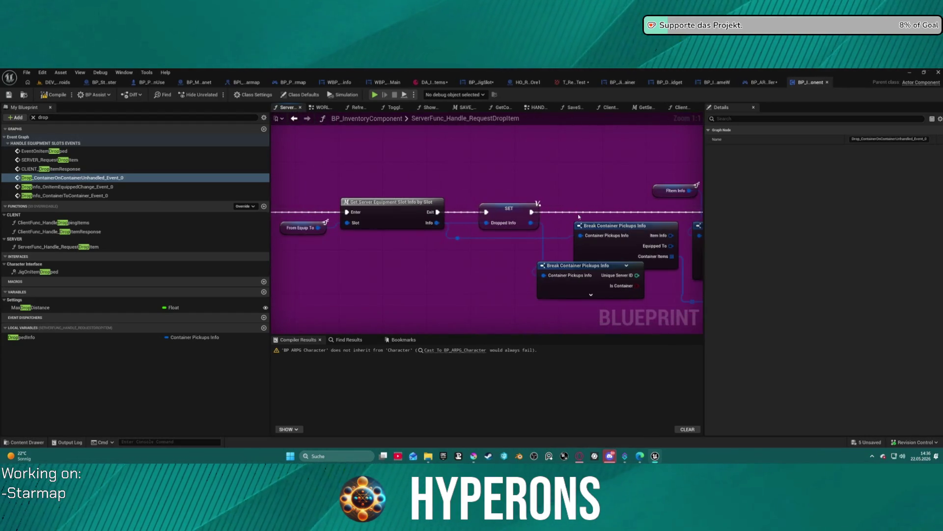
drag(544, 197, 483, 190)
mouse_move(531, 209)
mouse_down()
mouse_move(385, 236)
mouse_move(370, 257)
mouse_up()
mouse_move(621, 245)
mouse_down()
mouse_move(422, 215)
mouse_move(566, 231)
mouse_move(296, 238)
mouse_move(486, 206)
mouse_up()
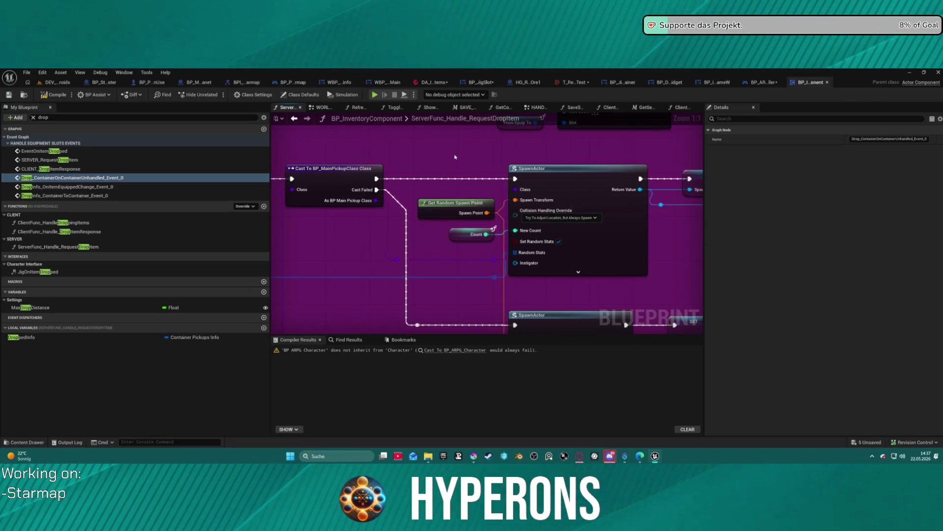
key(ctrl+space)
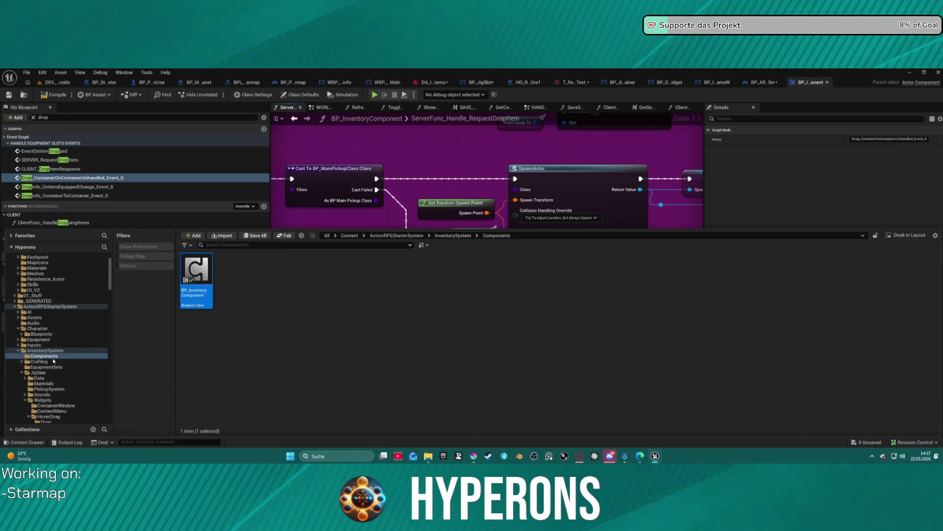
Step: Open BP_MainPickupClass from JigSaw > PickupSystem and edit its PickupComponent's BP_PickupComponent Blueprint
scroll(54, 374, down, 1)
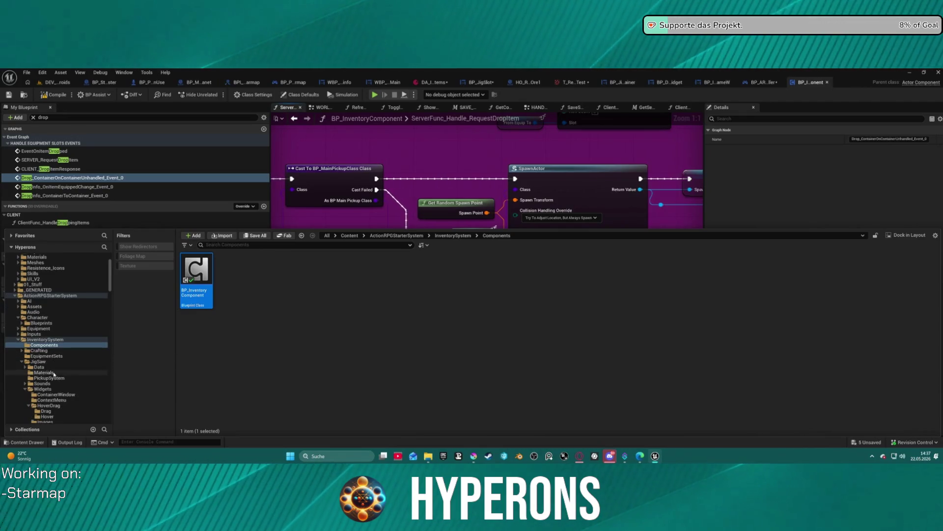
click(38, 362)
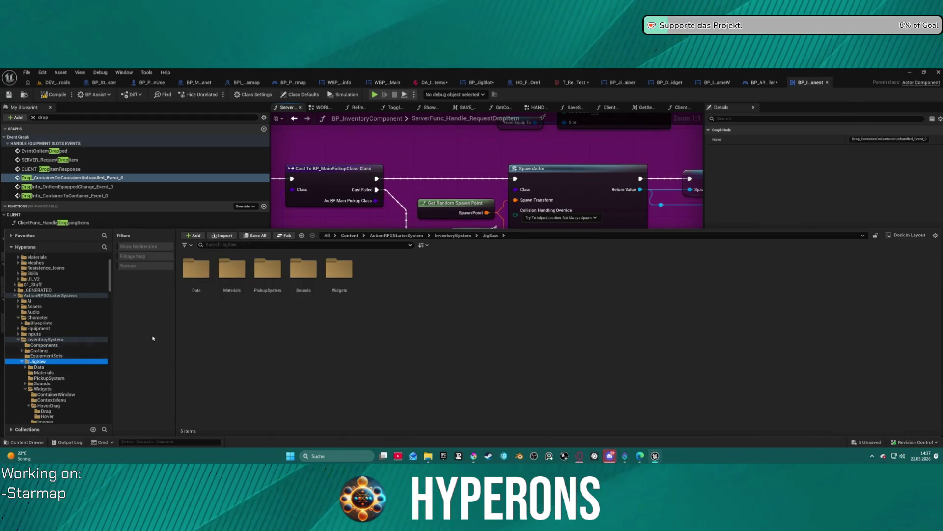
double_click(254, 268)
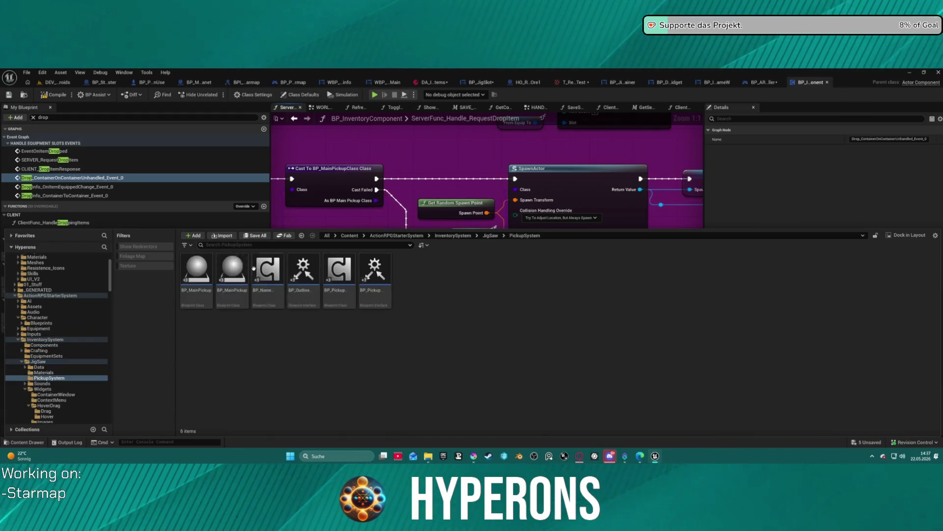
double_click(207, 294)
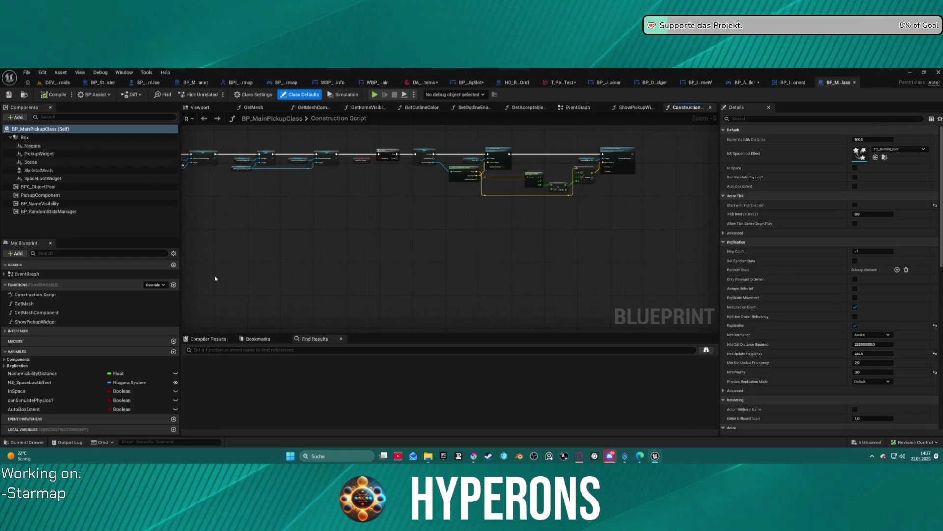
click(40, 195)
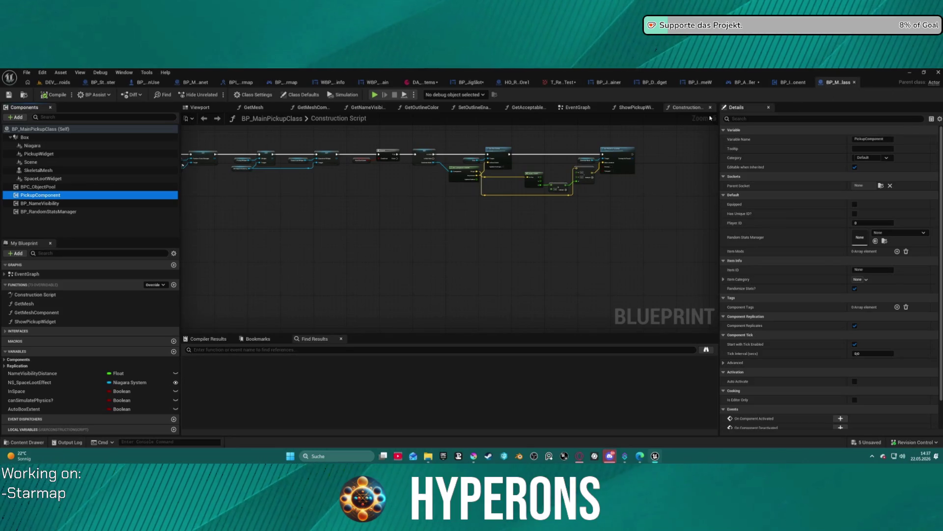
right_click(49, 196)
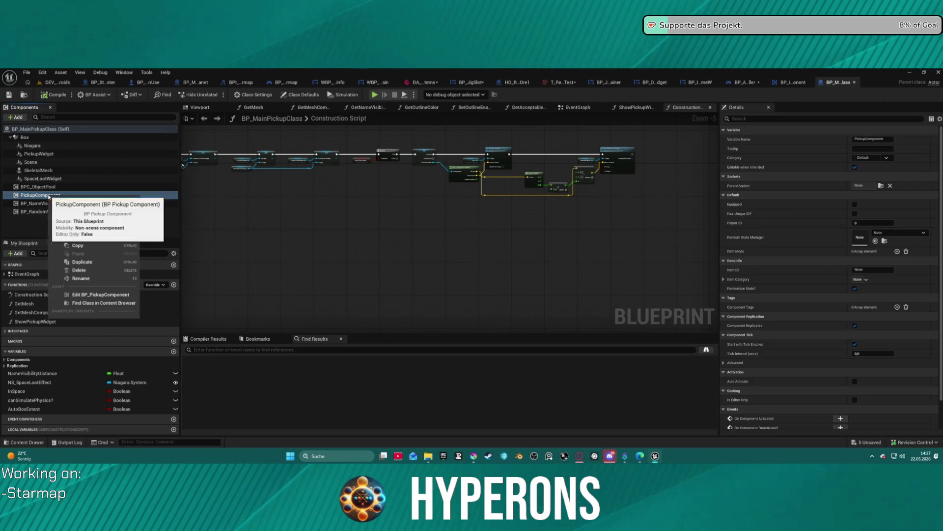
click(118, 296)
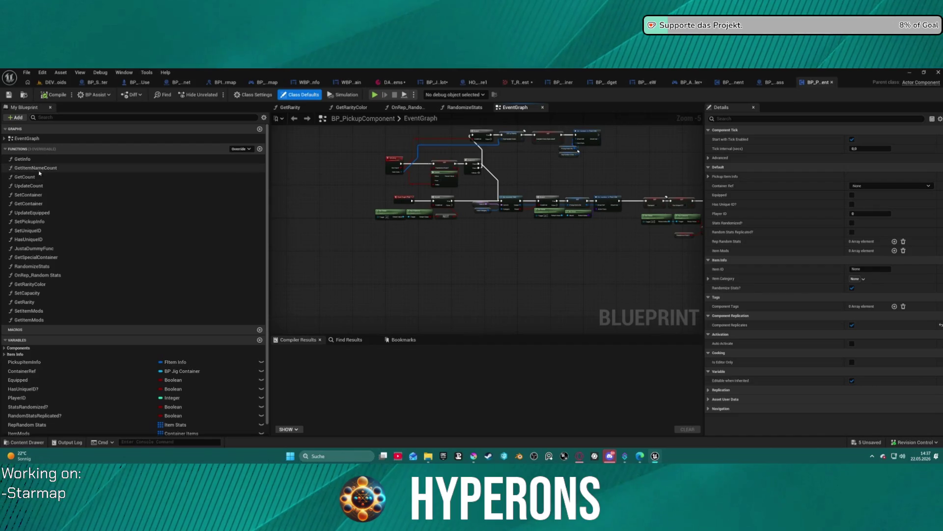
Step: Open the GetItemNameCount function graph in BP_PickupComponent
double_click(22, 159)
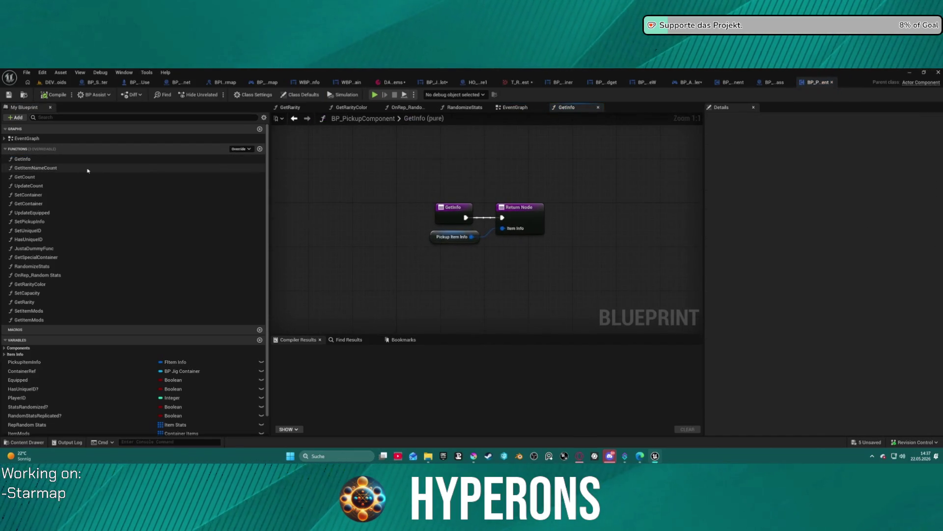
click(53, 168)
double_click(53, 169)
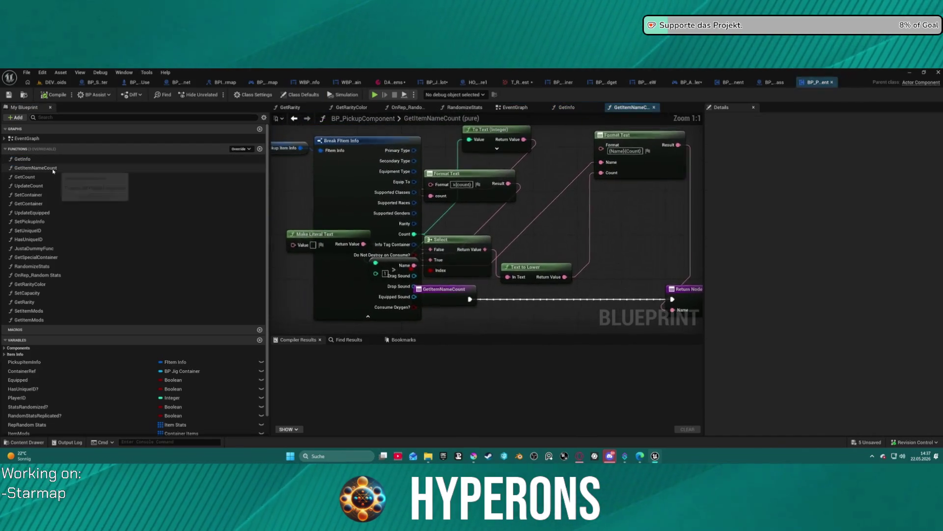
scroll(558, 237, down, 4)
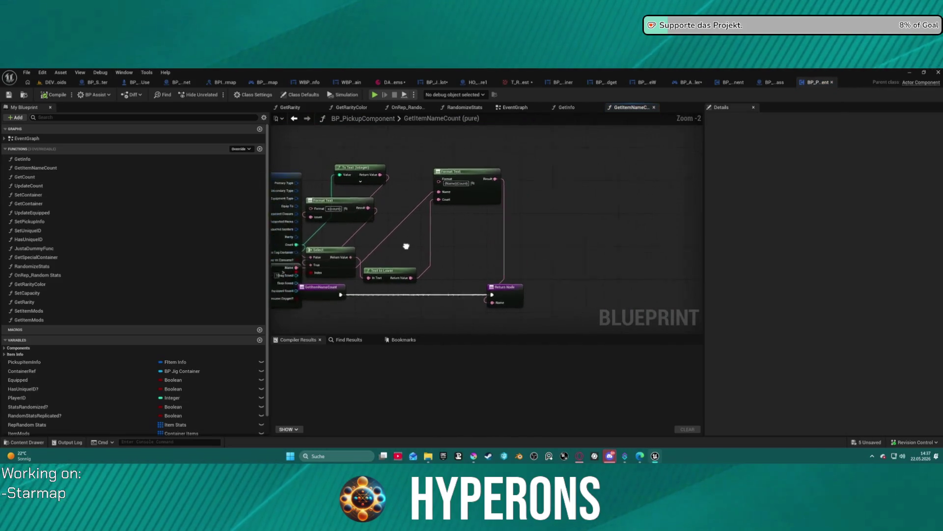
scroll(390, 251, up, 2)
click(486, 270)
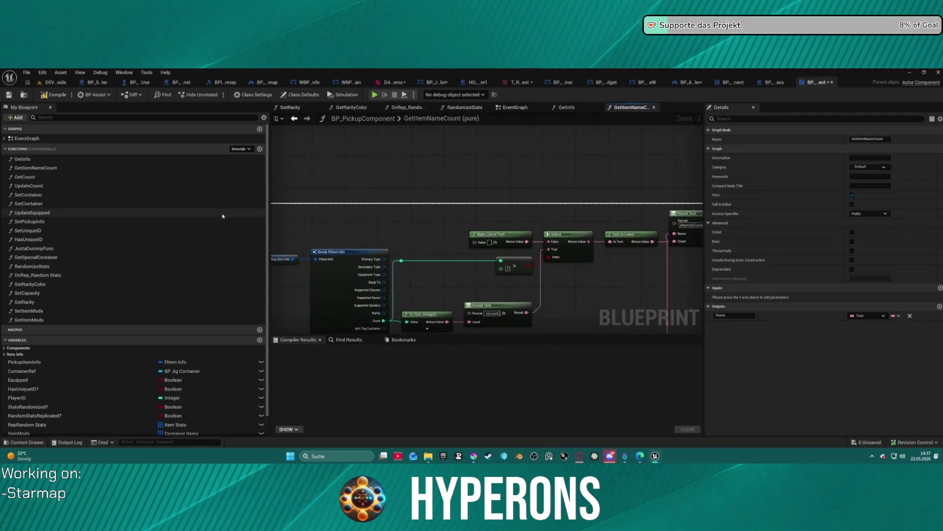
Step: Tick DisplayName's As Pin on the Break FItem Info node in Details
double_click(41, 169)
click(40, 169)
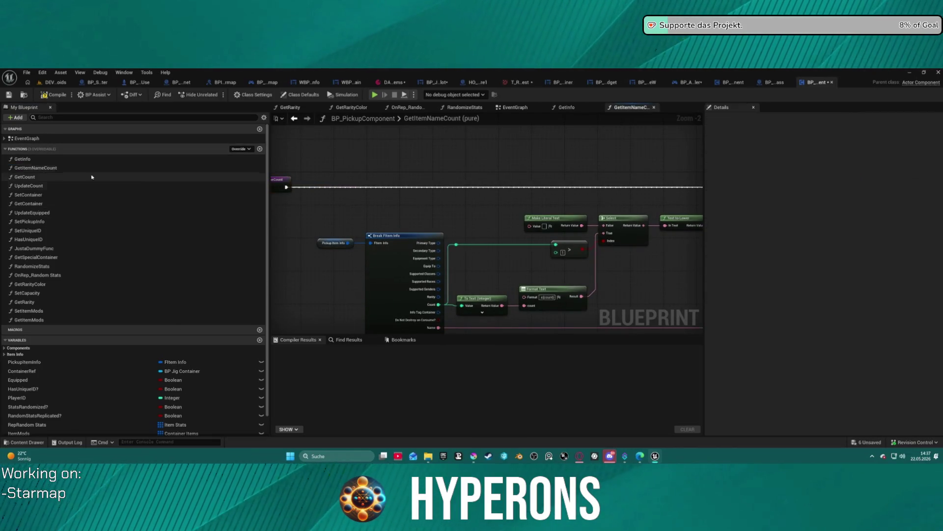
click(427, 243)
mouse_move(394, 202)
mouse_down()
mouse_move(422, 164)
mouse_move(406, 261)
mouse_move(546, 169)
mouse_up()
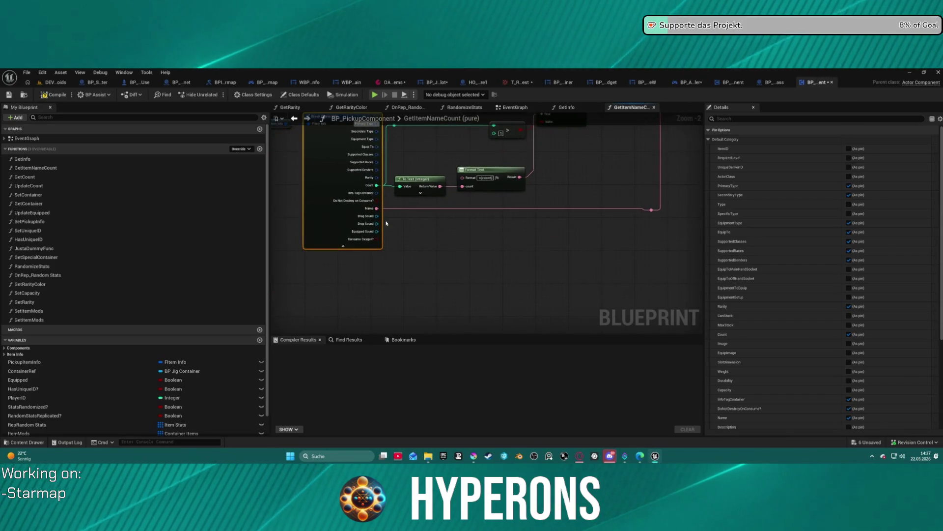
click(345, 247)
click(333, 155)
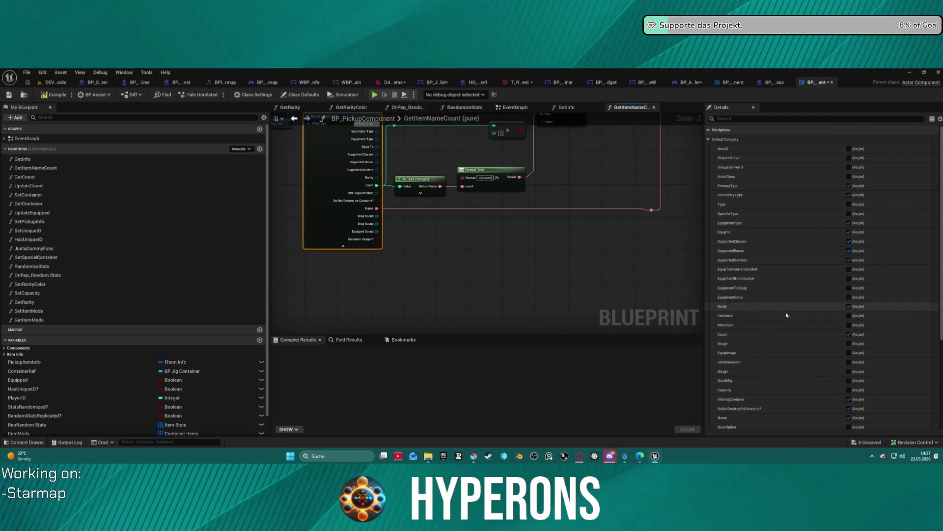
scroll(853, 338, down, 2)
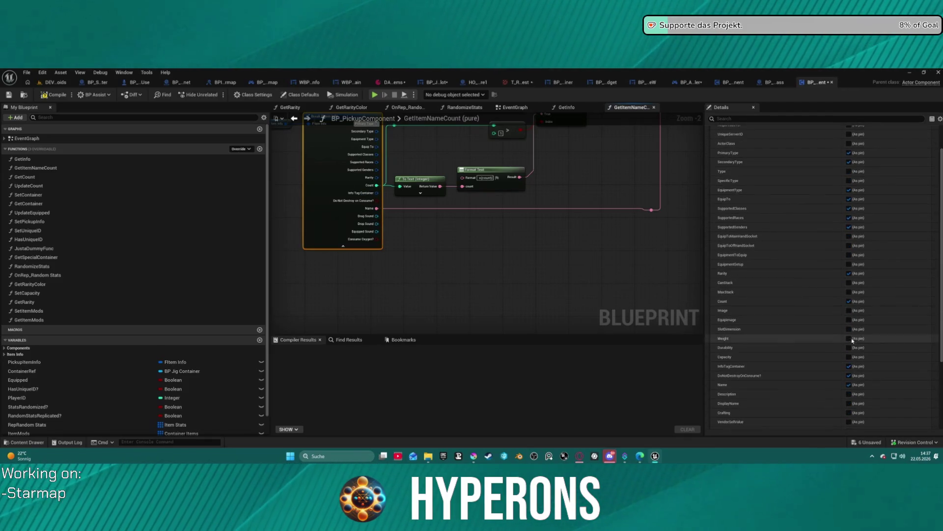
click(849, 403)
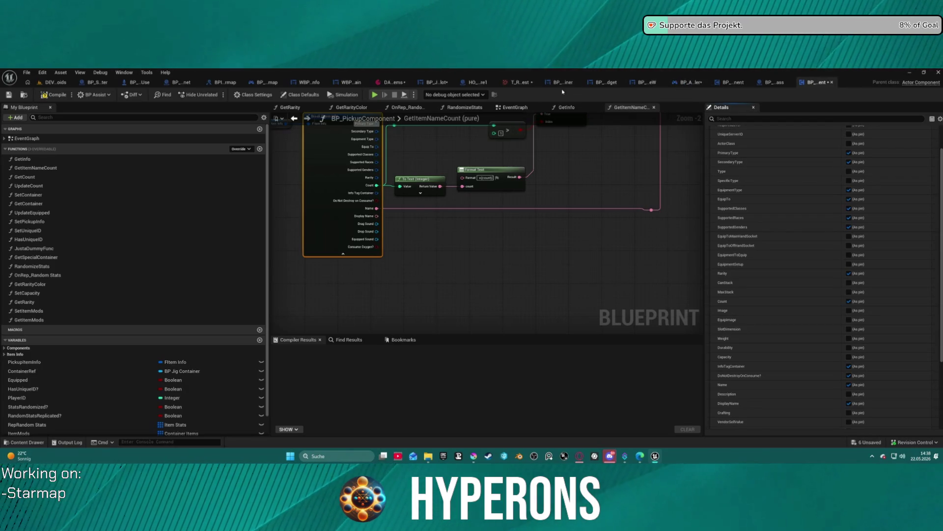
click(436, 83)
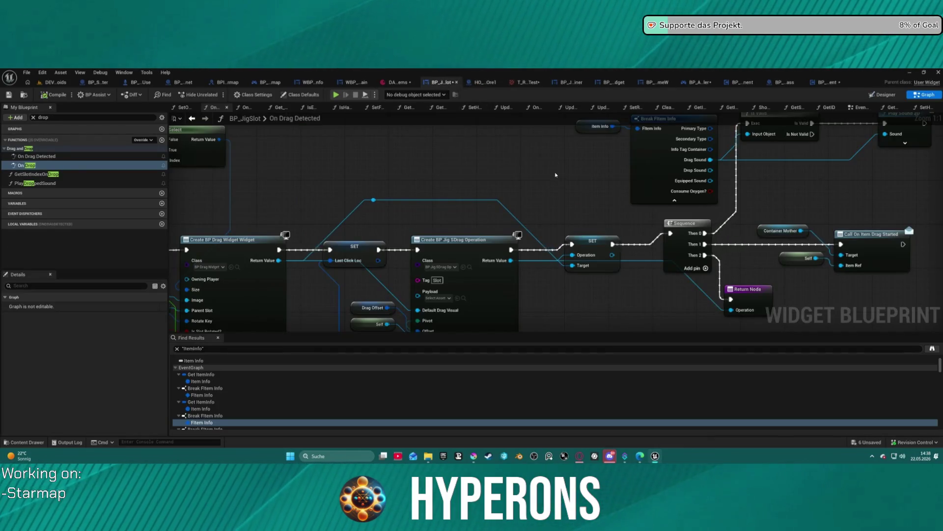
Step: Clear the member filter and close all function tabs after SetOverlaySlot
scroll(449, 159, down, 2)
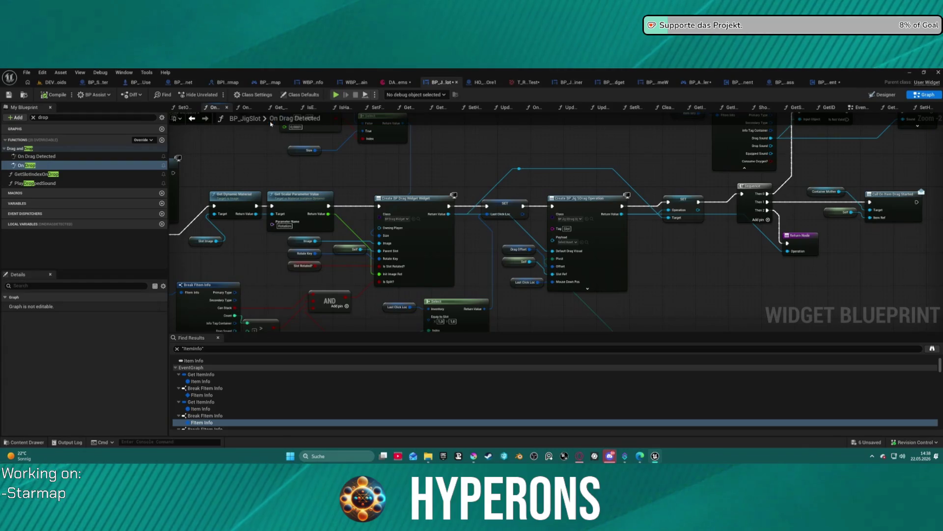
click(33, 117)
click(186, 107)
right_click(186, 109)
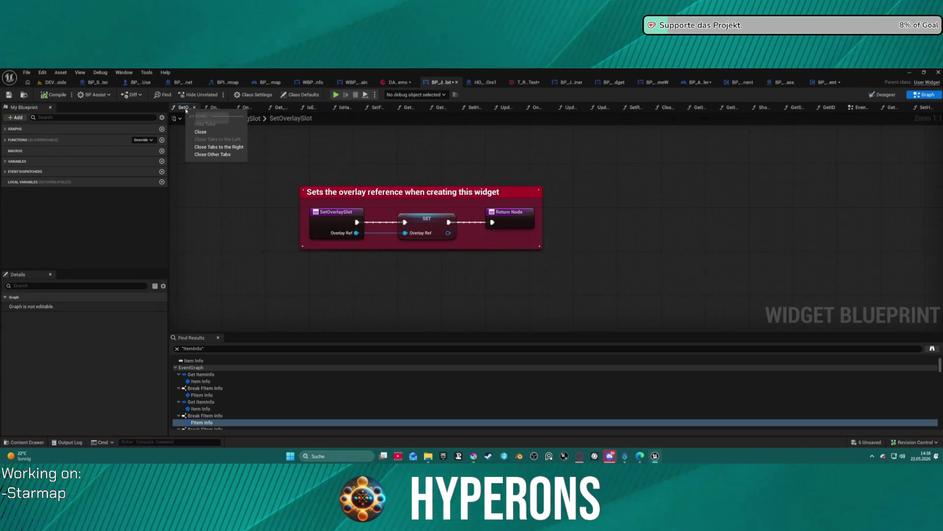
click(219, 147)
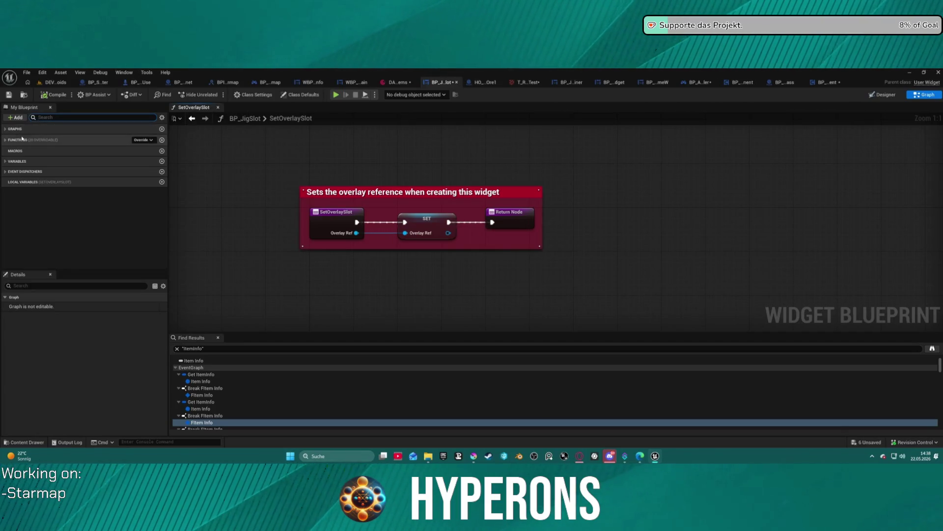
click(6, 140)
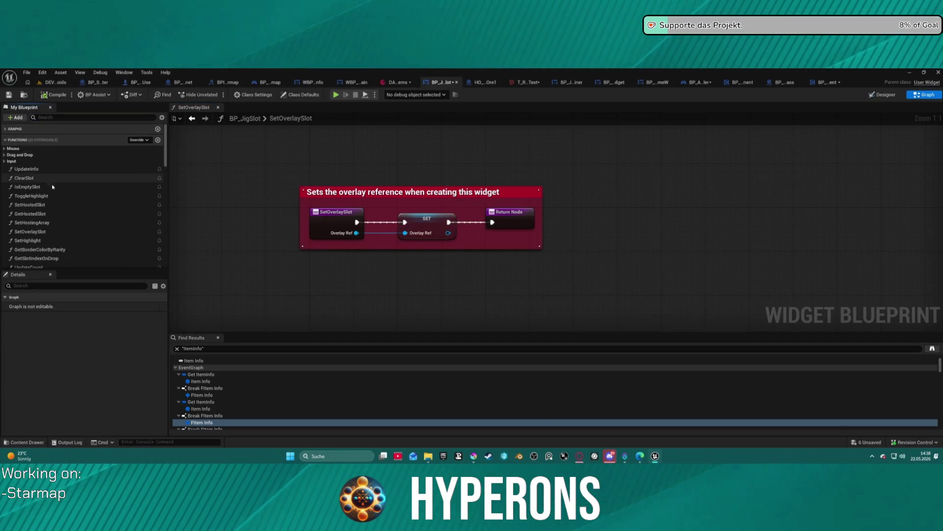
scroll(68, 227, down, 3)
scroll(68, 227, down, 3)
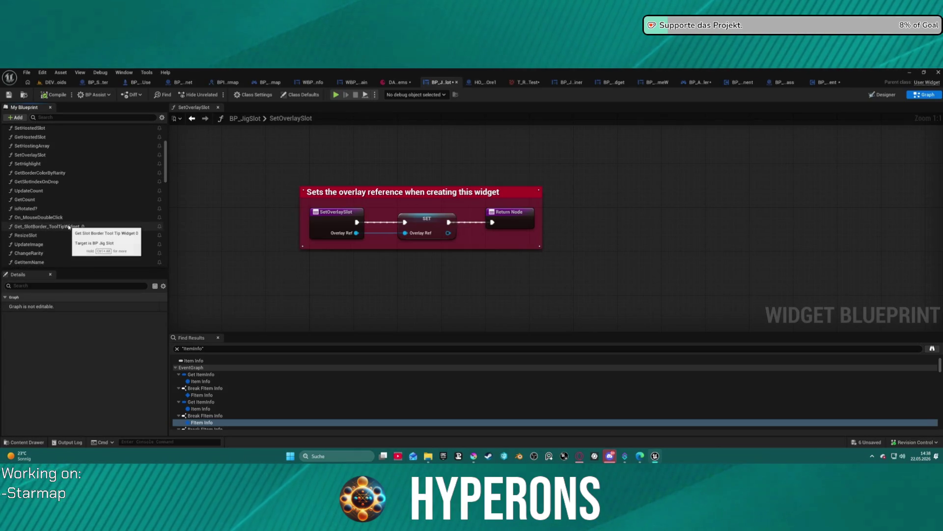
Step: Rewire GetItemNameCount's output from Name to Display Name and compile BP_PickupComponent
key(ctrl+f)
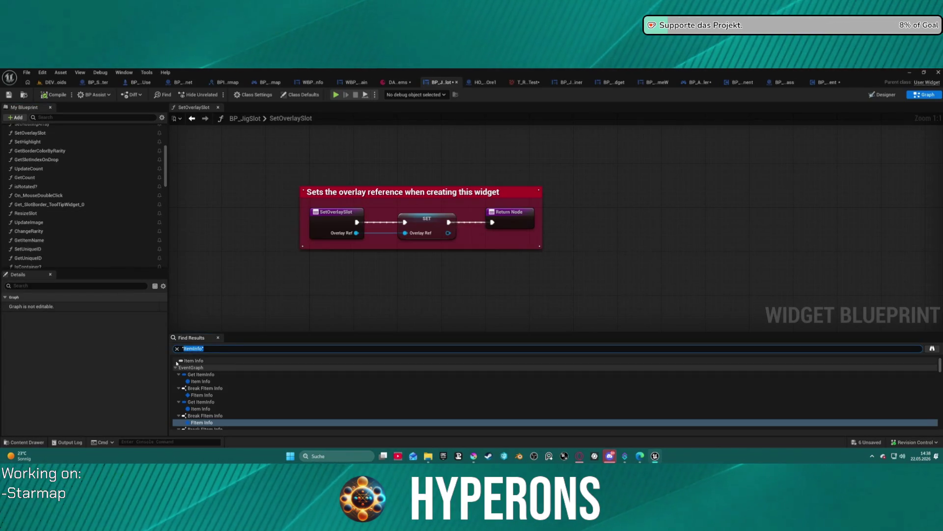
text(name)
key(Return)
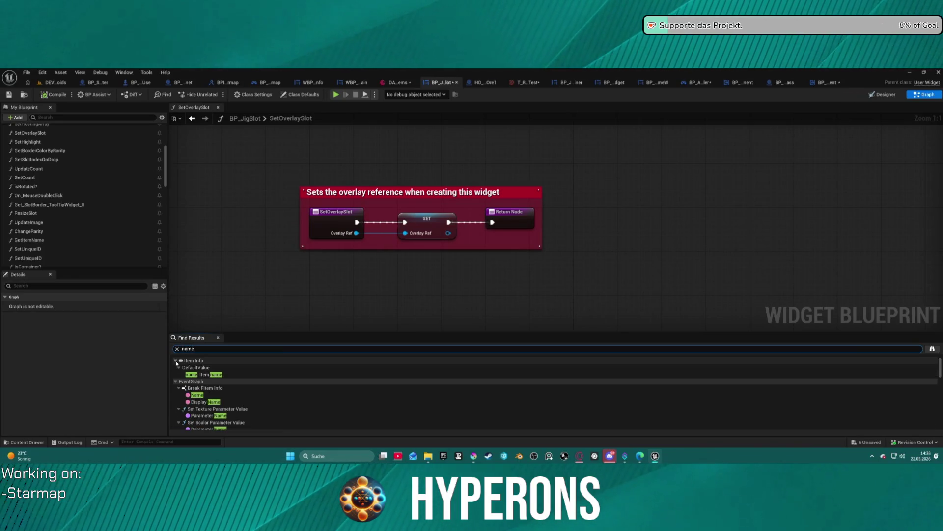
double_click(197, 395)
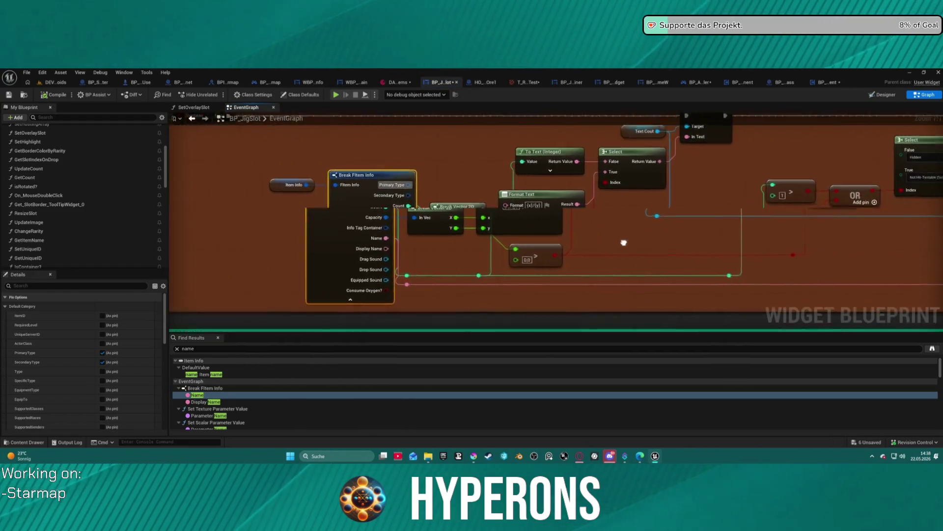
scroll(564, 270, down, 1)
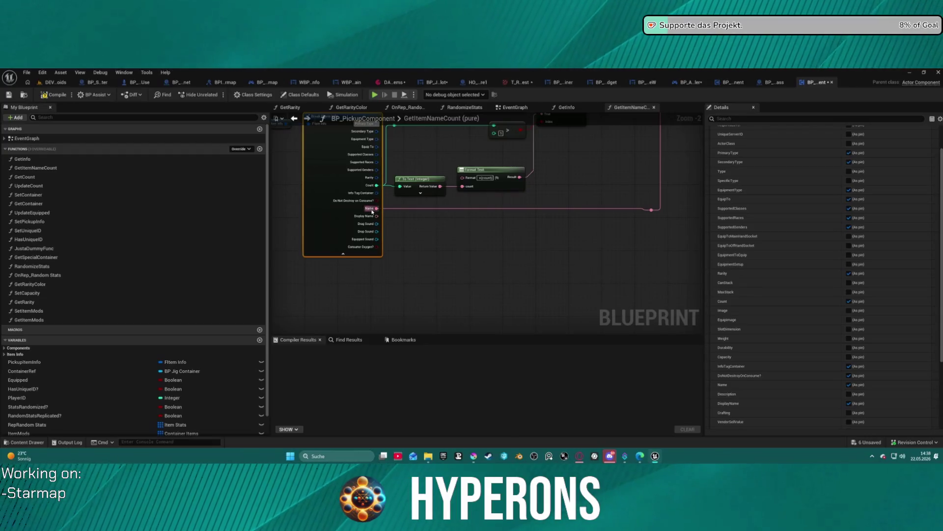
drag(374, 210, 377, 217)
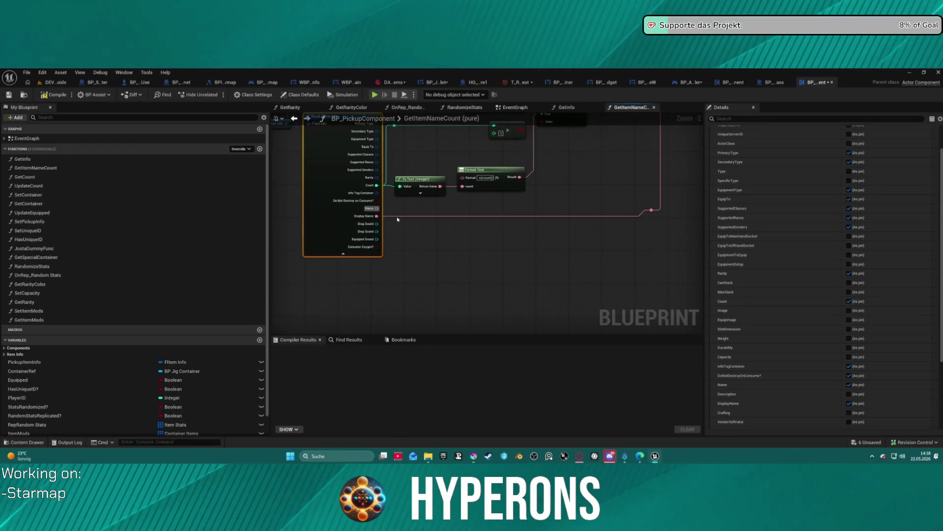
click(51, 97)
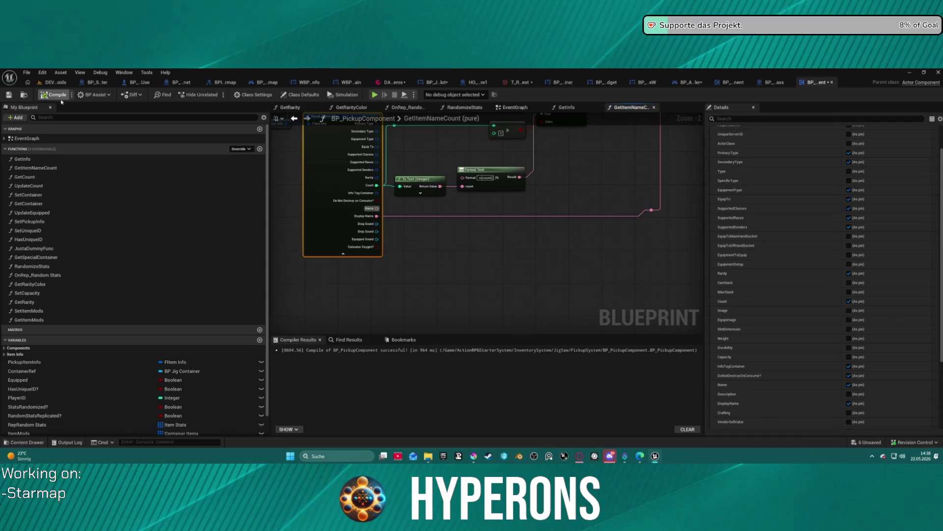
click(51, 84)
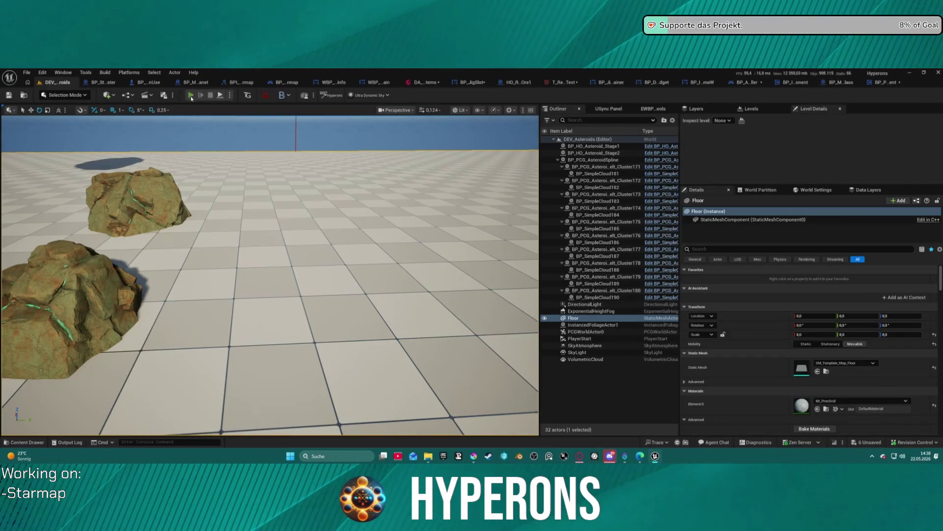
Step: Drop the harvesting tool from the inventory in a PIE session, then end it with Esc
key(alt+p)
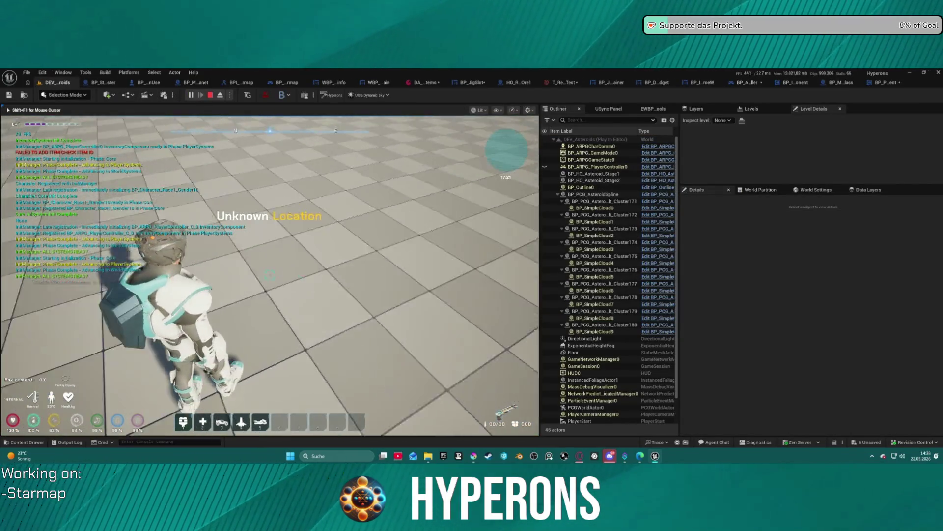
key(i)
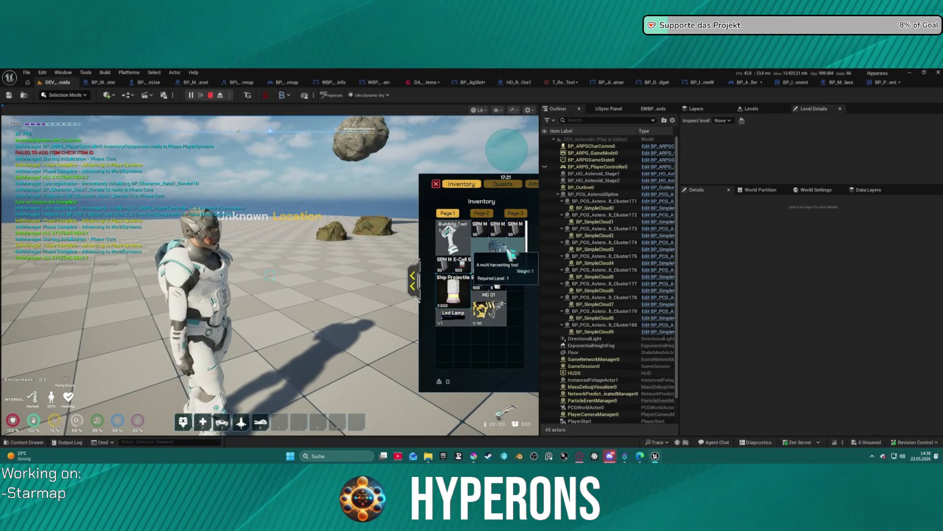
drag(510, 253, 312, 278)
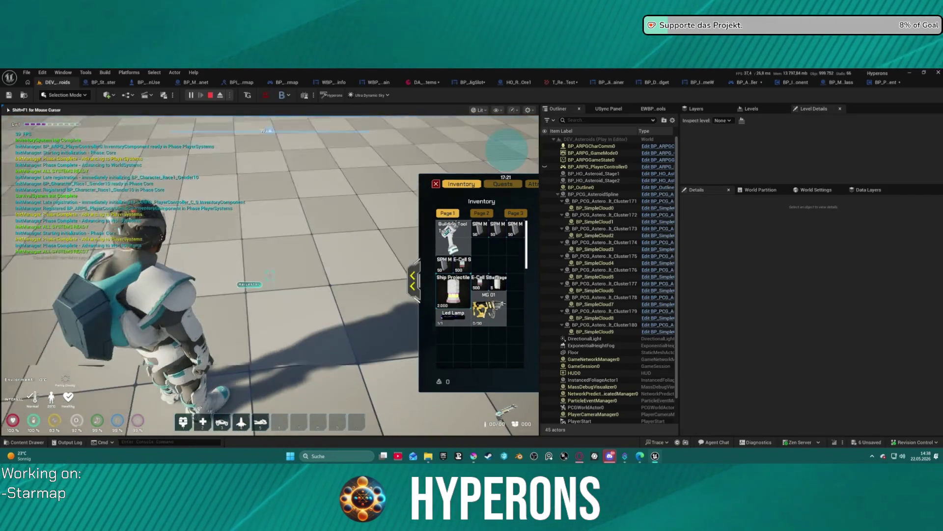
mouse_move(269, 280)
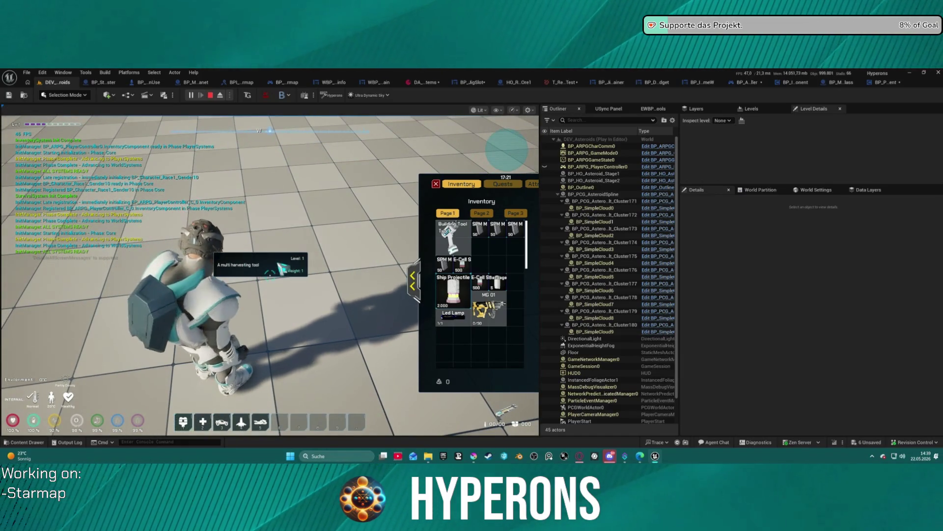
click(281, 266)
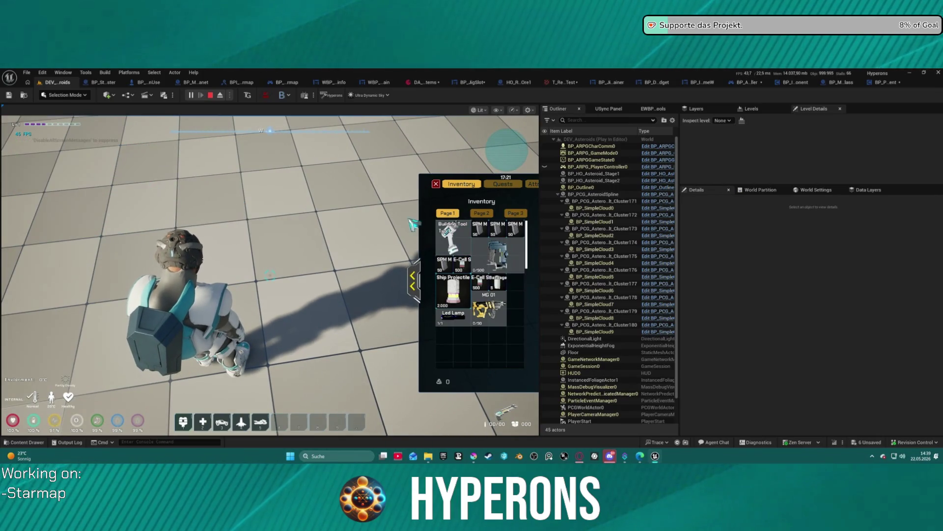
key(Escape)
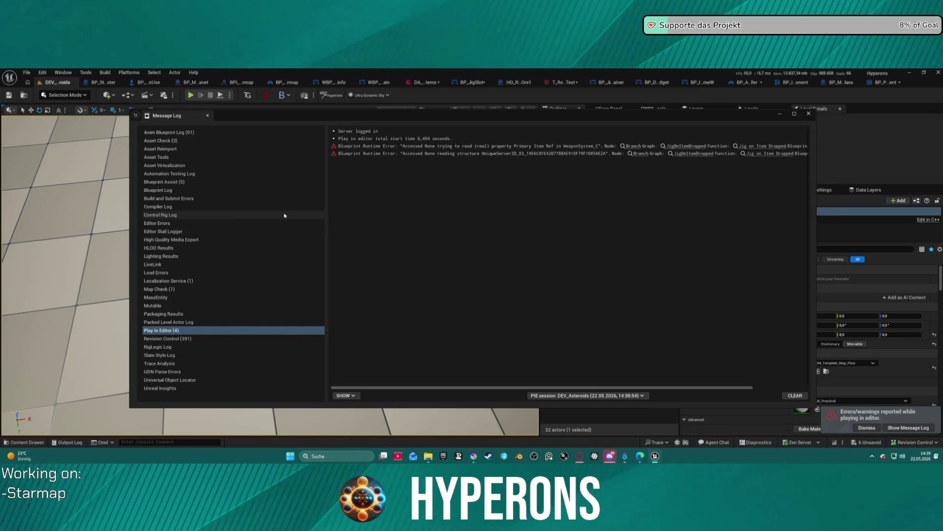
Step: Follow the first Blueprint runtime error to its Branch node in the JigOnItemDropped graph
click(633, 147)
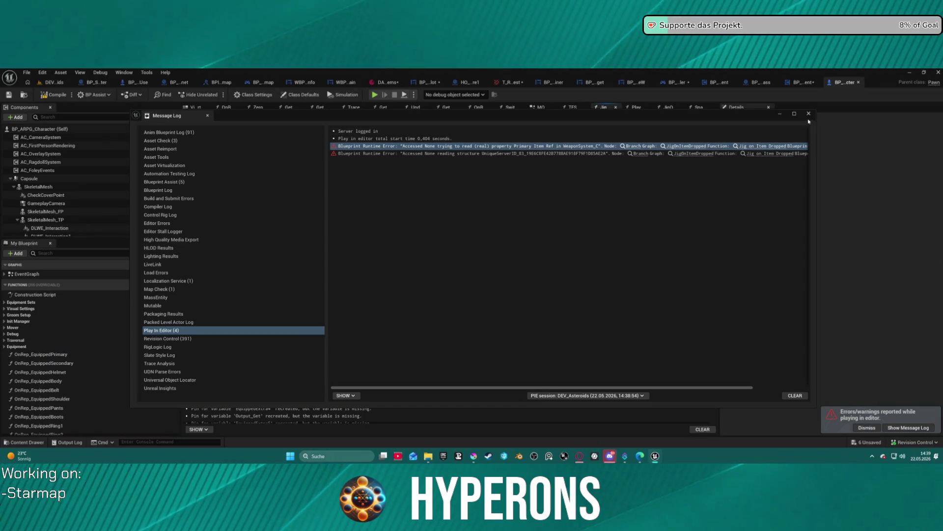
click(809, 114)
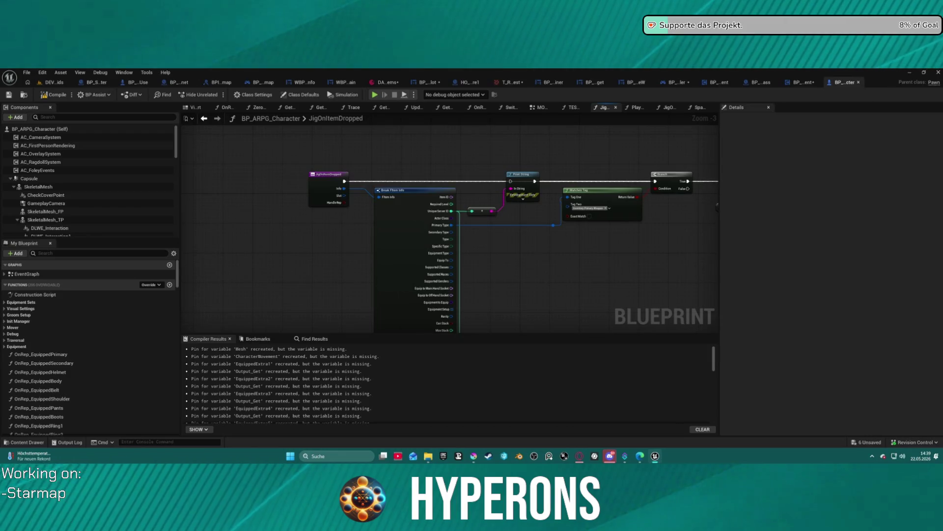
double_click(344, 118)
Step: Recompile BP_ARPG_Character without renaming anything, then switch to BP_PickupComponent
key(Escape)
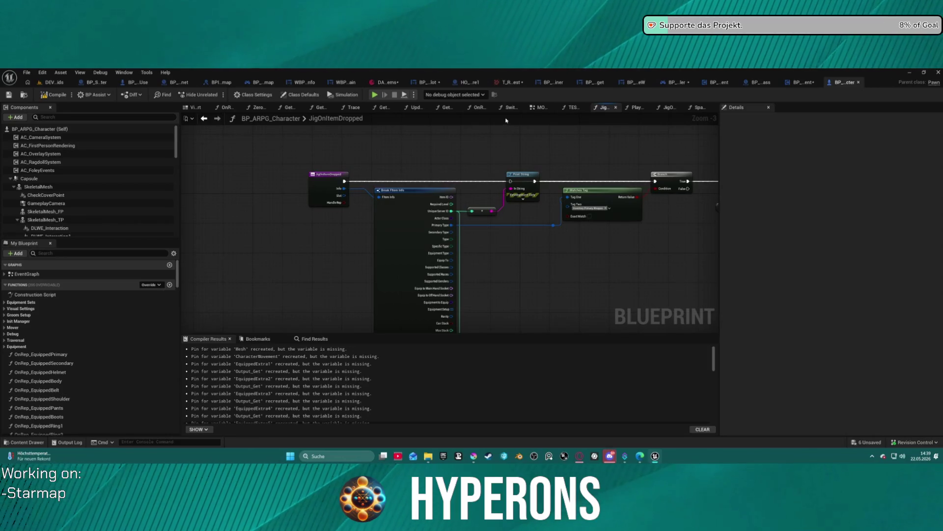
click(58, 99)
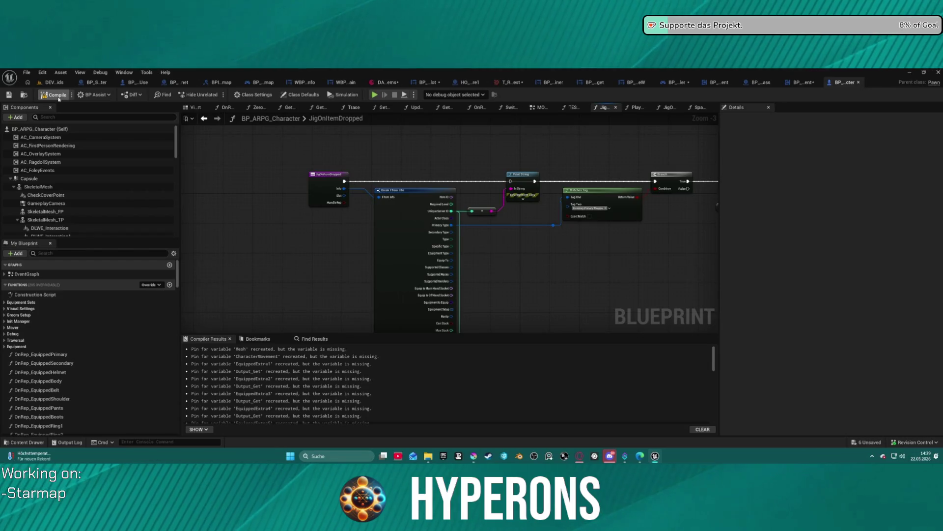
click(806, 81)
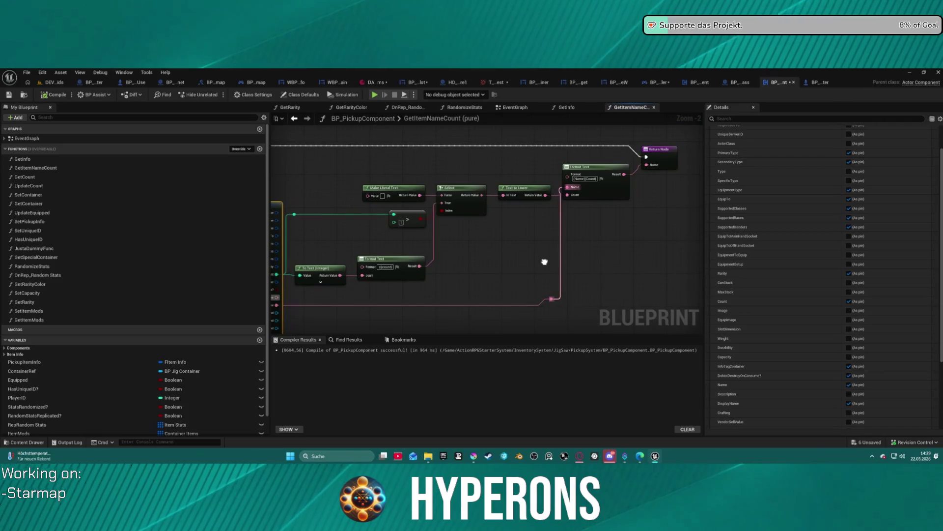
Step: Start a play session despite the compiler errors, with the Break FItem Info node in view
drag(545, 262, 625, 239)
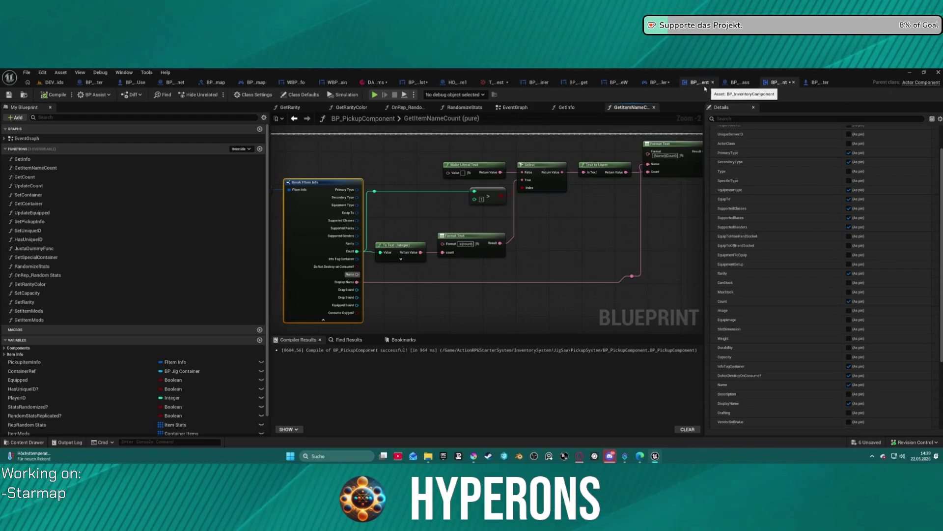
key(ctrl+space)
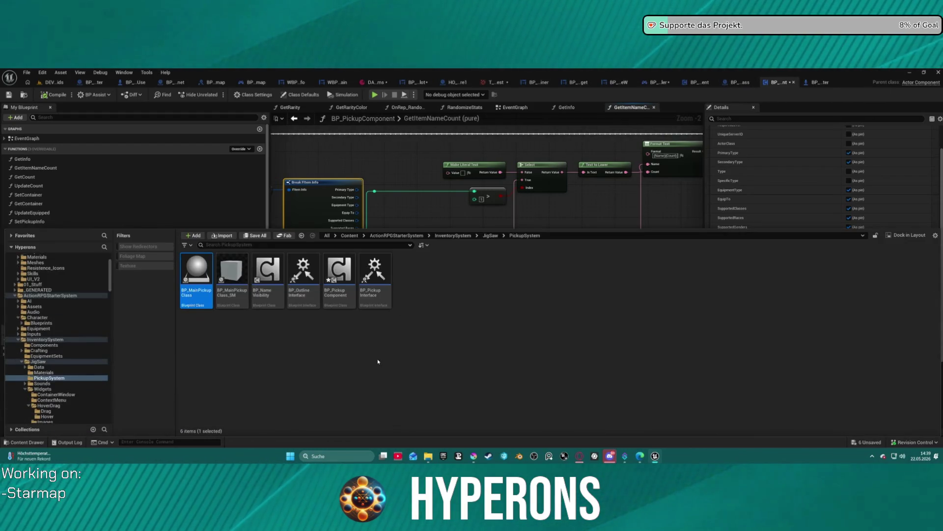
key(ctrl+space)
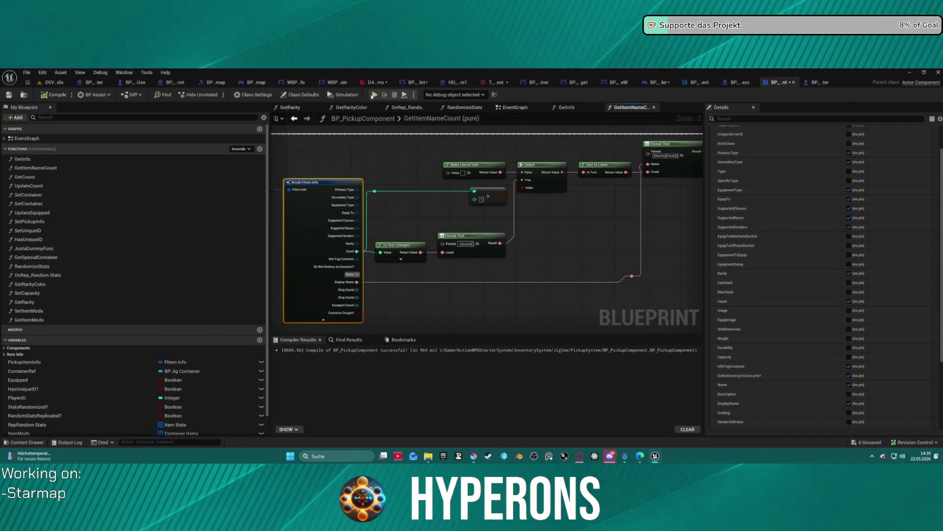
click(374, 94)
click(541, 275)
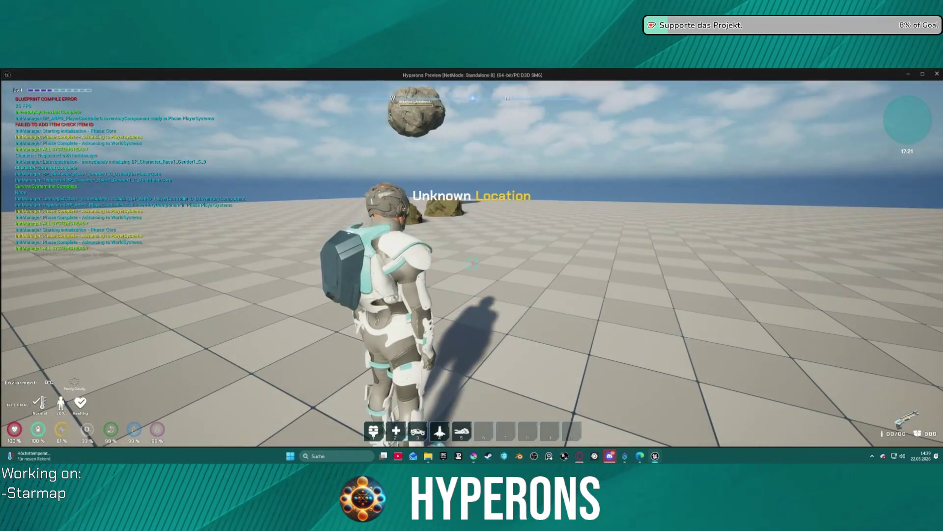
Step: Mine a rock with the harvesting laser and collect the copper ore it drops
key(w)
key(i)
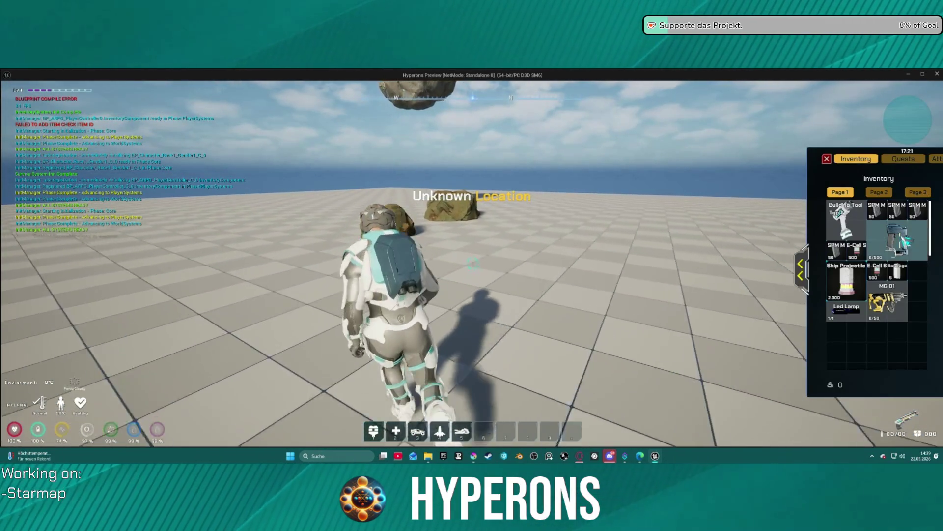
key(i)
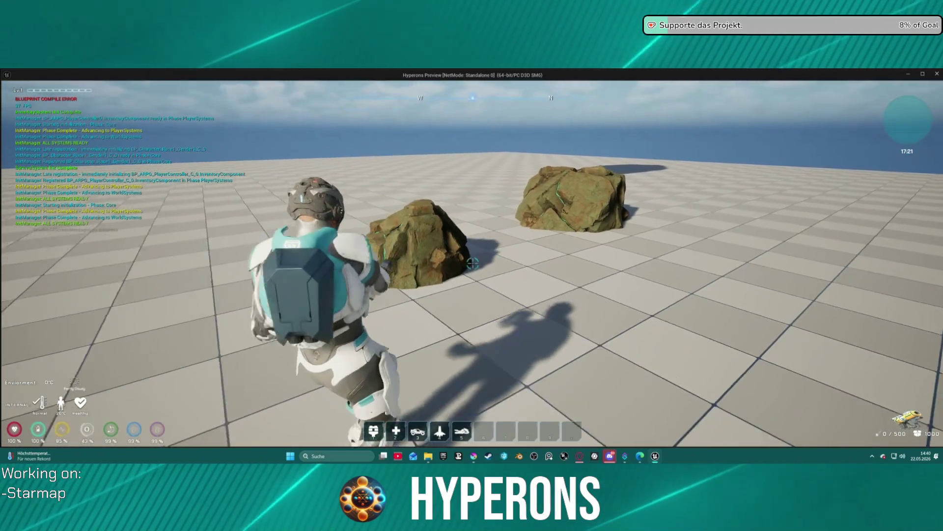
click(471, 265)
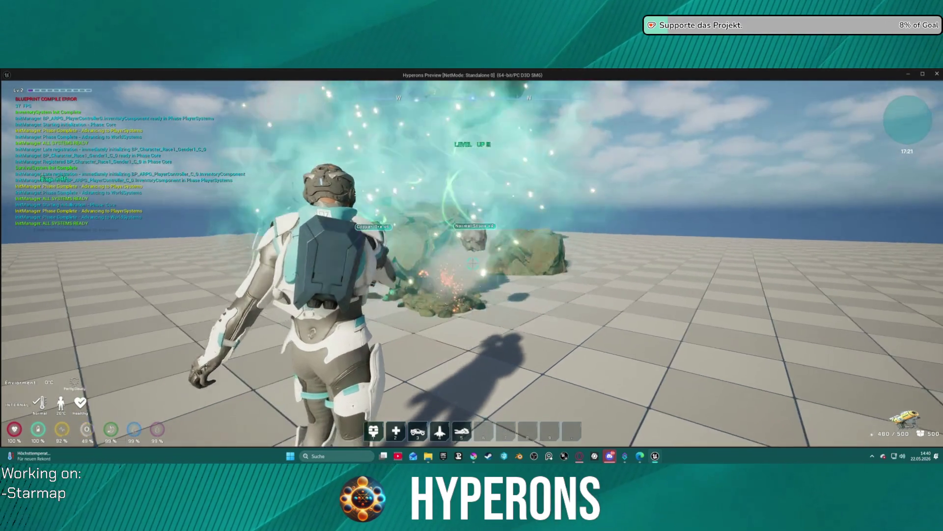
key(w)
key(w)
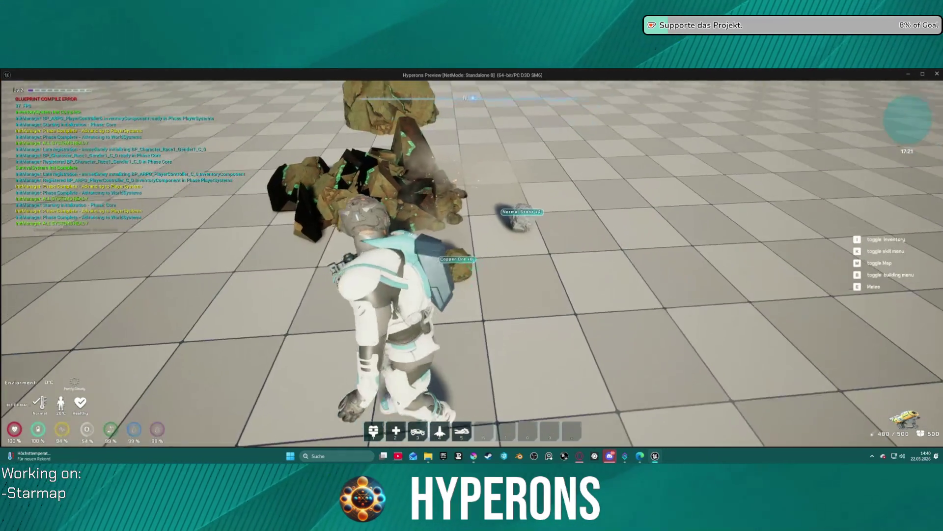
key(i)
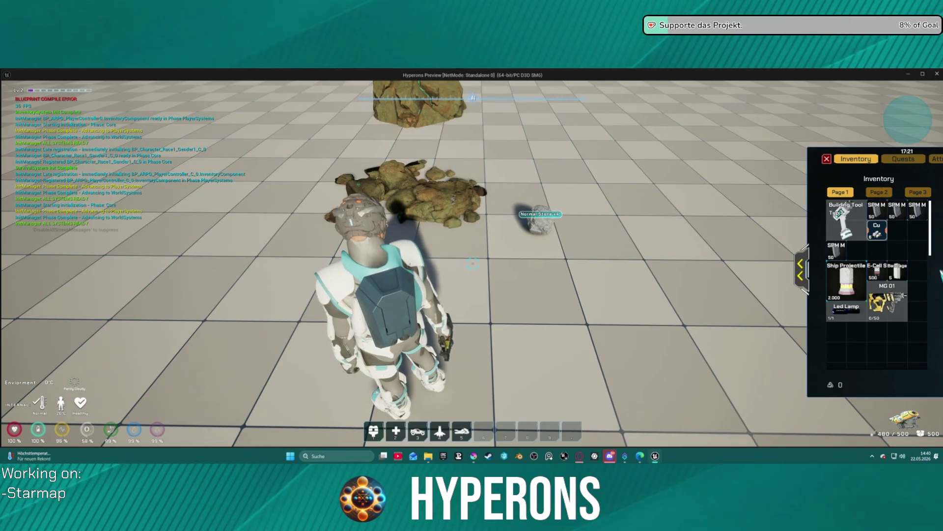
Step: Drop the Cu stack from the inventory, check its ground tooltip, then quit to the editor
drag(592, 252, 590, 253)
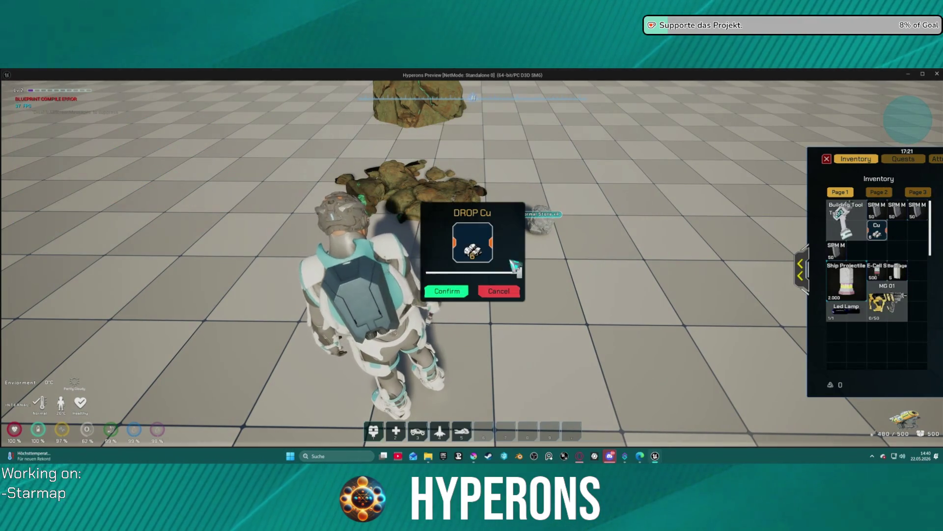
click(447, 292)
key(w)
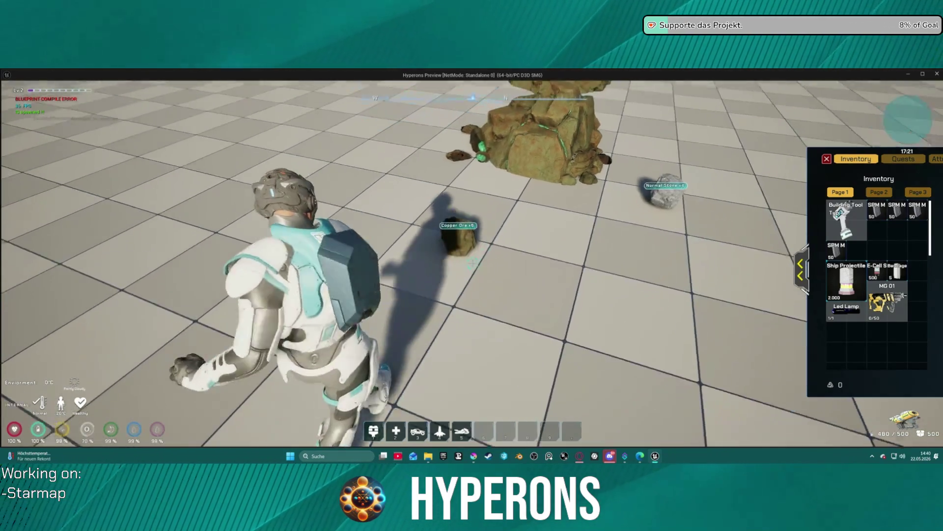
key(w)
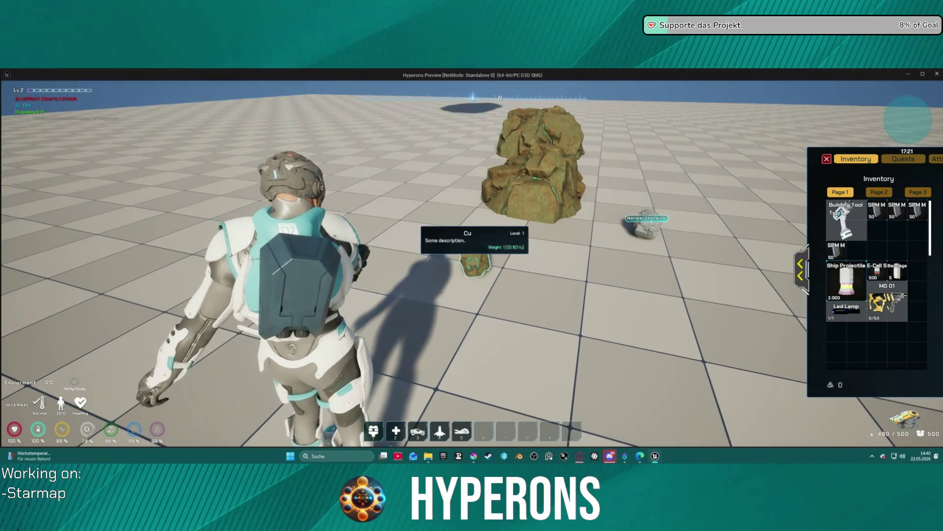
key(w)
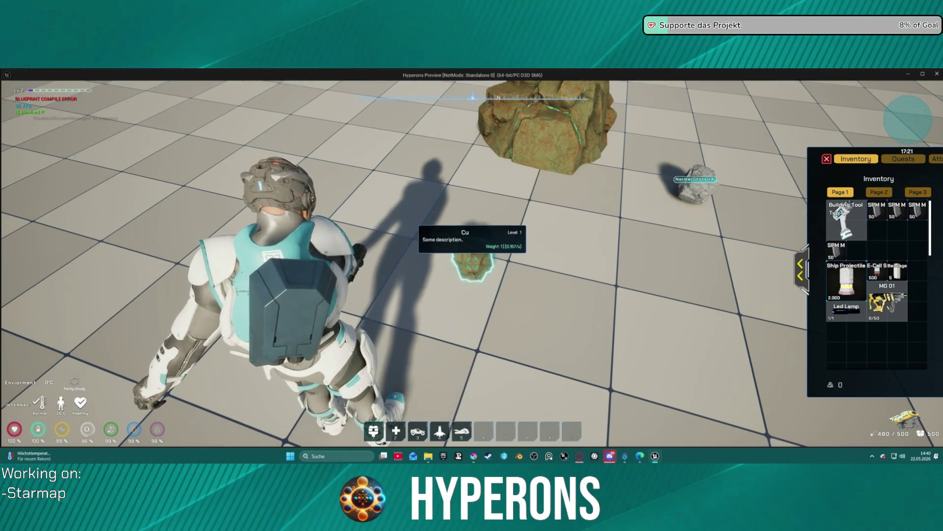
key(Escape)
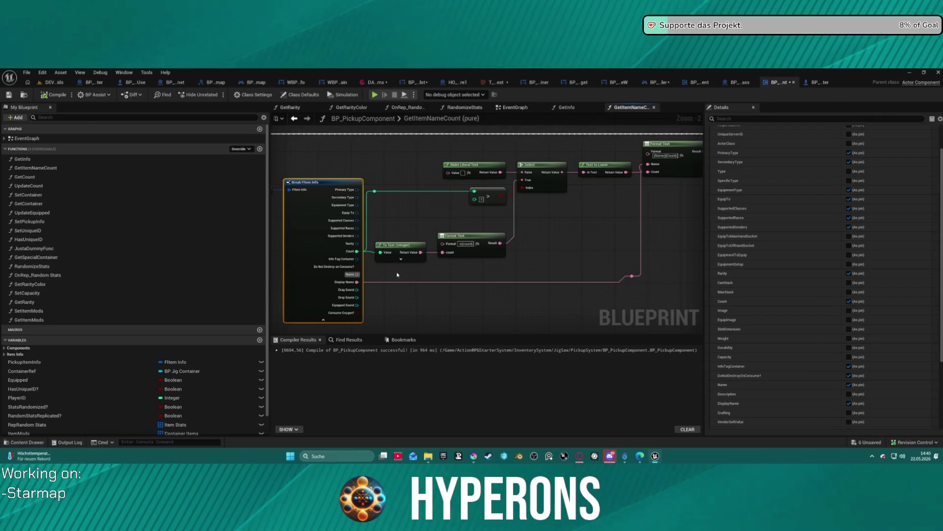
Step: Feed the Name field instead of Display Name, then open BP_PickupInfo's graph from the Widgets folder
drag(357, 274, 632, 276)
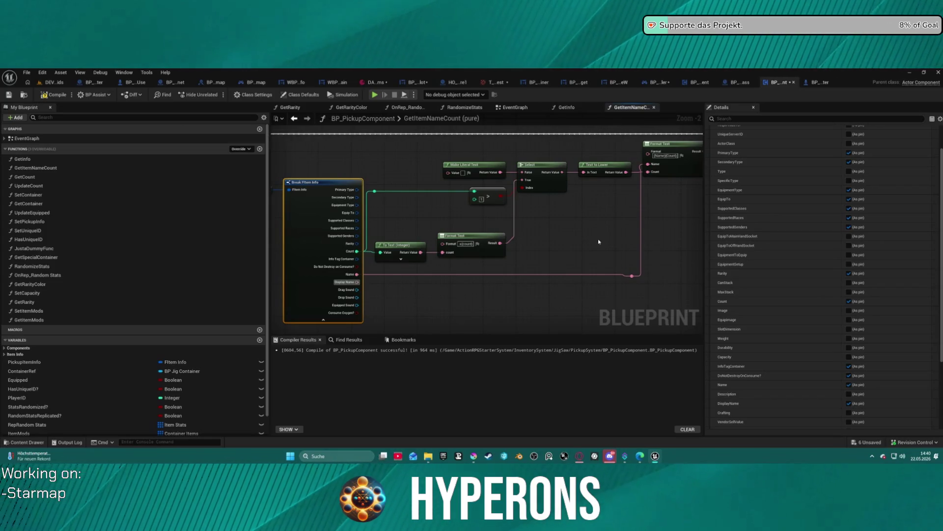
key(ctrl+space)
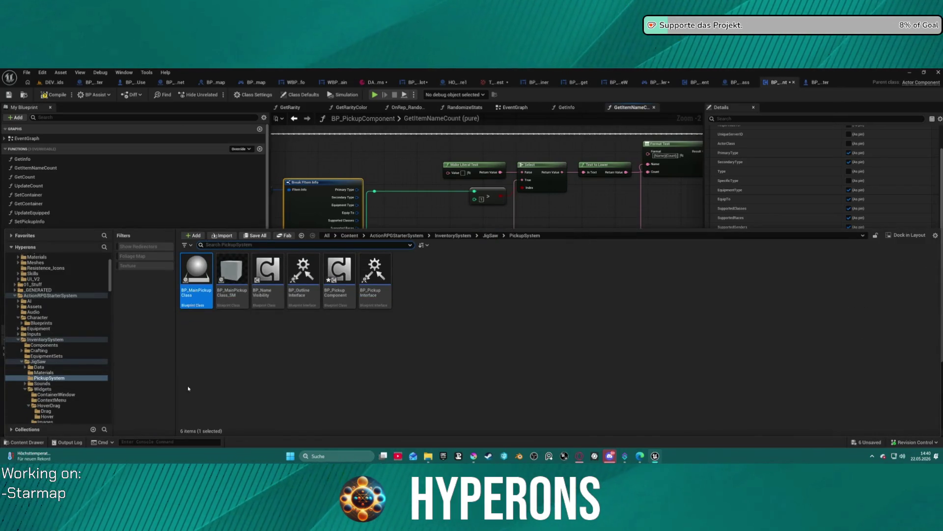
click(43, 388)
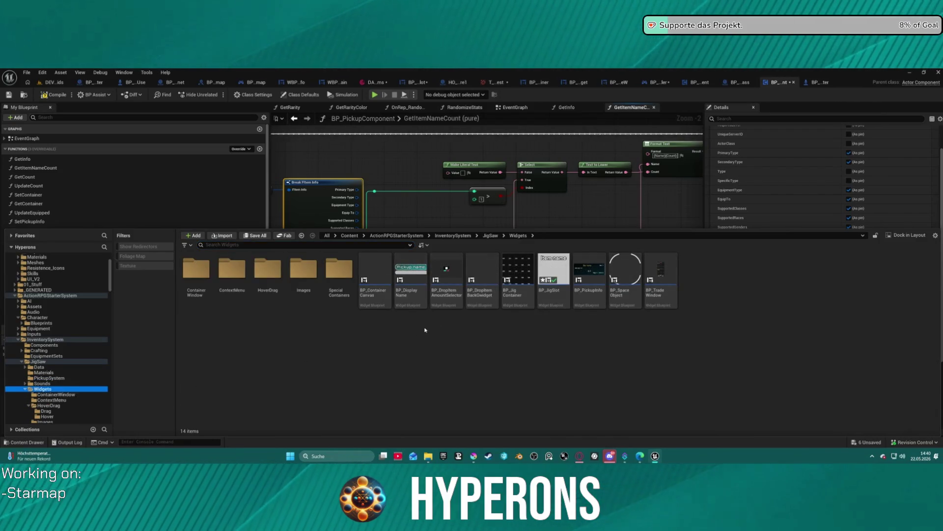
double_click(600, 271)
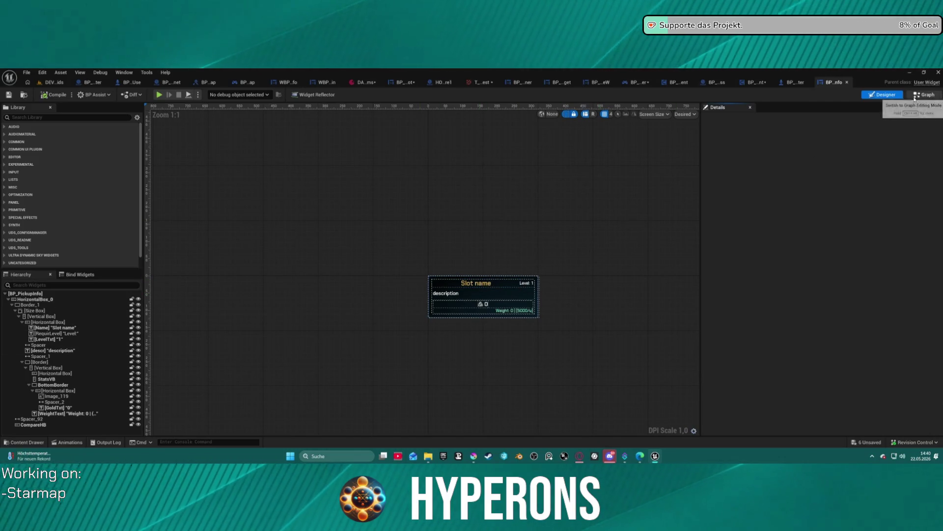
click(457, 283)
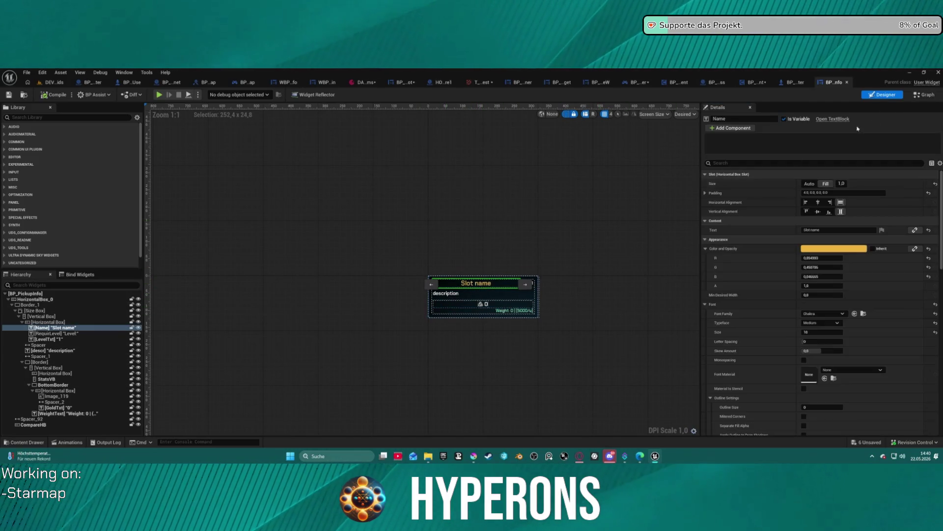
click(926, 95)
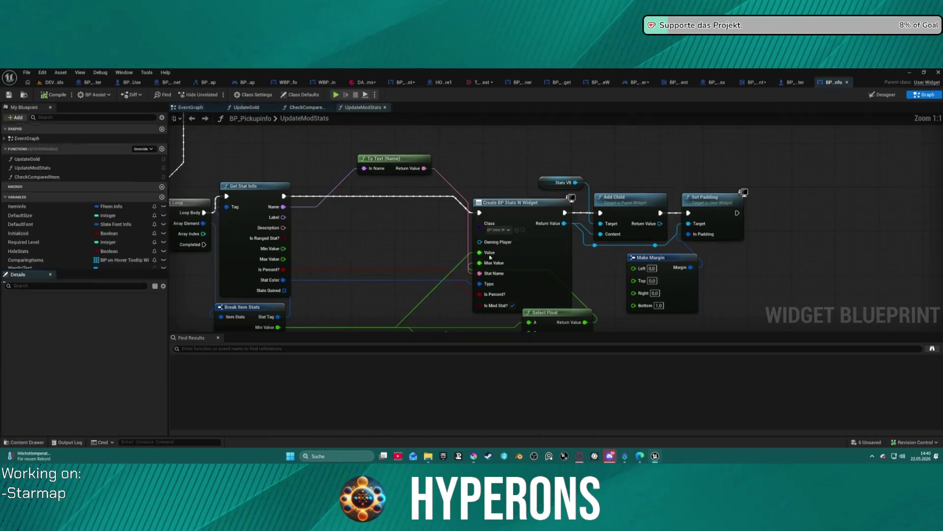
Step: Find all references to BP_PickupInfo's Name variable by name
mouse_move(386, 282)
mouse_down()
mouse_move(431, 204)
mouse_move(457, 217)
mouse_move(448, 265)
mouse_move(476, 266)
mouse_up()
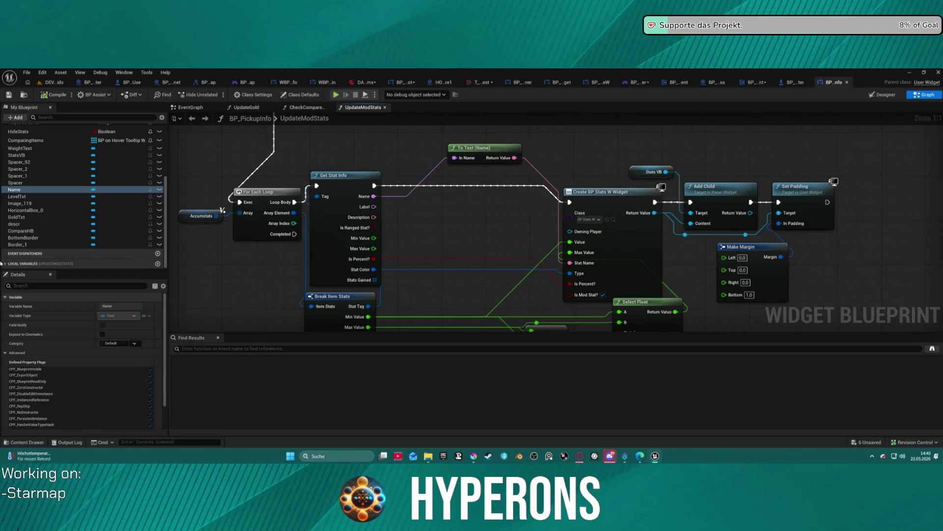
scroll(84, 206, up, 5)
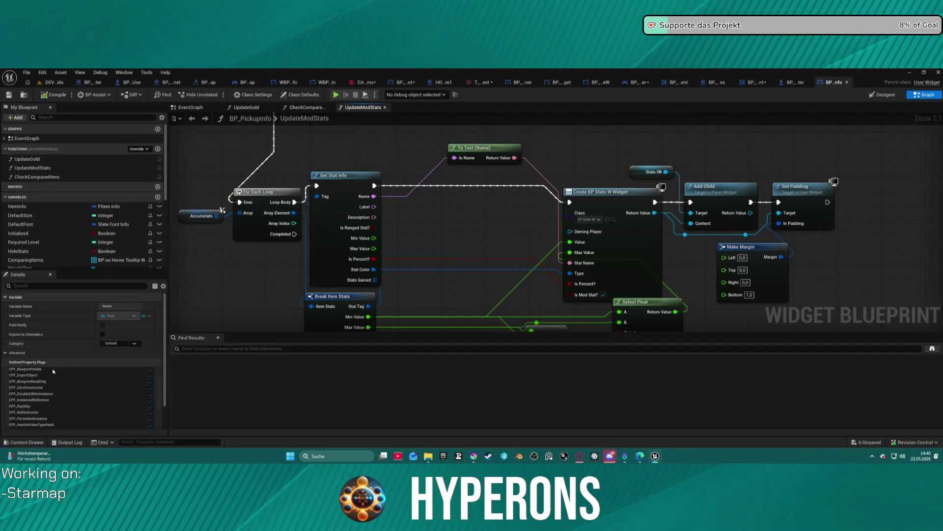
scroll(53, 371, down, 1)
scroll(68, 226, down, 5)
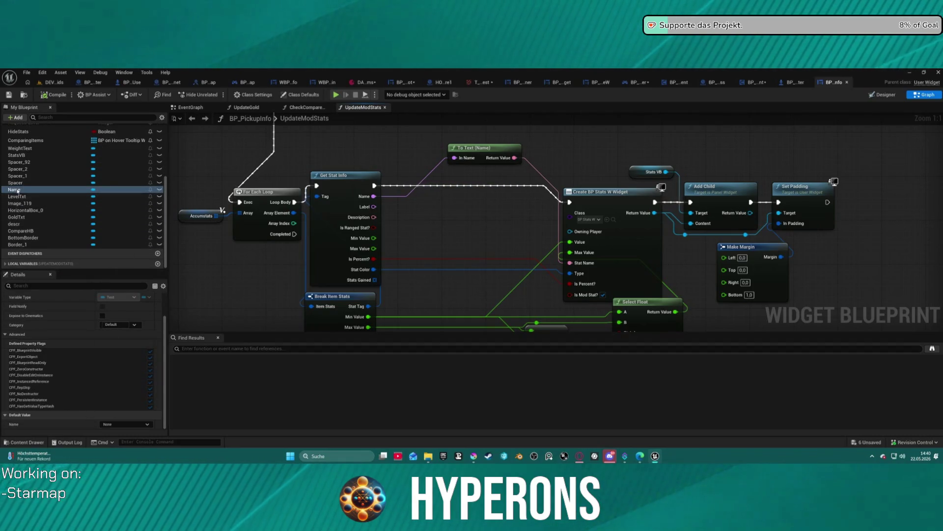
right_click(18, 190)
mouse_move(54, 215)
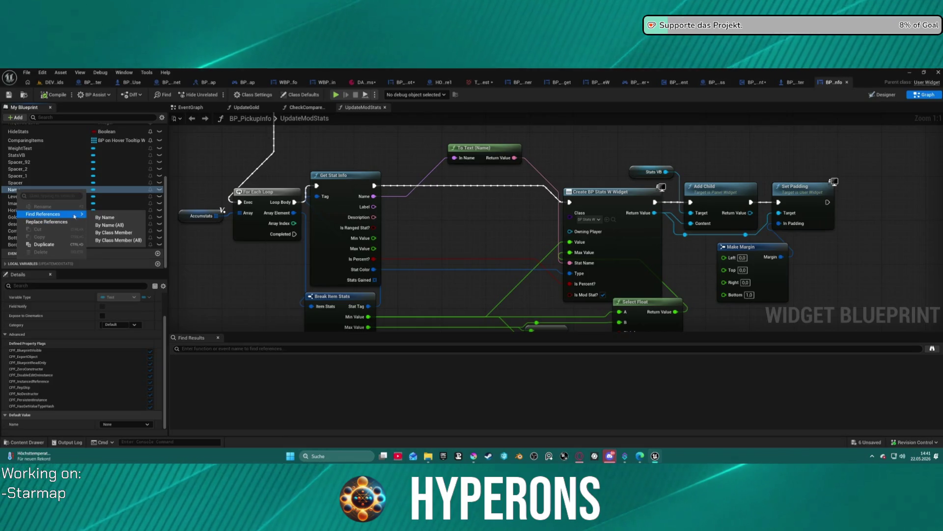
click(120, 219)
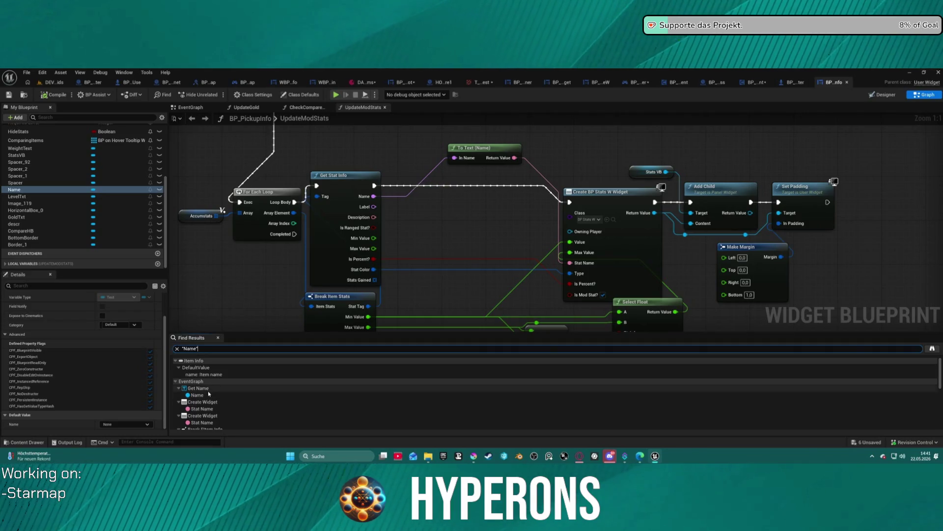
Step: Jump to the Get Name use in EventGraph and move the Break FItem Info and Item Info nodes left
double_click(206, 388)
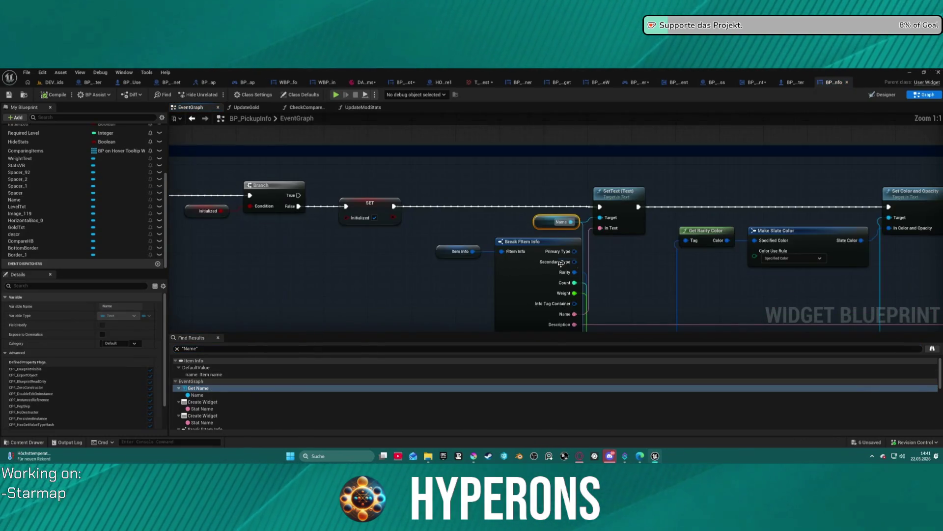
drag(634, 274, 547, 258)
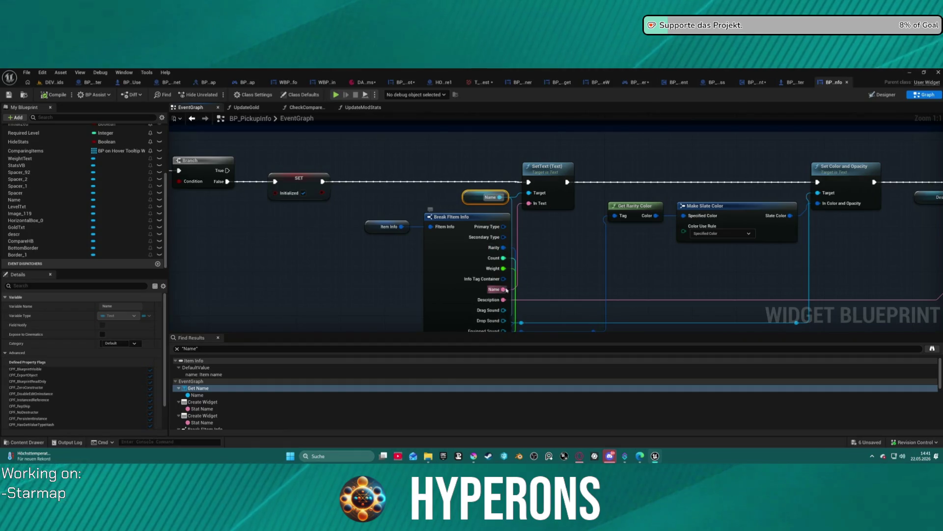
click(462, 254)
drag(461, 254, 373, 188)
ctrl+click(298, 160)
drag(298, 160, 220, 165)
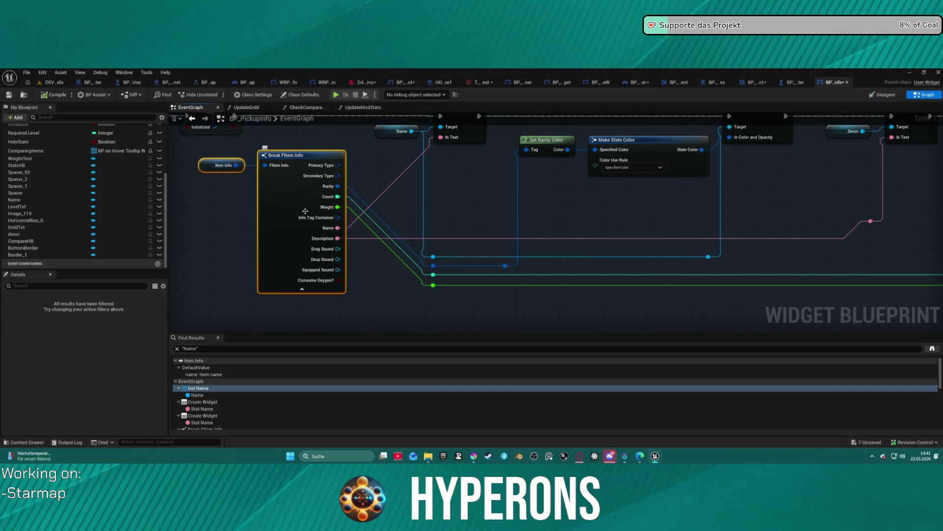
Step: Expose the Display Name pin on Break FItem Info, wire it into the name SetText, and launch standalone
click(283, 198)
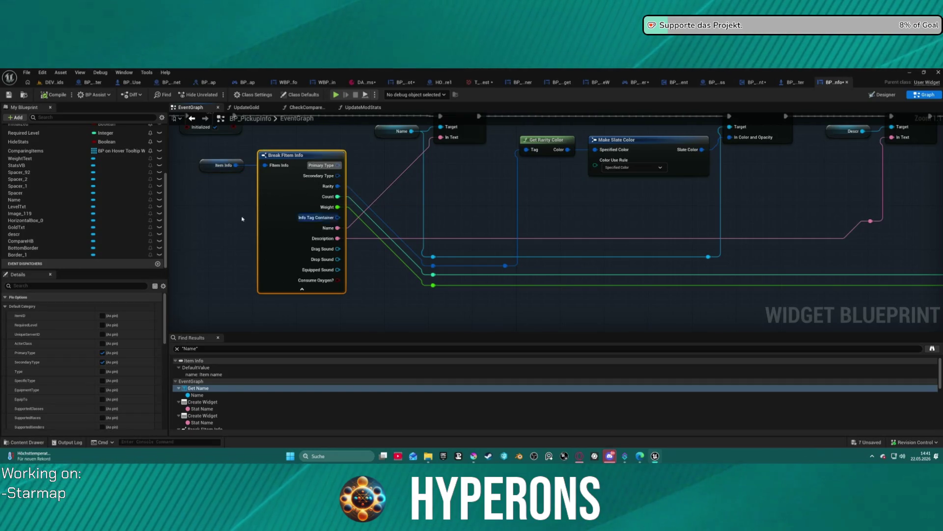
scroll(101, 373, down, 5)
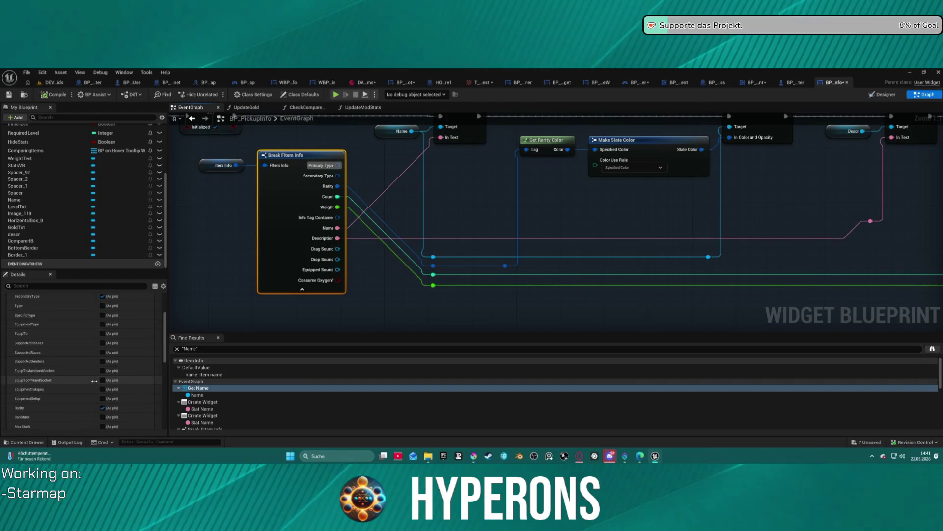
scroll(103, 393, down, 4)
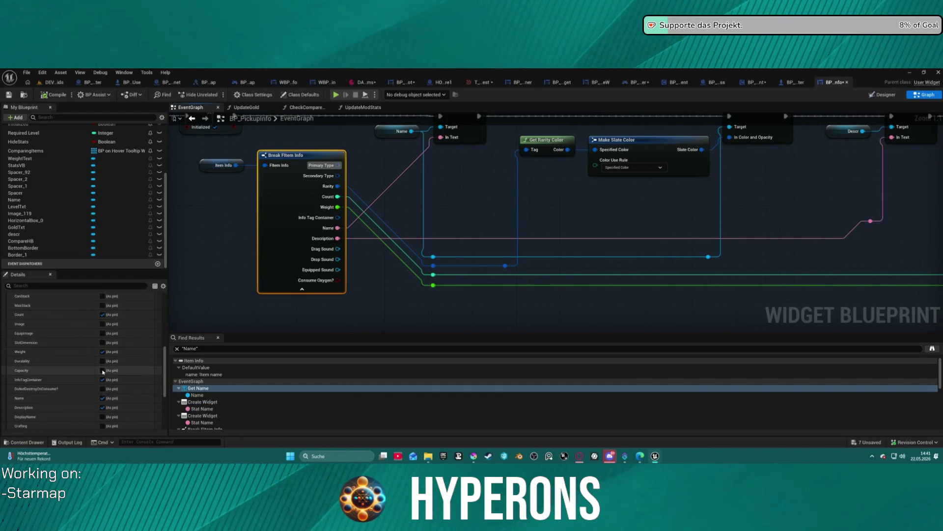
scroll(116, 389, down, 2)
scroll(109, 378, down, 3)
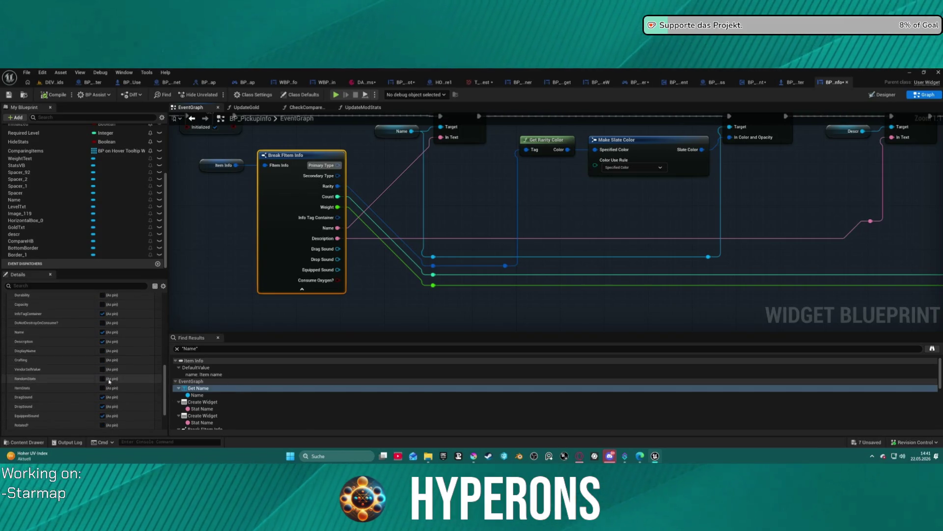
click(102, 351)
drag(339, 230, 338, 238)
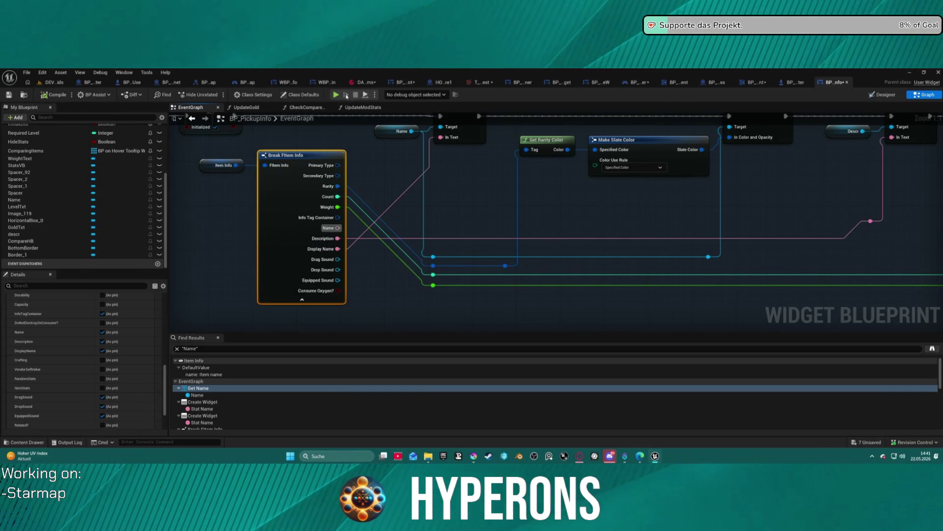
key(alt+p)
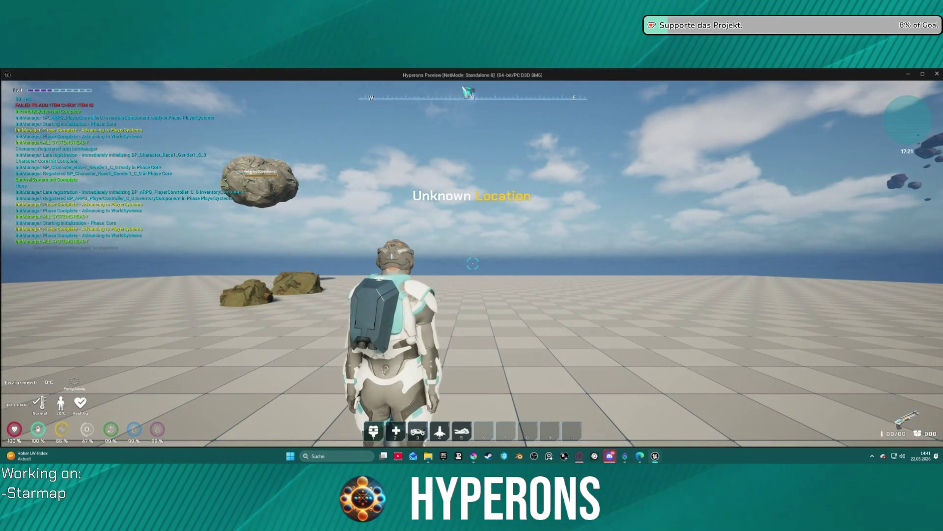
Step: Run the character around the level while toggling the inventory open and closed
key(i)
mouse_move(923, 240)
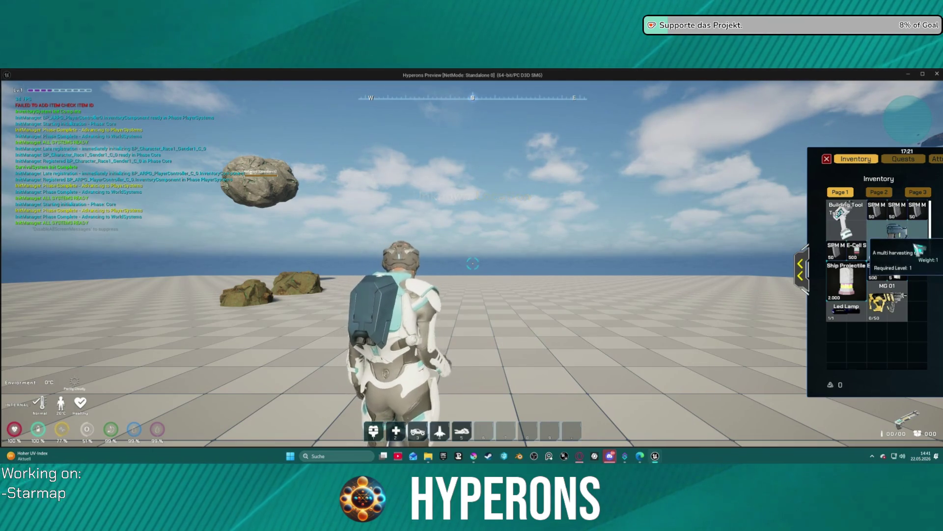
key(i)
key(w)
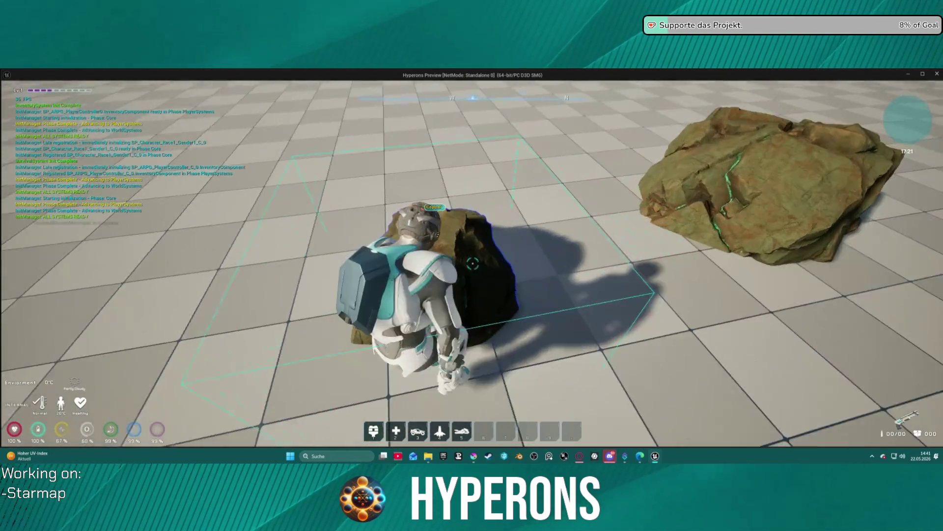
key(s)
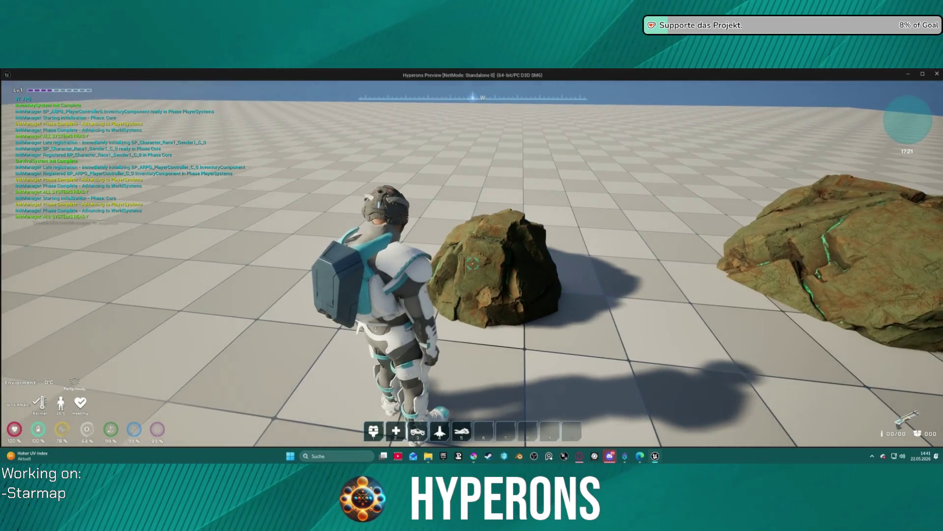
key(i)
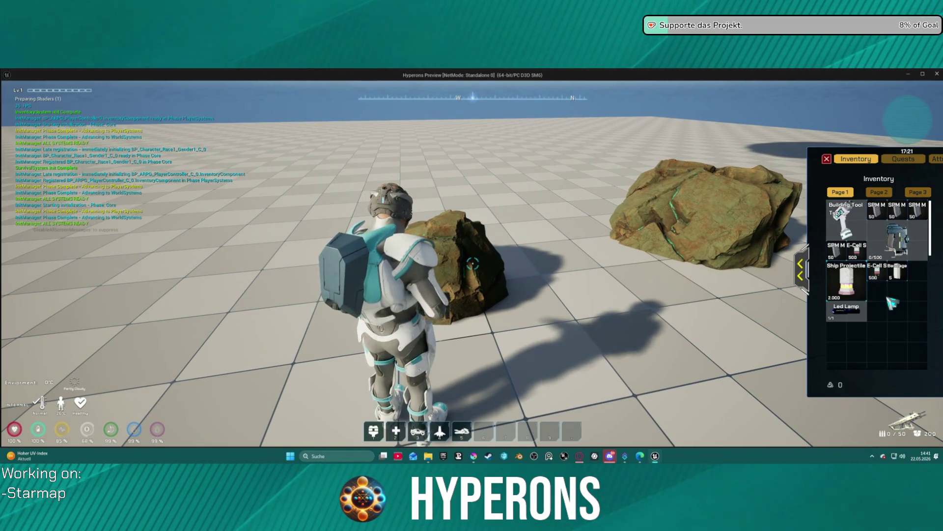
key(a)
key(i)
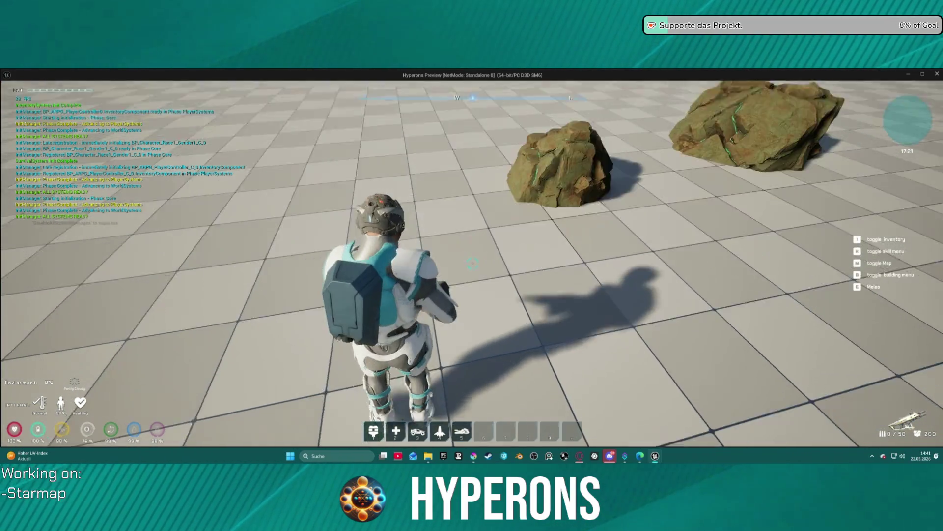
key(i)
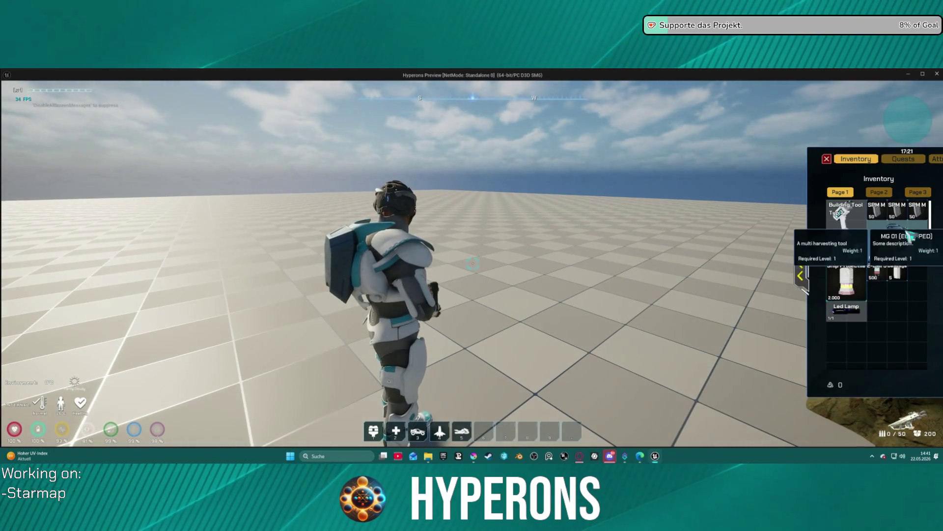
Step: Show Character equipment, drop the MG 01 rifle onto the ground, and try equipping the 0/500 weapon
click(801, 276)
mouse_move(826, 212)
mouse_down()
mouse_move(478, 259)
mouse_move(472, 246)
mouse_up()
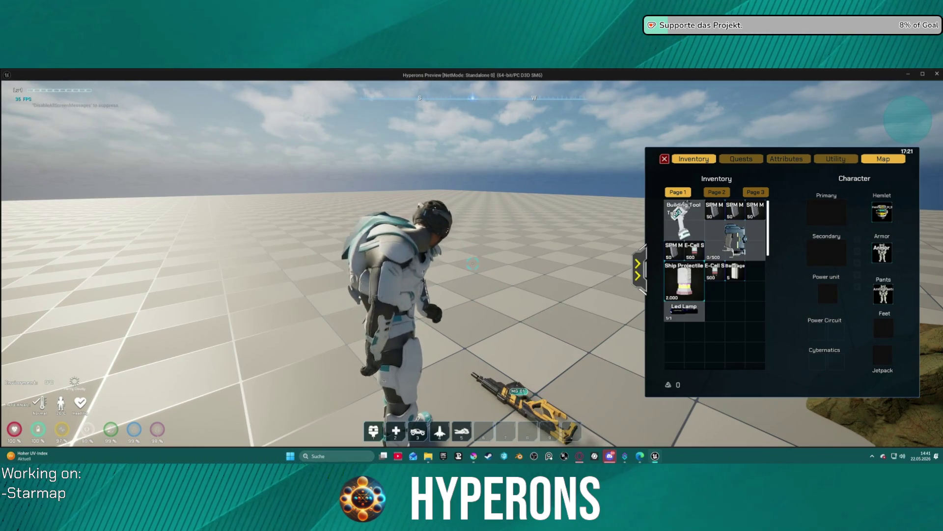
mouse_move(736, 238)
mouse_down()
mouse_move(776, 261)
mouse_move(826, 212)
mouse_move(505, 210)
mouse_move(499, 219)
mouse_move(761, 243)
mouse_up()
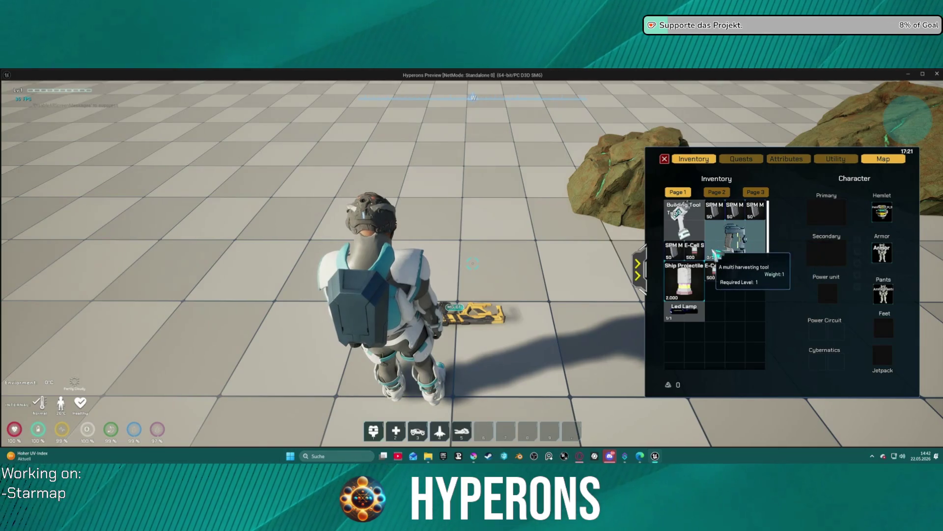
drag(590, 162, 516, 157)
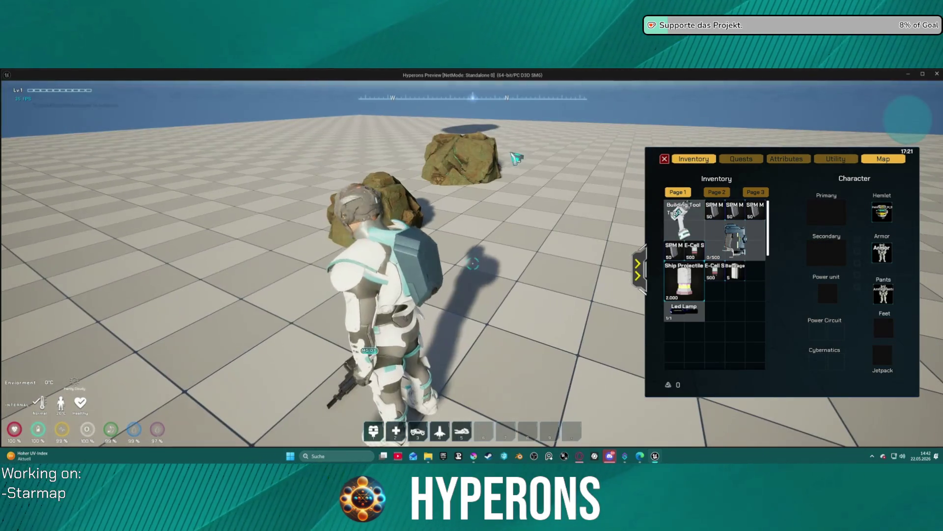
click(664, 159)
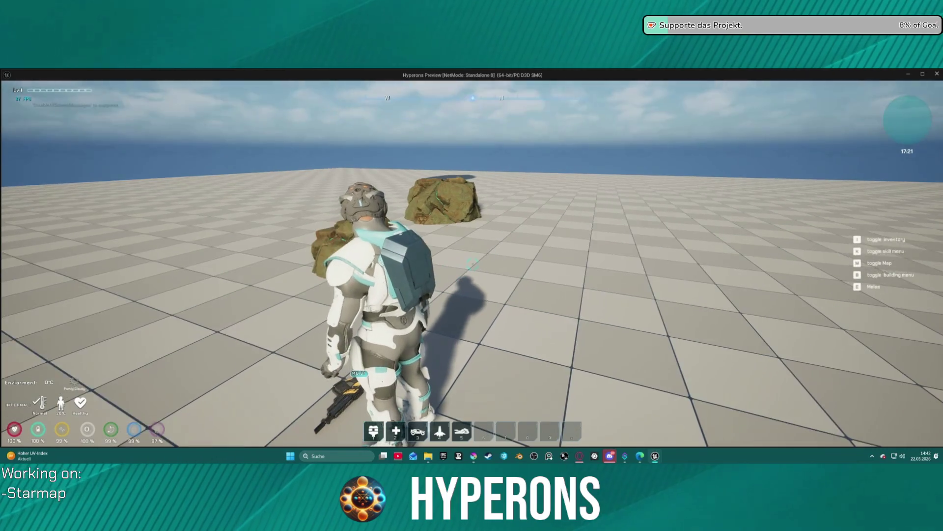
Step: Equip the harvester in the Primary slot and resume play
key(i)
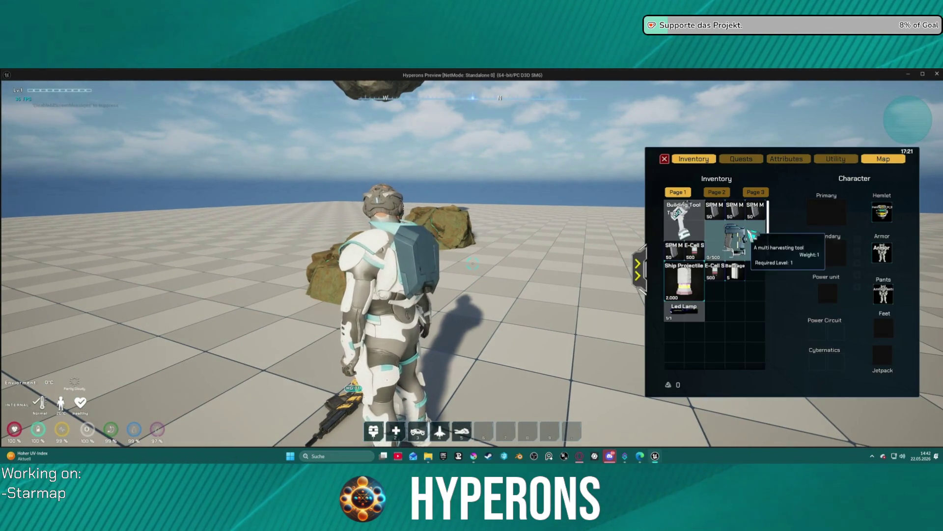
drag(754, 226, 827, 211)
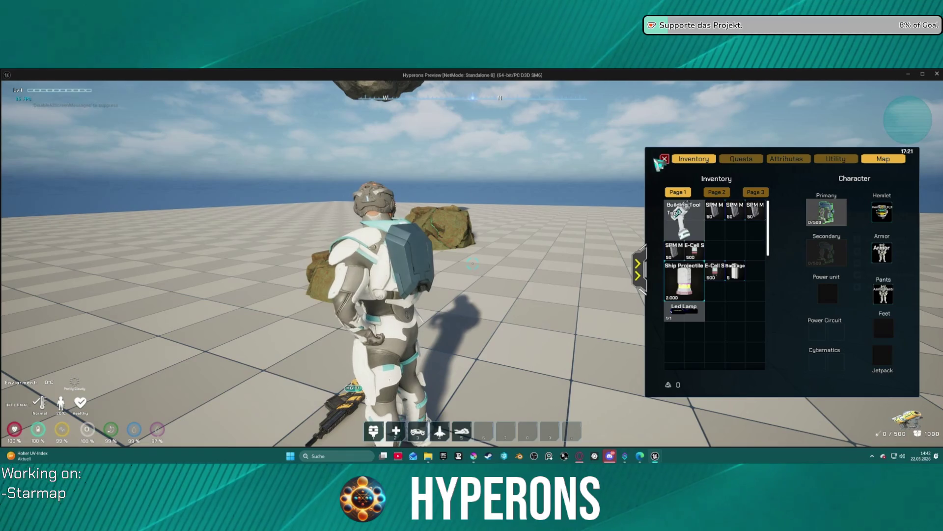
click(665, 159)
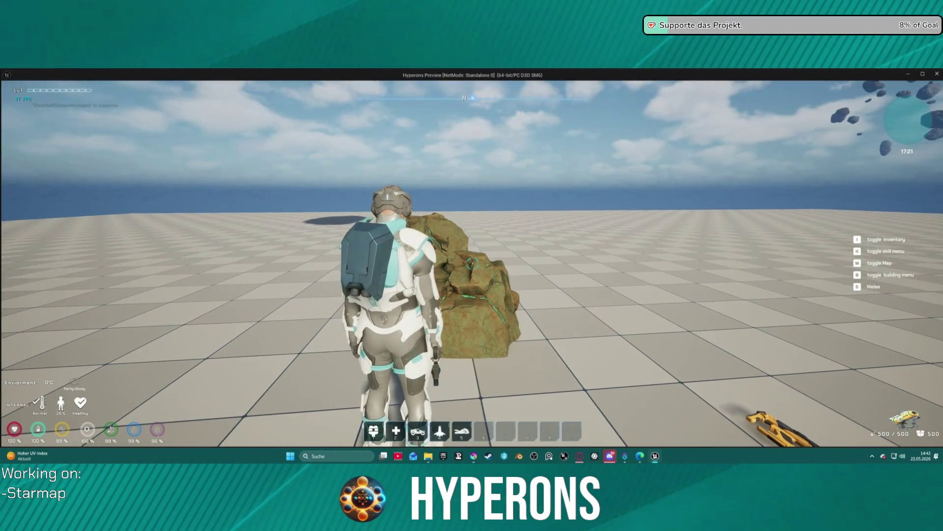
key(i)
key(i)
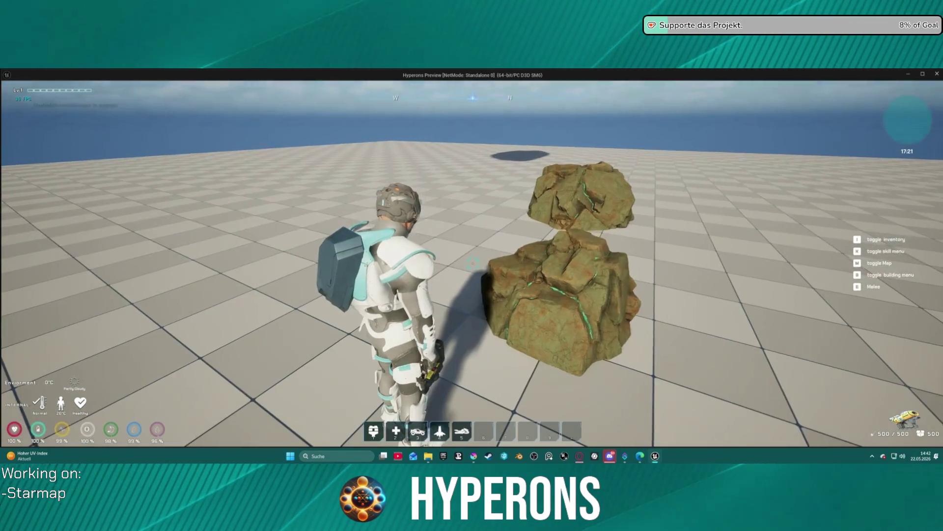
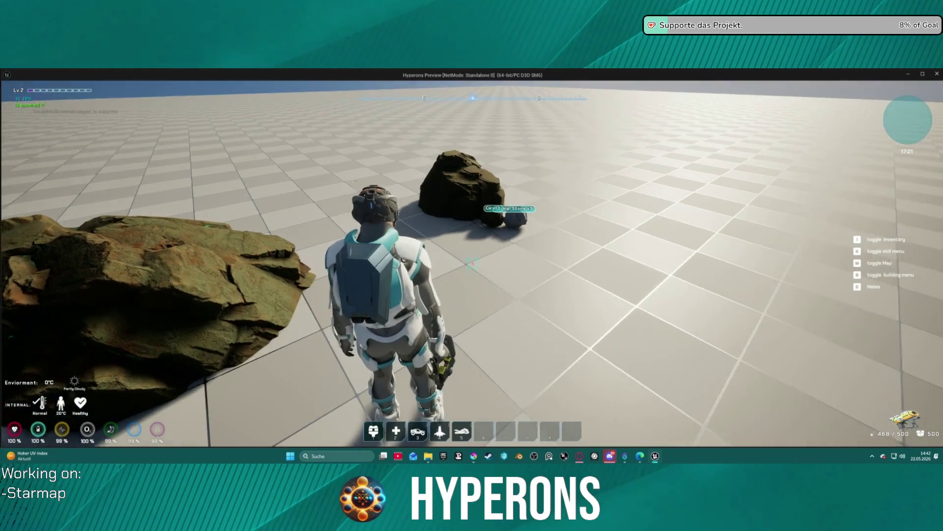
Step: Mine a rock in the play preview, confirm the Copper Ore pickup tooltip, then stop the preview
key(w)
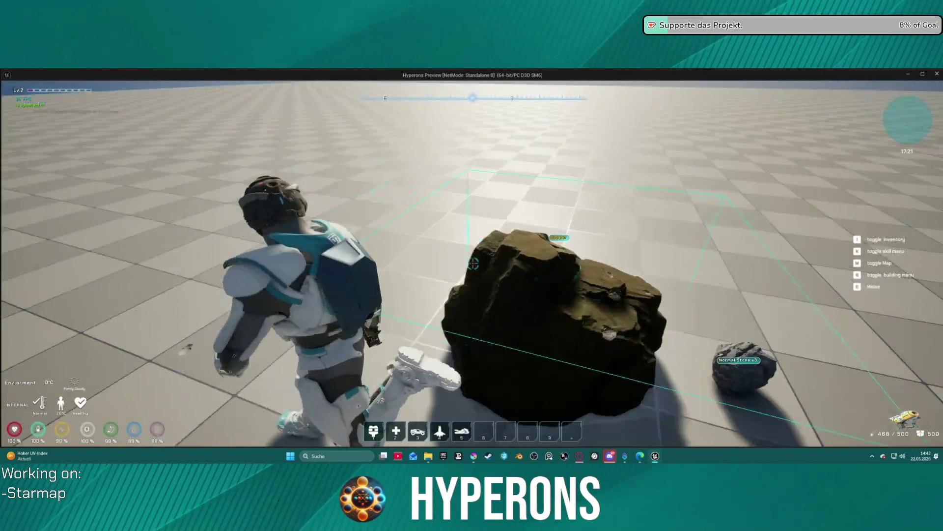
click(473, 263)
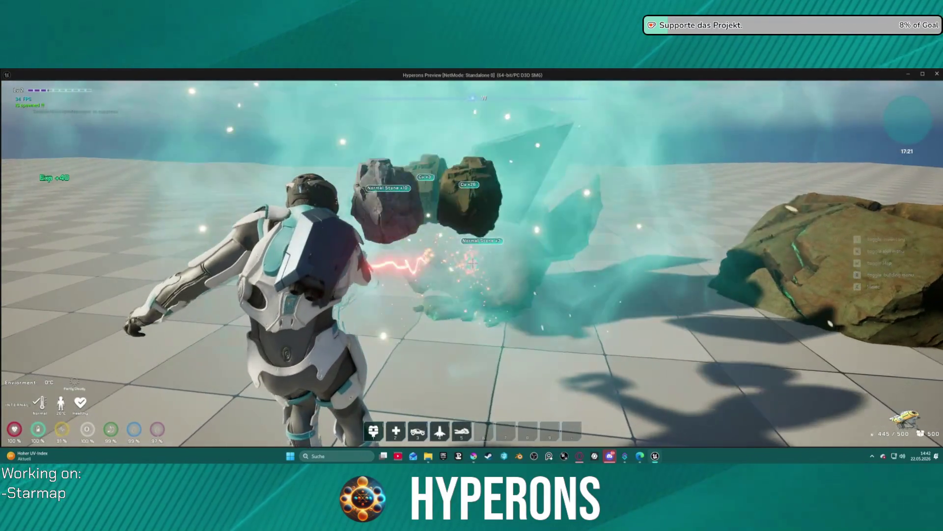
key(w)
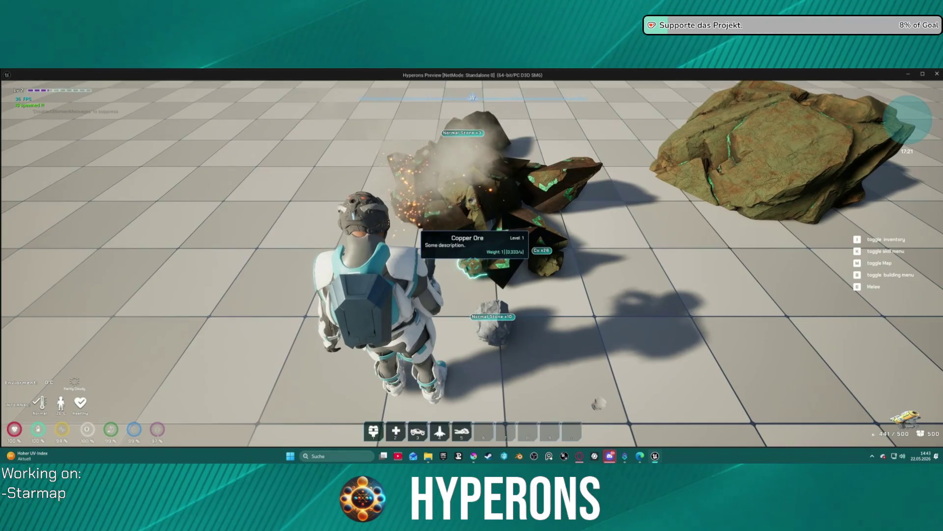
key(w)
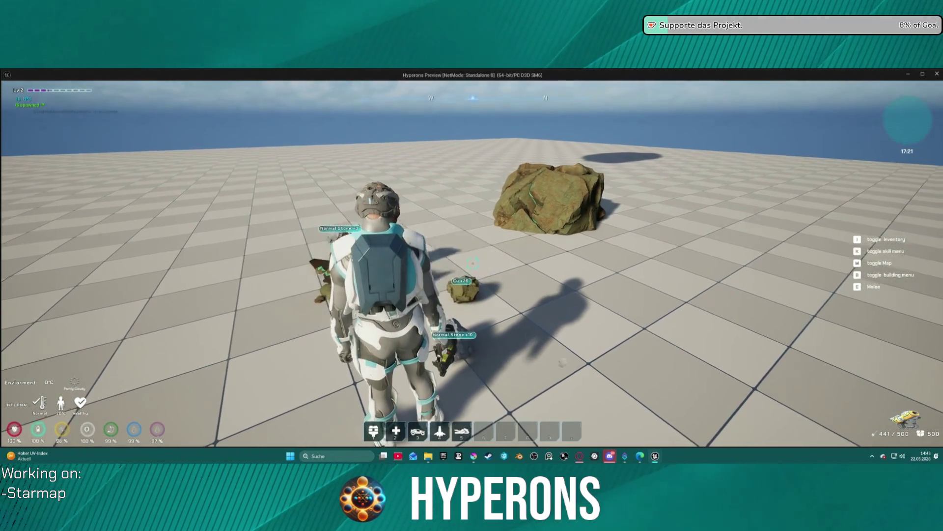
key(w)
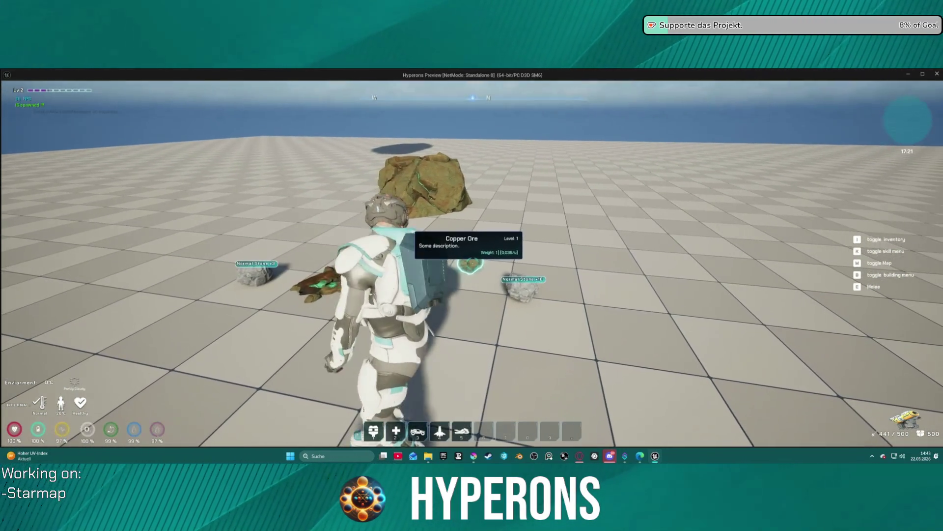
key(Escape)
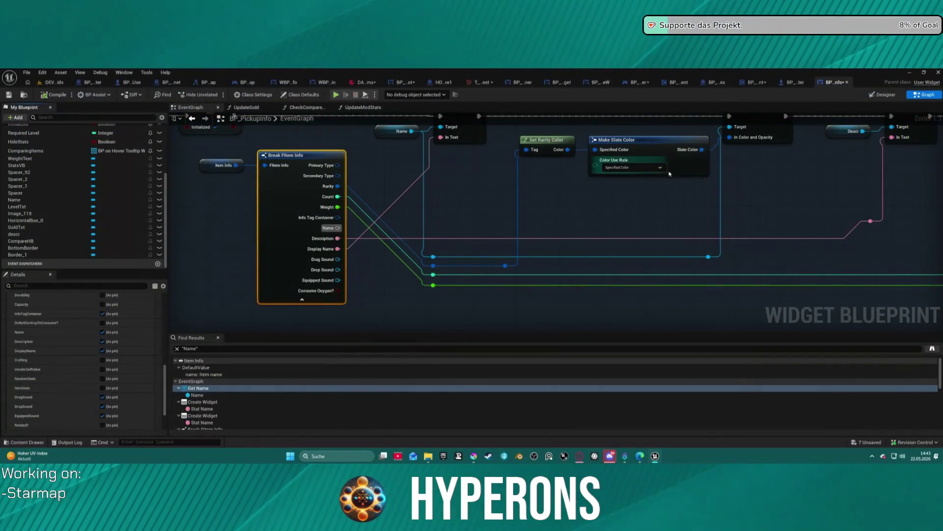
Step: Open BP_DisplayName from the Content Drawer and select its Border_25 frame
key(ctrl+space)
double_click(418, 278)
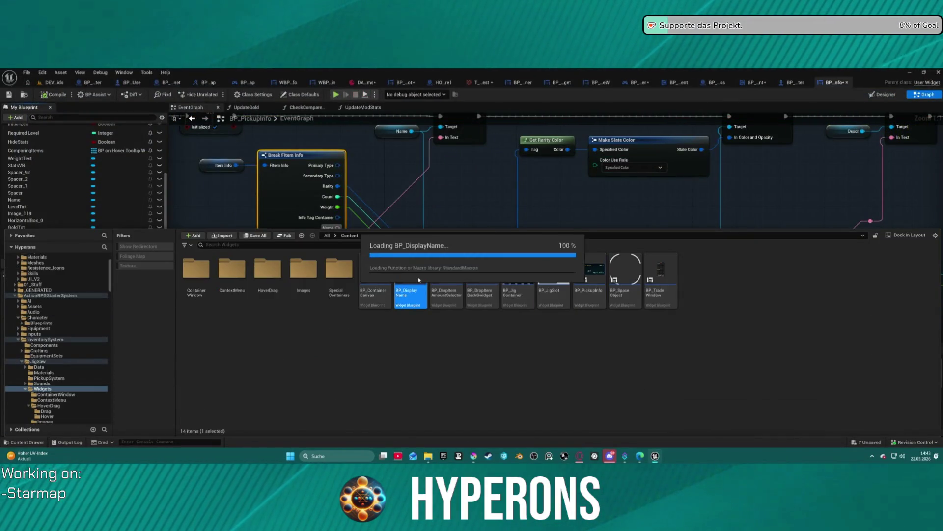
scroll(437, 287, up, 4)
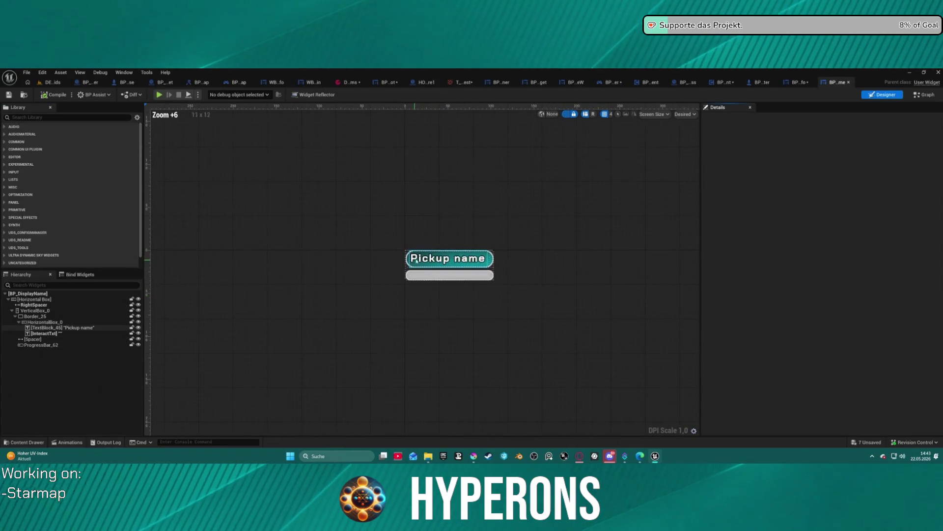
click(491, 261)
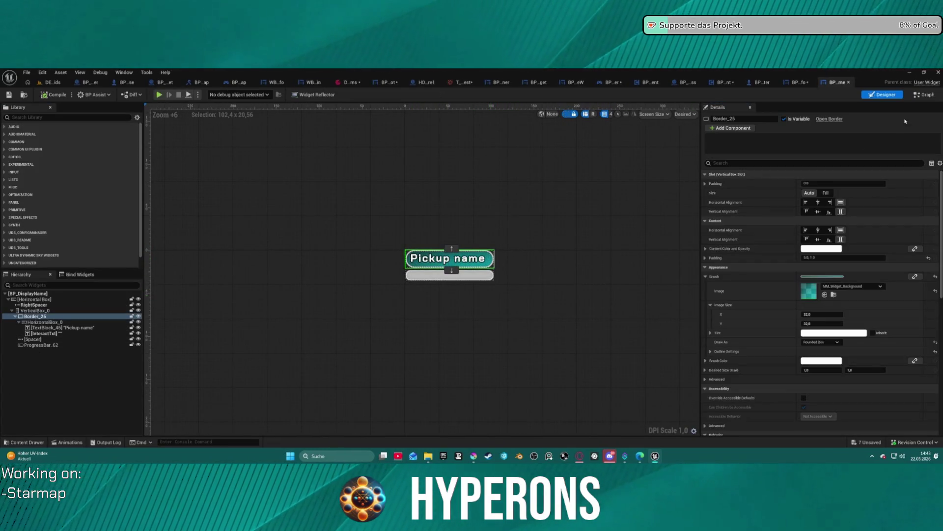
Step: Follow the CreatePickupWidget function's Update node through to BP_PickupInfo
click(927, 95)
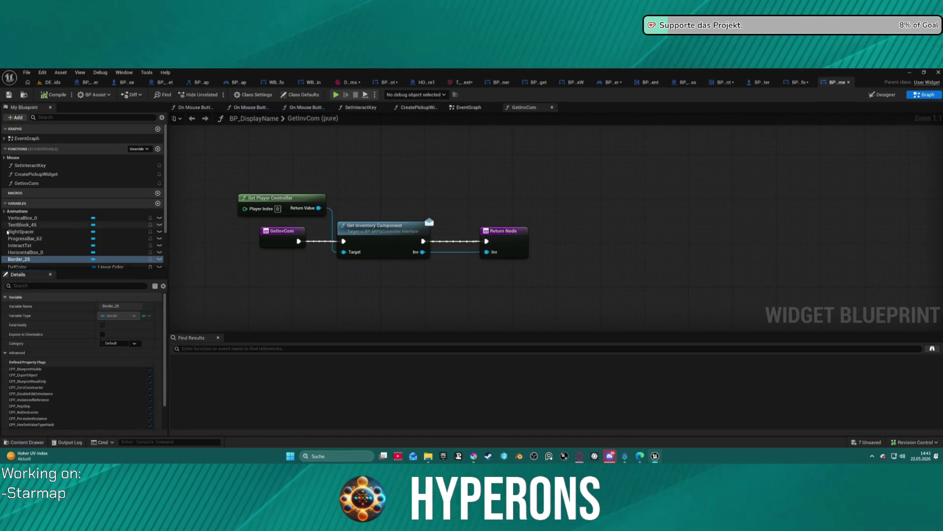
click(439, 109)
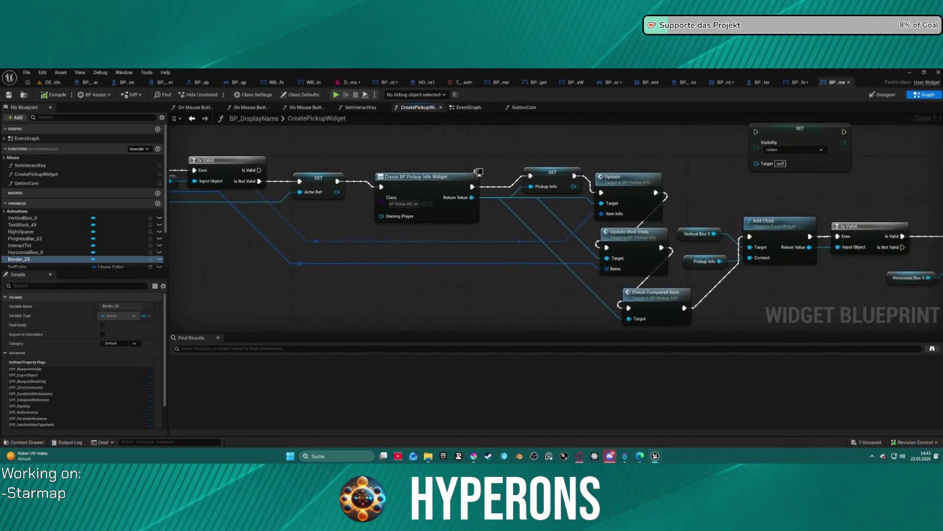
drag(488, 165, 195, 157)
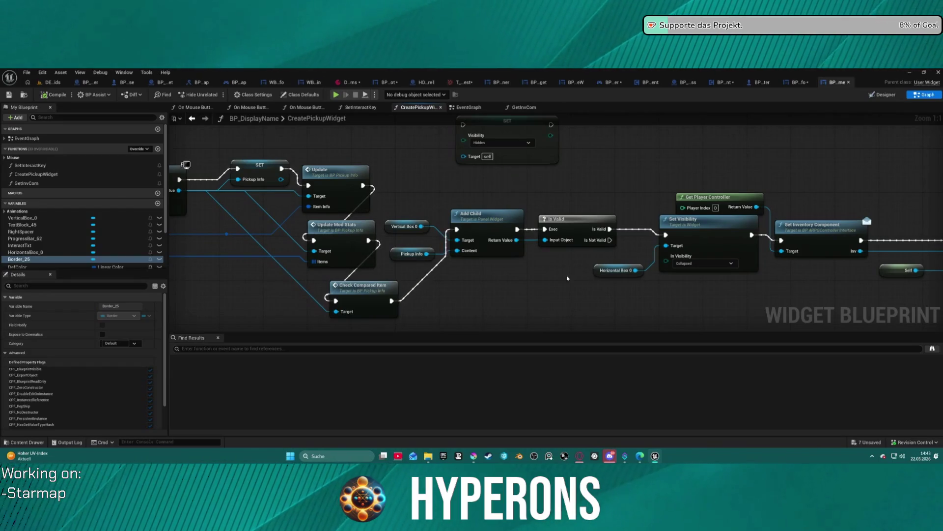
click(339, 179)
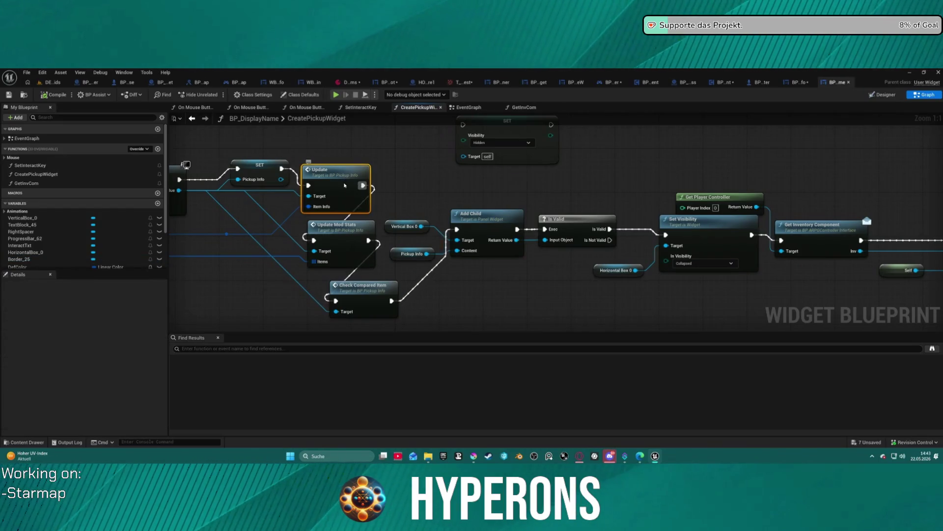
double_click(340, 180)
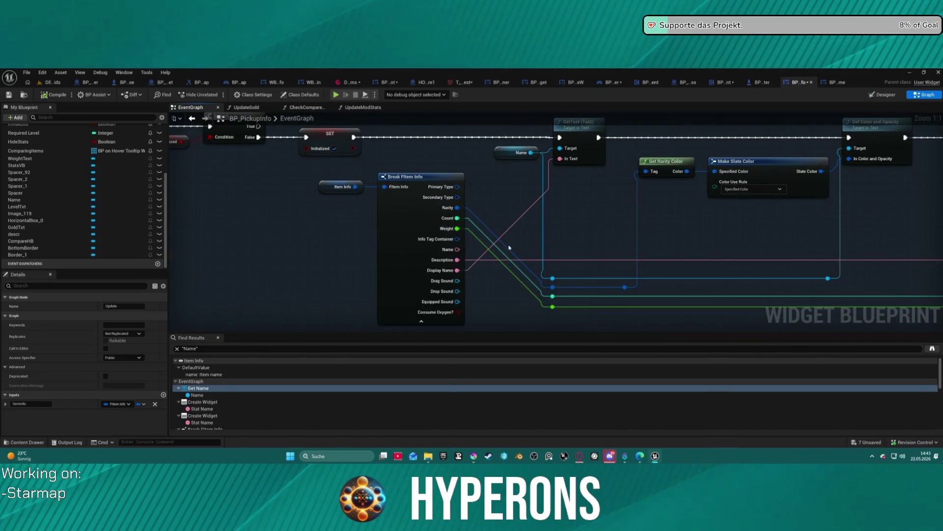
Step: Survey BP_PickupInfo's EventGraph: text-setting, Break Item Info and stats widget nodes
mouse_move(647, 209)
mouse_down()
mouse_move(562, 202)
mouse_move(216, 215)
mouse_move(461, 194)
mouse_move(147, 197)
mouse_up()
scroll(421, 195, down, 2)
drag(540, 221, 336, 217)
mouse_move(737, 246)
mouse_down()
mouse_move(589, 216)
mouse_move(393, 197)
mouse_move(352, 122)
mouse_up()
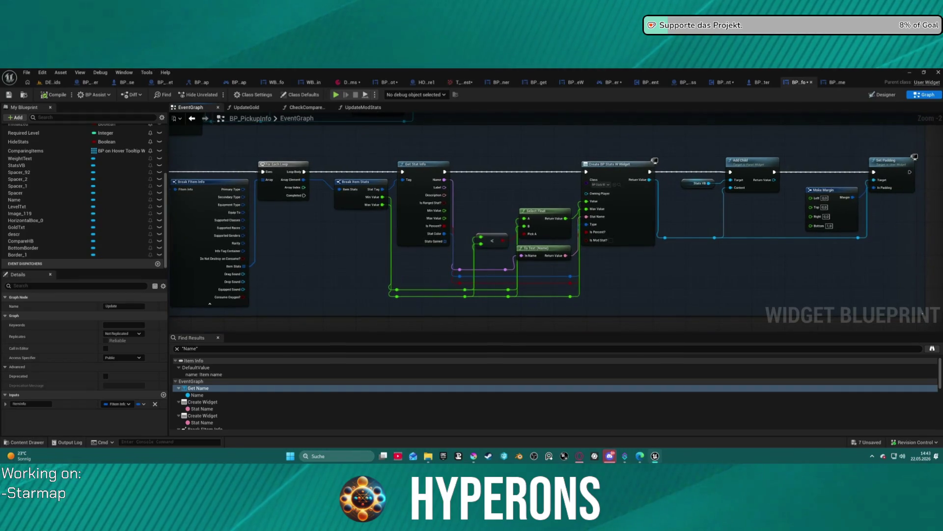
mouse_move(242, 122)
mouse_down()
mouse_move(233, 123)
mouse_move(268, 120)
mouse_up()
mouse_move(753, 197)
mouse_down()
mouse_move(638, 204)
mouse_move(933, 204)
mouse_up()
scroll(782, 176, down, 3)
scroll(553, 172, up, 3)
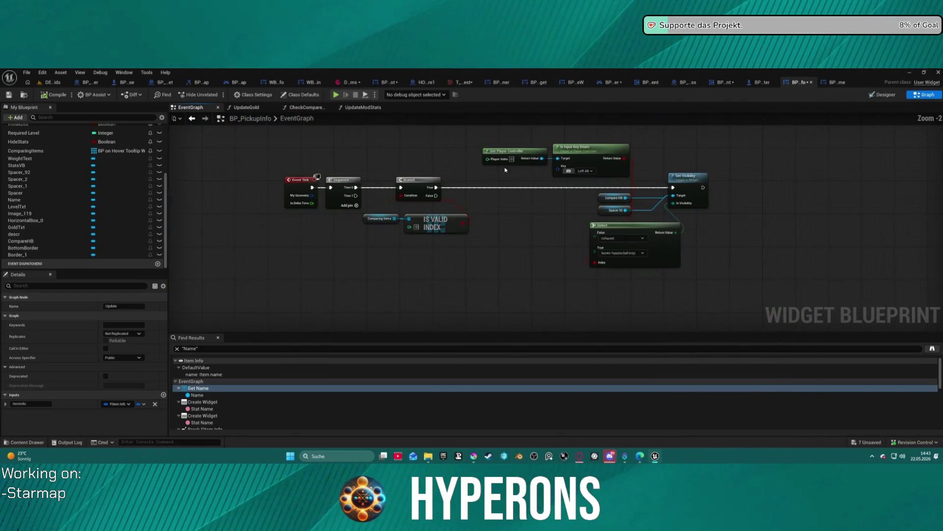
scroll(220, 394, down, 3)
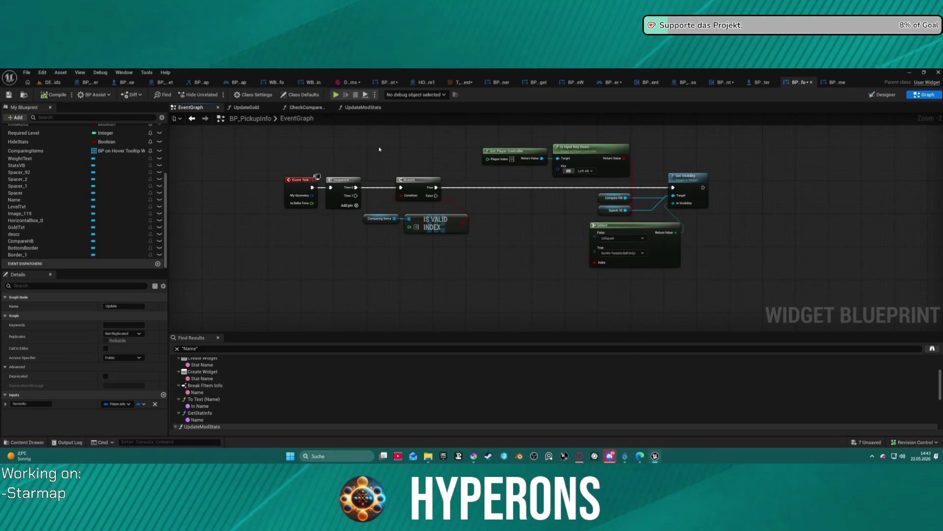
key(Home)
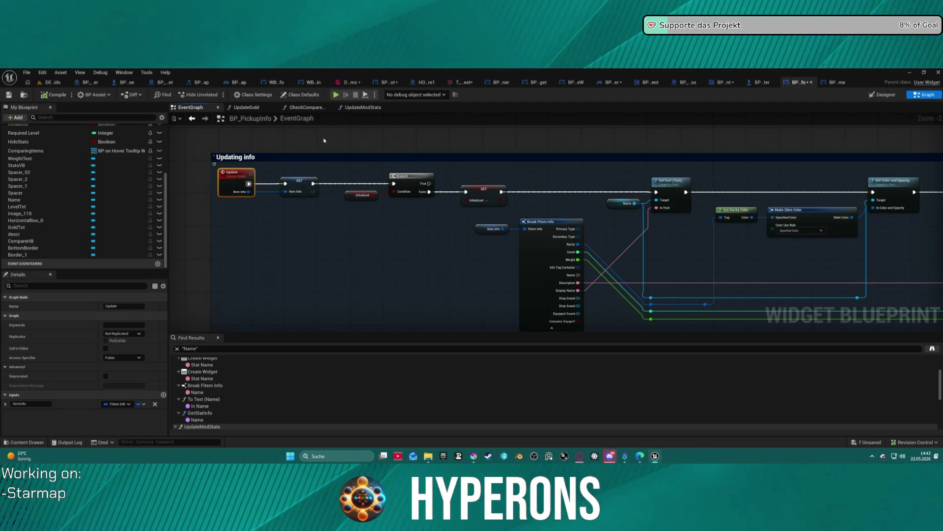
Step: Visit the Name uses (To Text, GetStatInfo, Break FItem Info) from Find Results, then launch Play
click(202, 406)
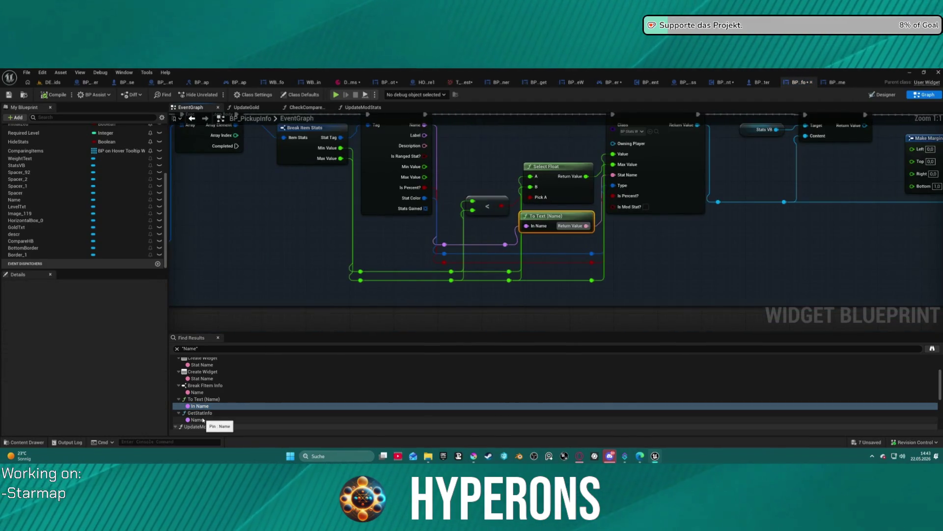
click(203, 420)
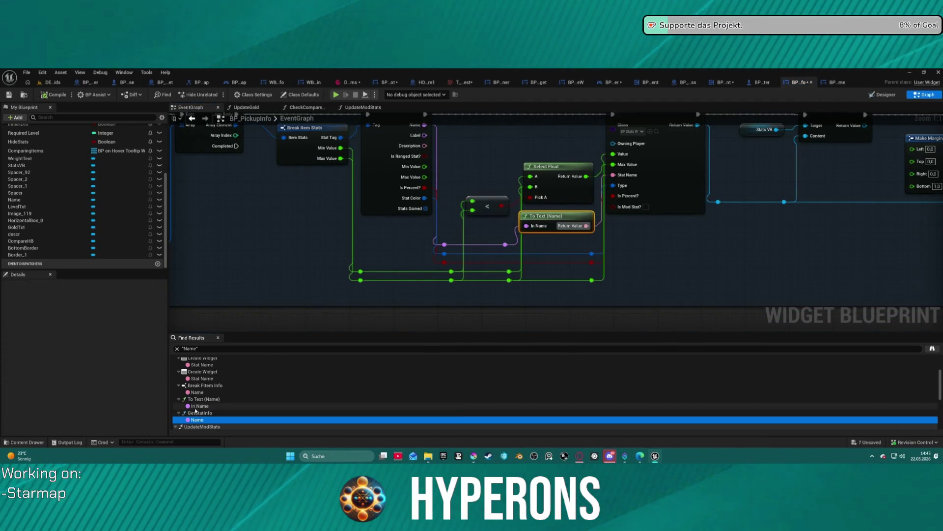
click(196, 392)
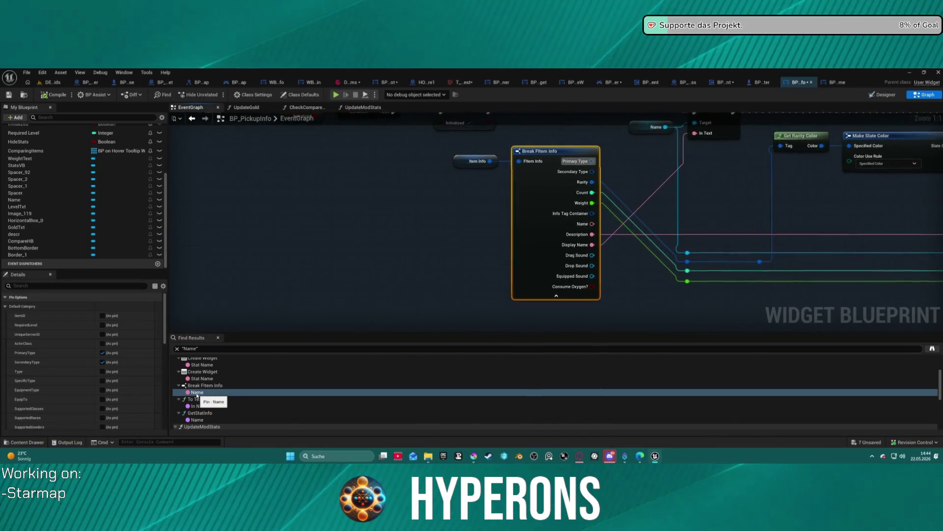
mouse_move(626, 205)
mouse_down()
mouse_move(457, 307)
mouse_move(257, 254)
mouse_move(156, 257)
mouse_move(333, 212)
mouse_move(281, 176)
mouse_up()
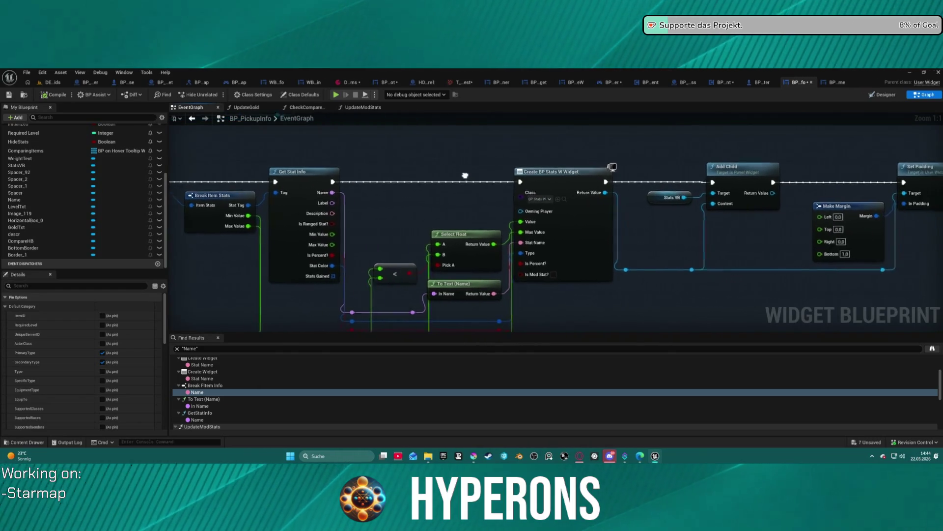
drag(416, 167, 251, 166)
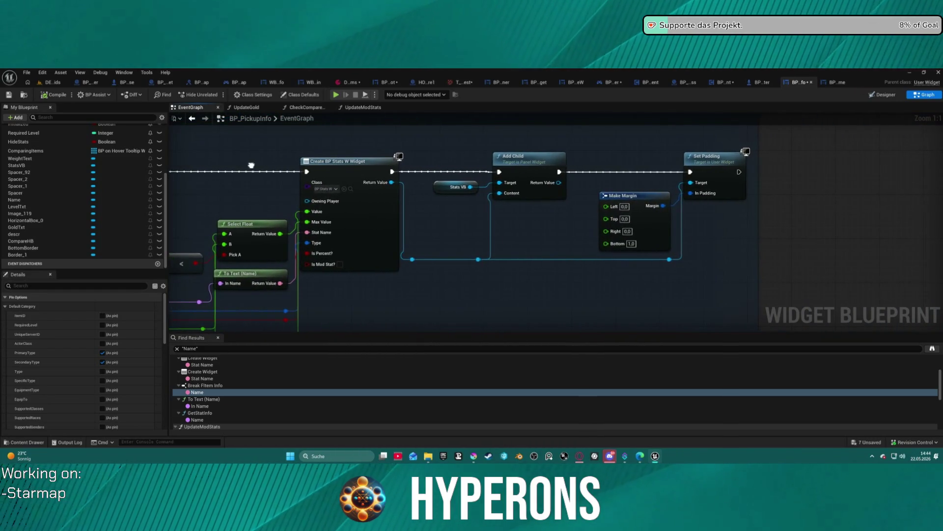
click(334, 95)
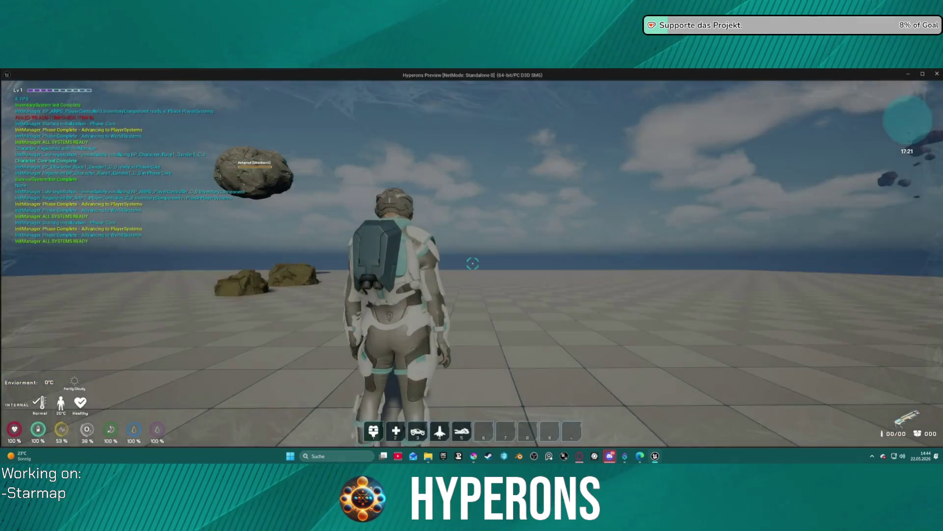
key(Escape)
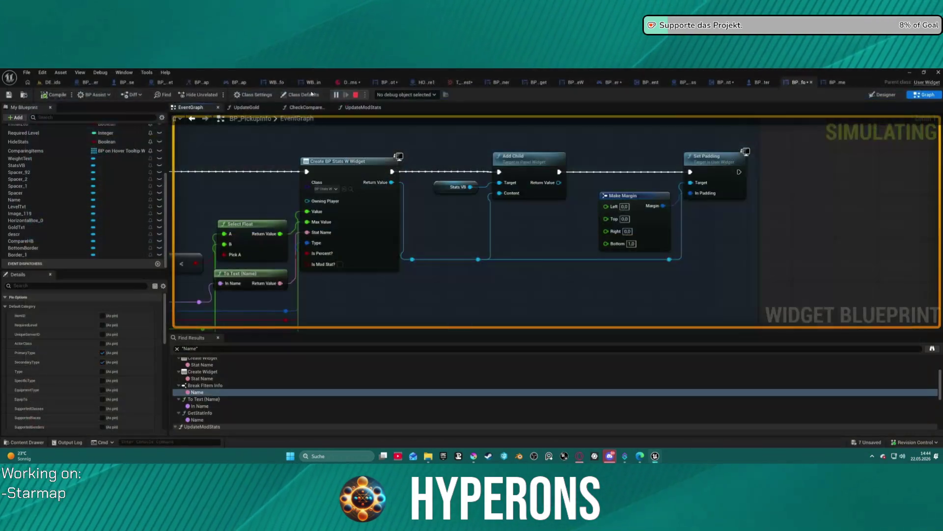
click(884, 95)
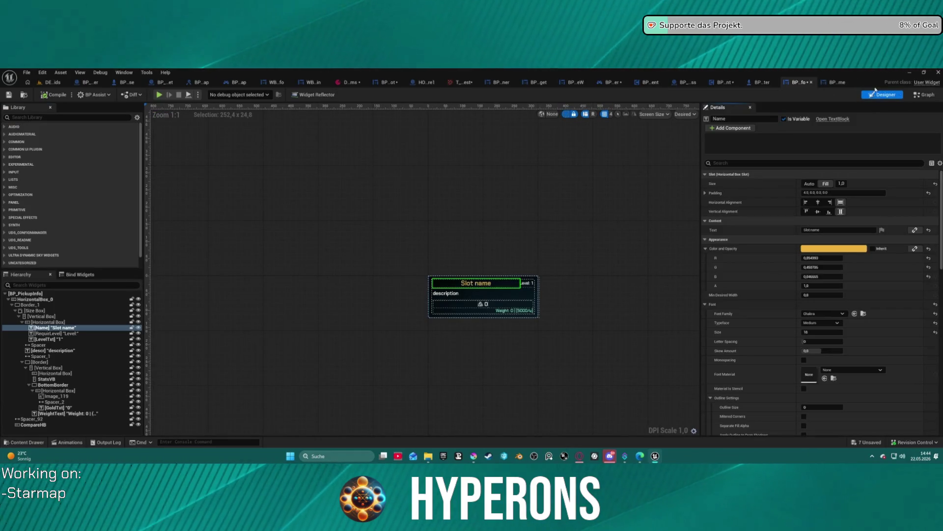
click(838, 82)
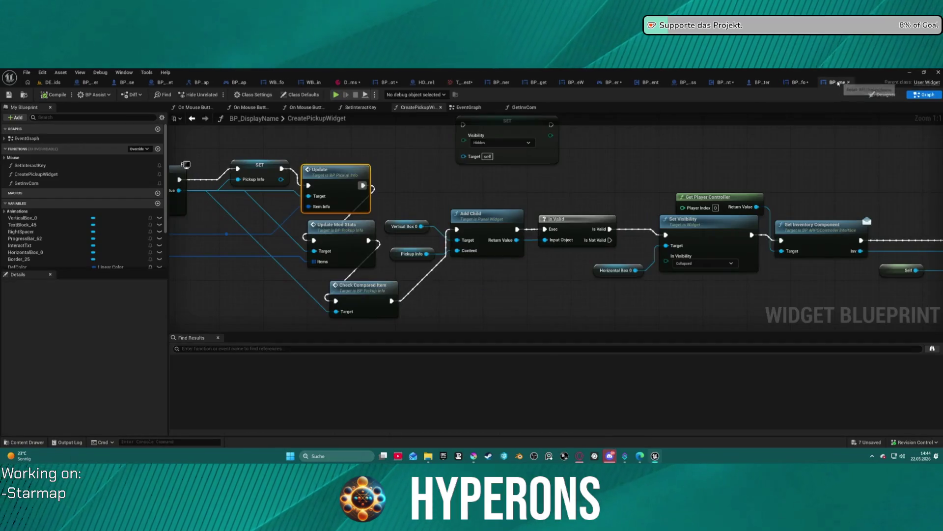
key(ctrl+space)
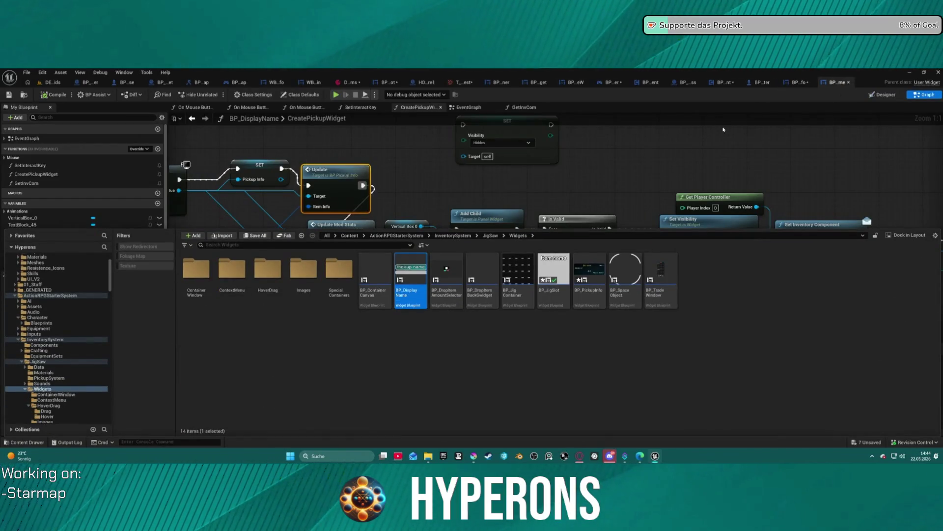
click(718, 128)
scroll(39, 238, down, 3)
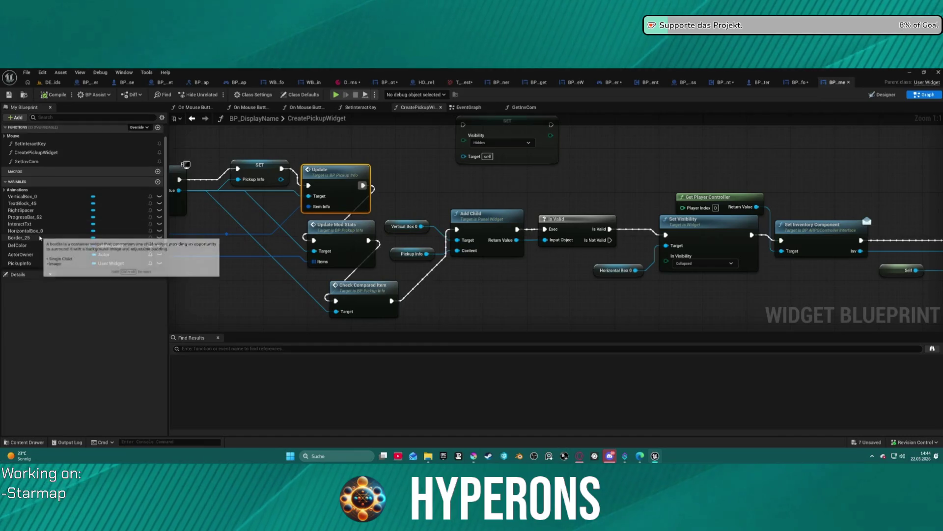
double_click(327, 182)
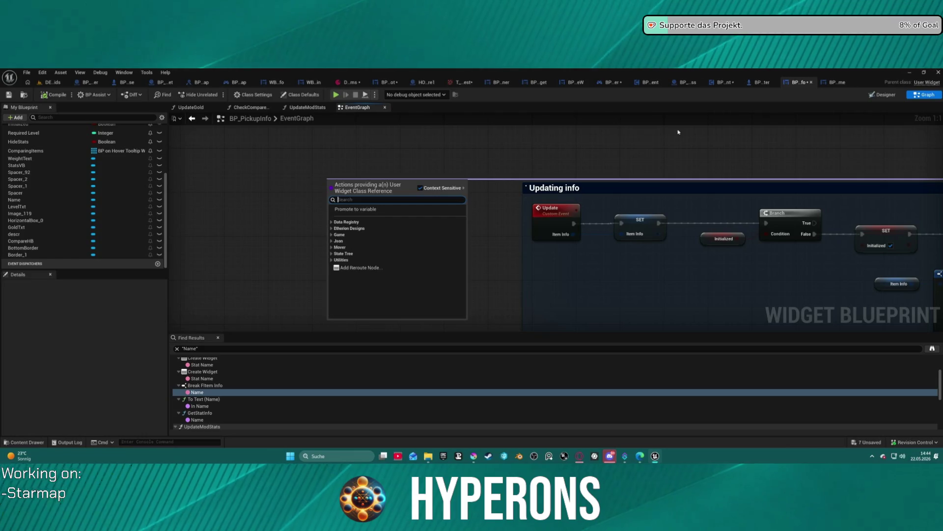
click(363, 137)
click(193, 119)
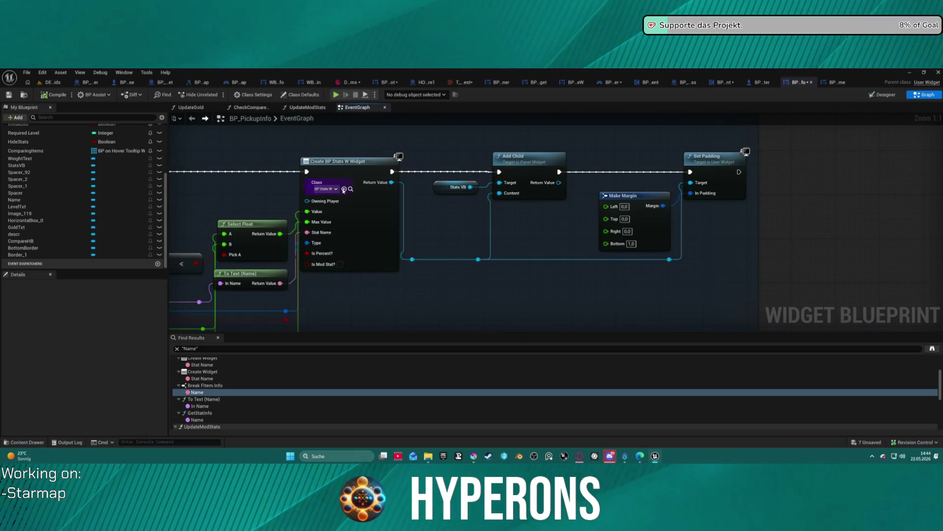
scroll(77, 247, up, 3)
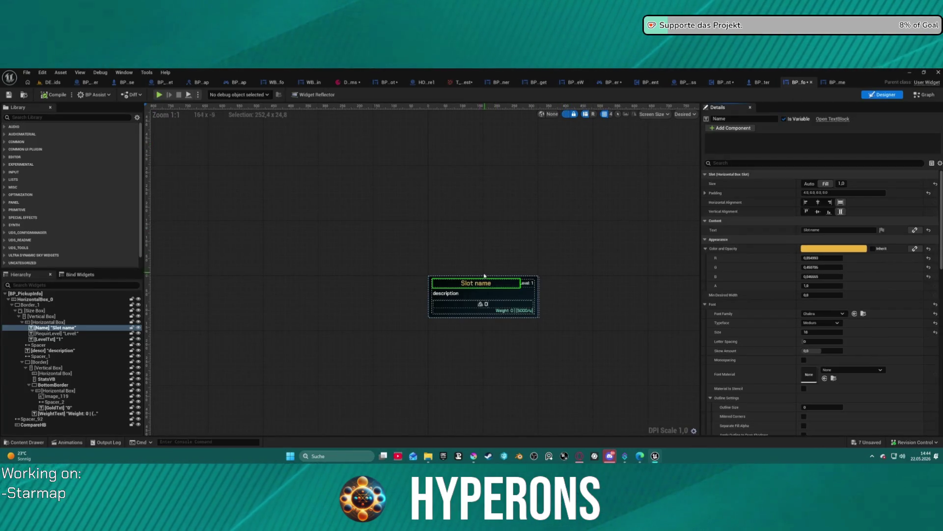
click(835, 83)
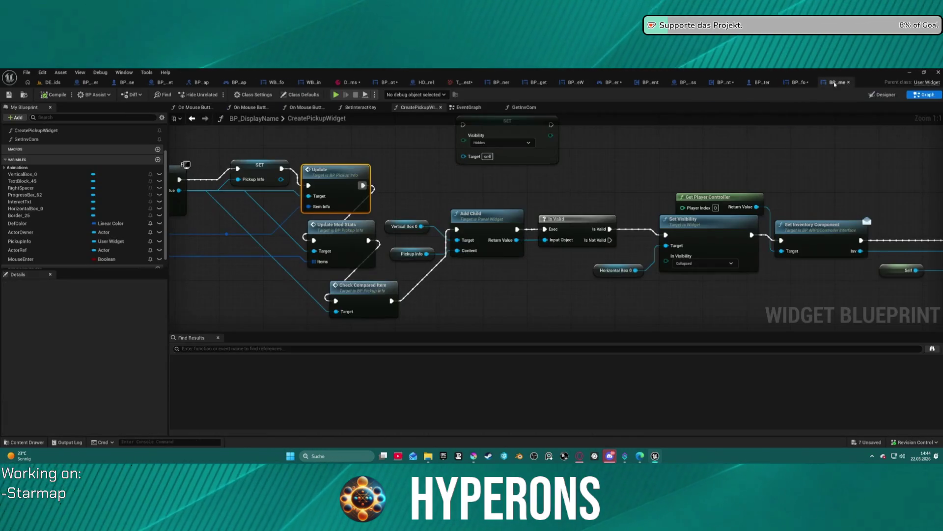
Step: Rename the pickup name text block TextBlock_45 to TextBlock_name in BP_DisplayName's Designer
click(891, 95)
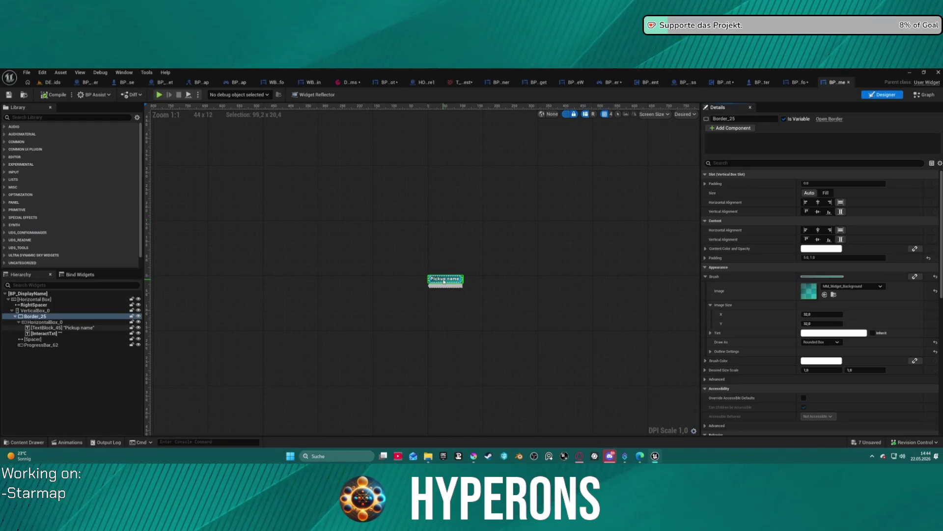
click(460, 278)
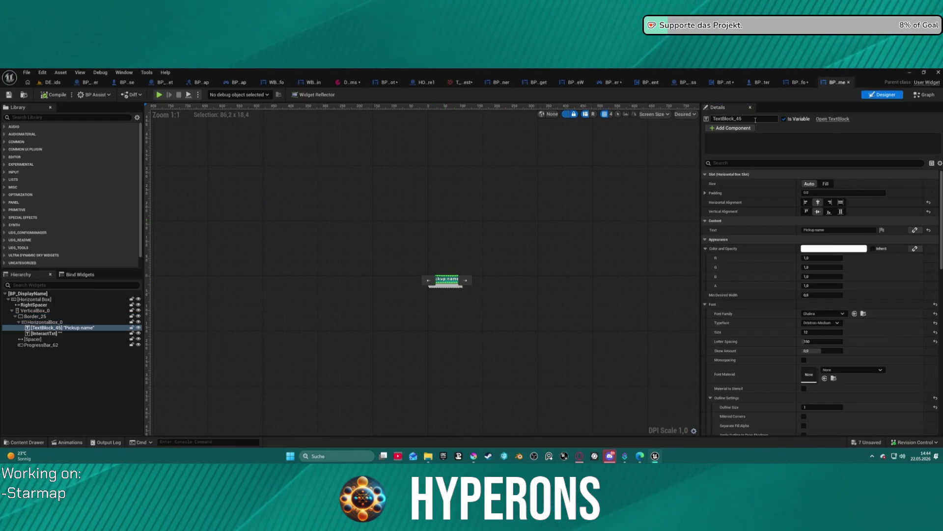
text(name)
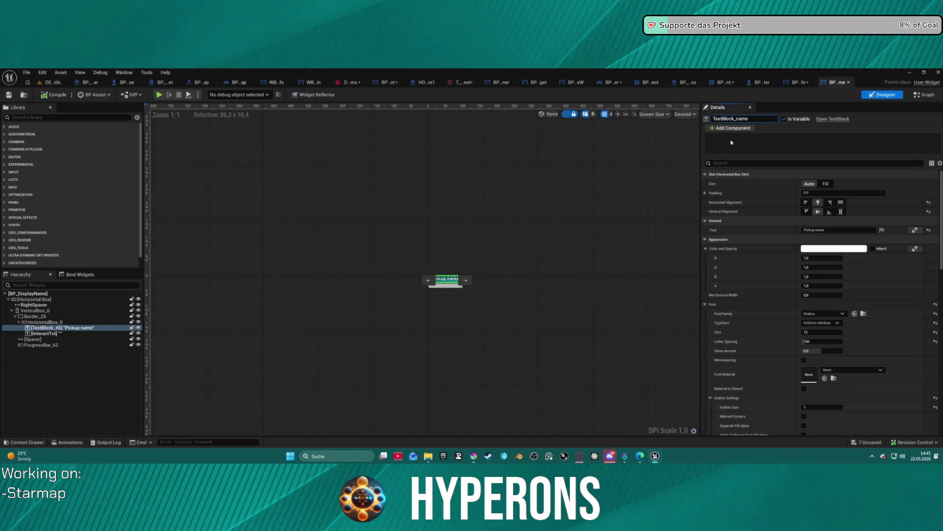
key(Return)
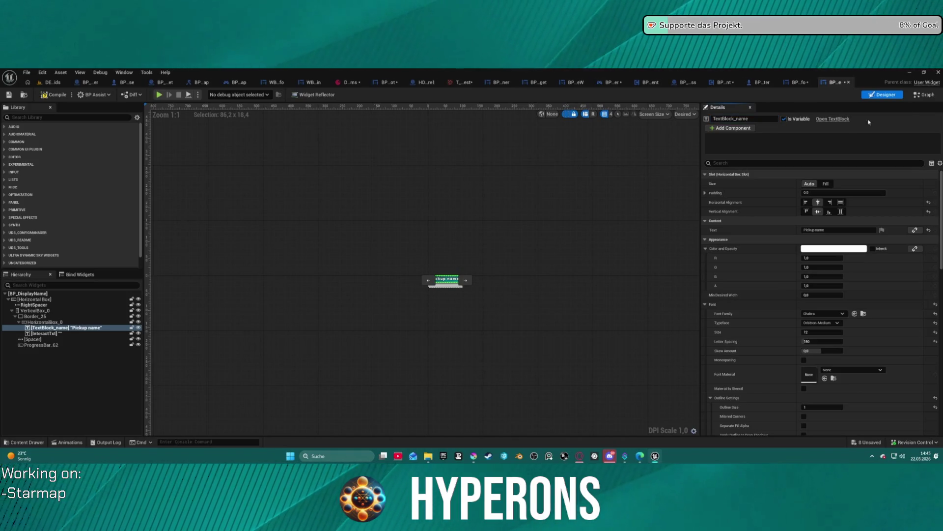
click(927, 96)
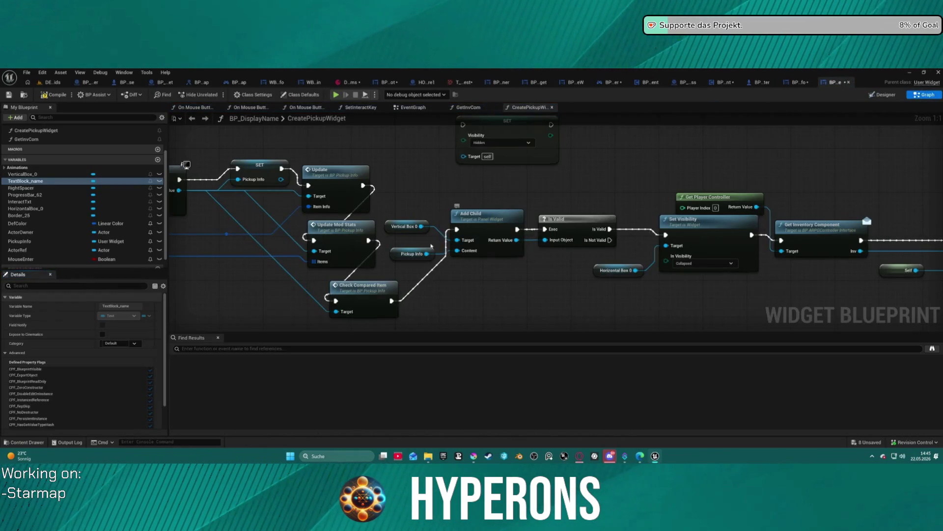
Step: Find TextBlock_name references by name and visit both Get TextBlock_name results in the EventGraph
click(32, 182)
right_click(31, 185)
mouse_move(69, 191)
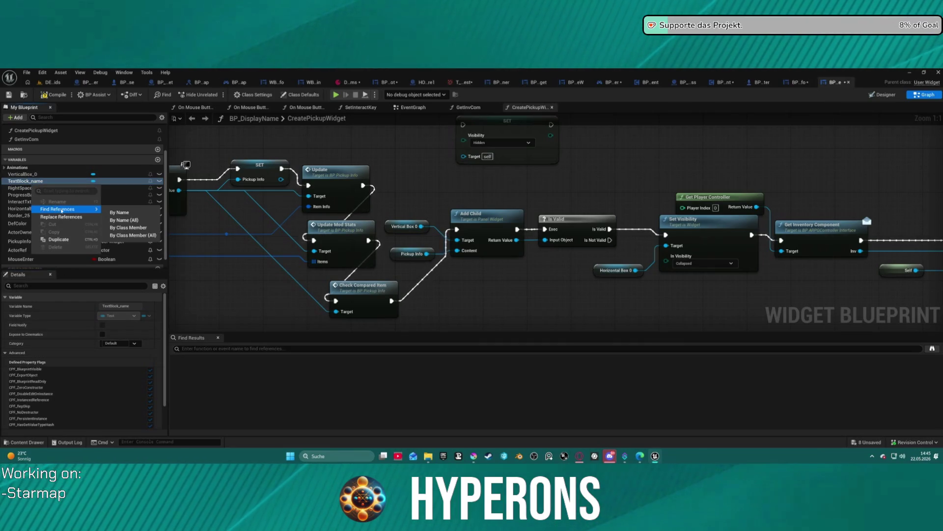
click(118, 212)
click(209, 368)
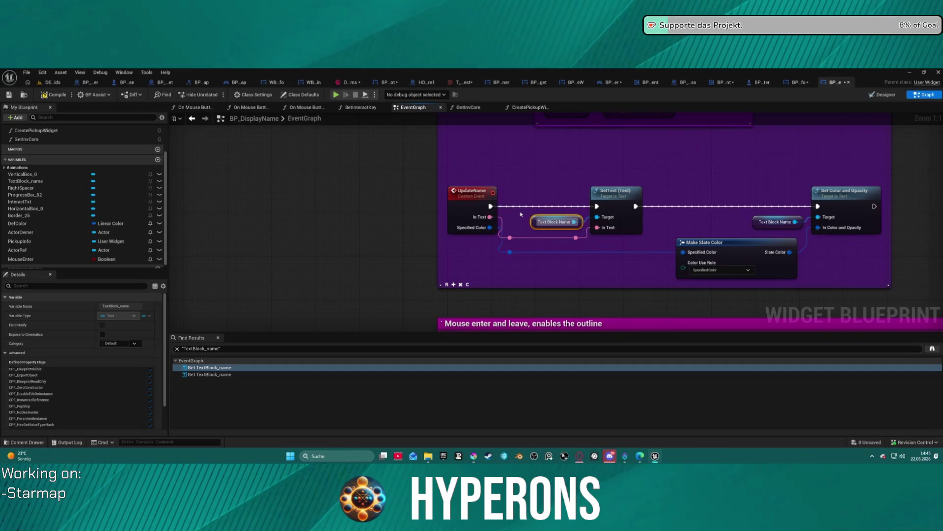
click(228, 374)
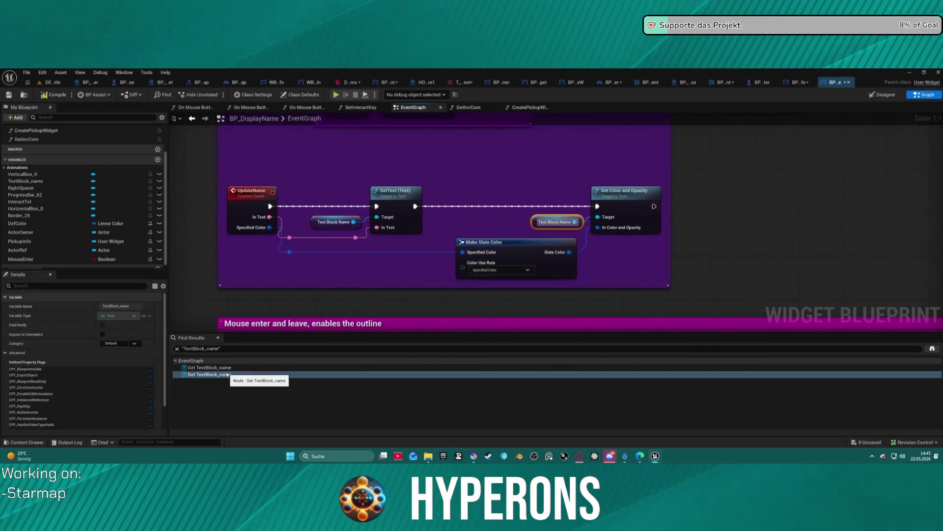
scroll(302, 175, down, 7)
scroll(302, 175, up, 7)
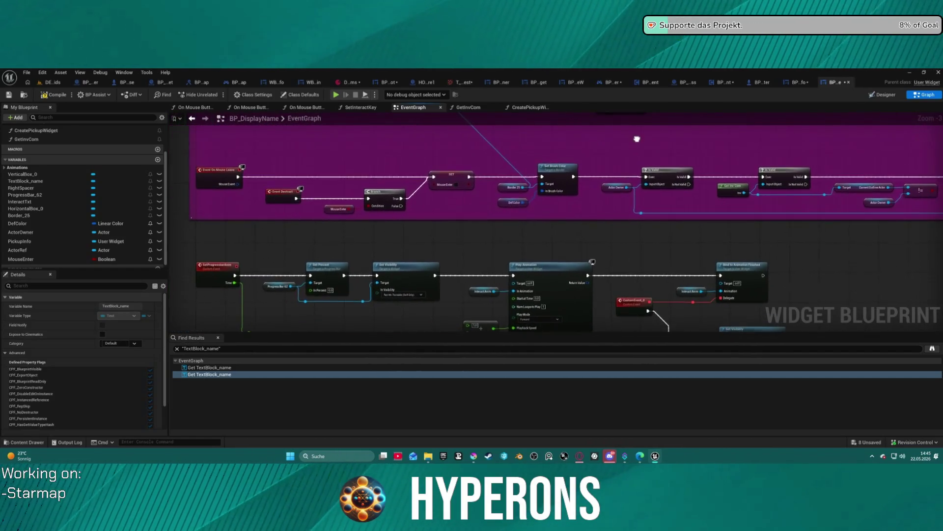
mouse_move(638, 143)
mouse_down()
mouse_move(665, 185)
mouse_move(730, 433)
mouse_move(722, 250)
mouse_move(711, 239)
mouse_move(699, 331)
mouse_up()
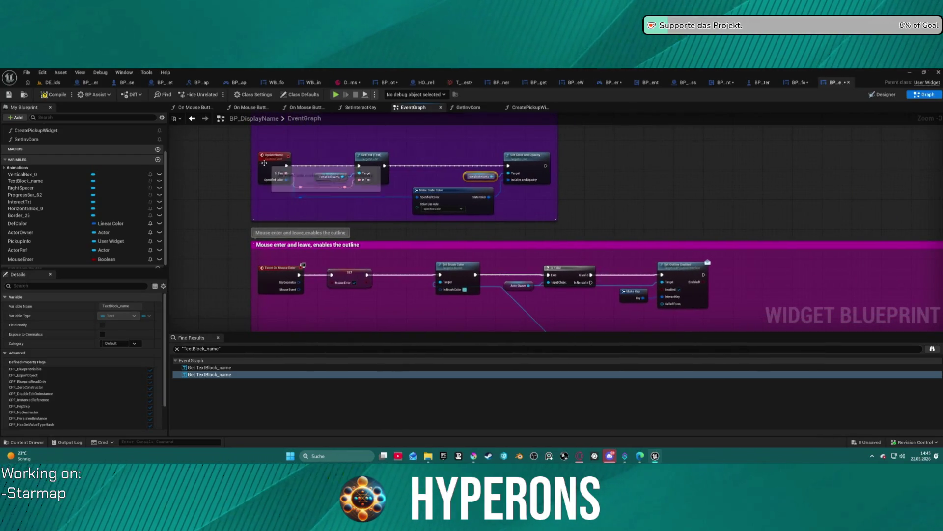
Step: Rename the UpdateName custom event to UpdateNamePU and compile BP_DisplayName
click(264, 163)
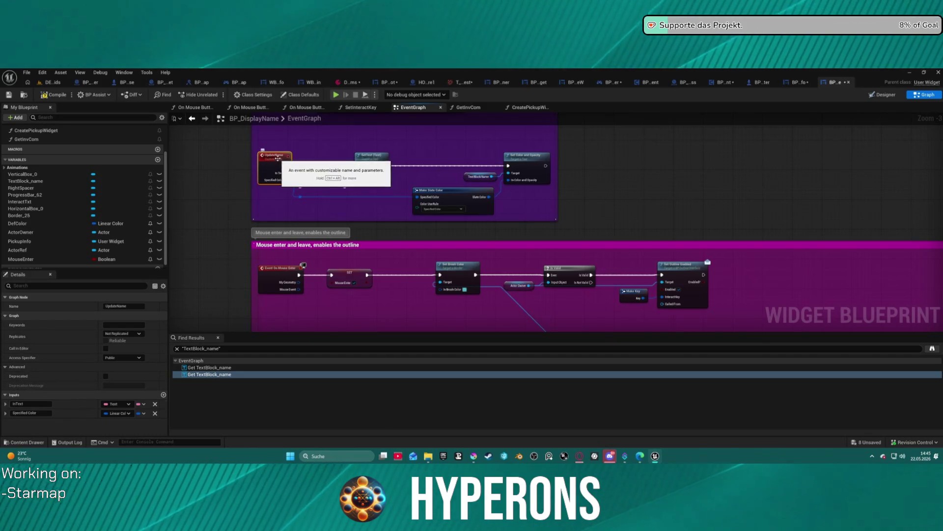
click(283, 166)
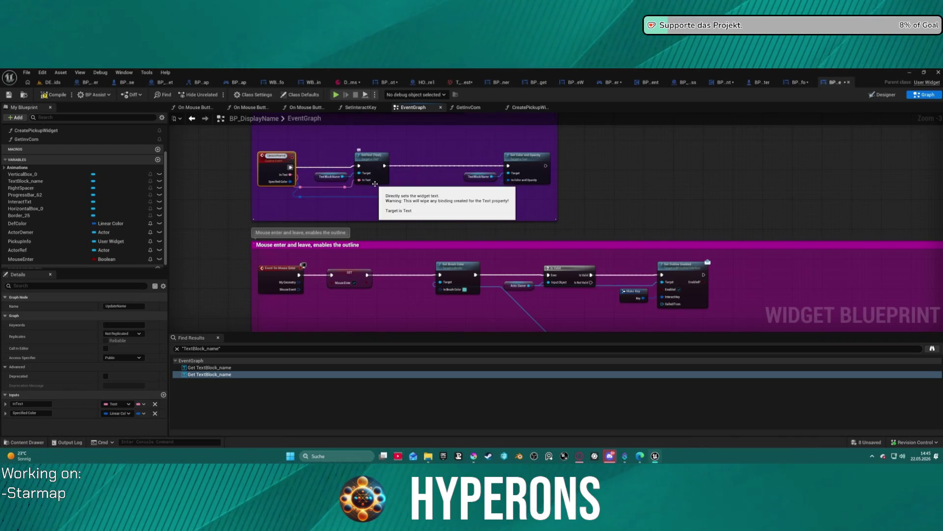
text(PU)
key(Return)
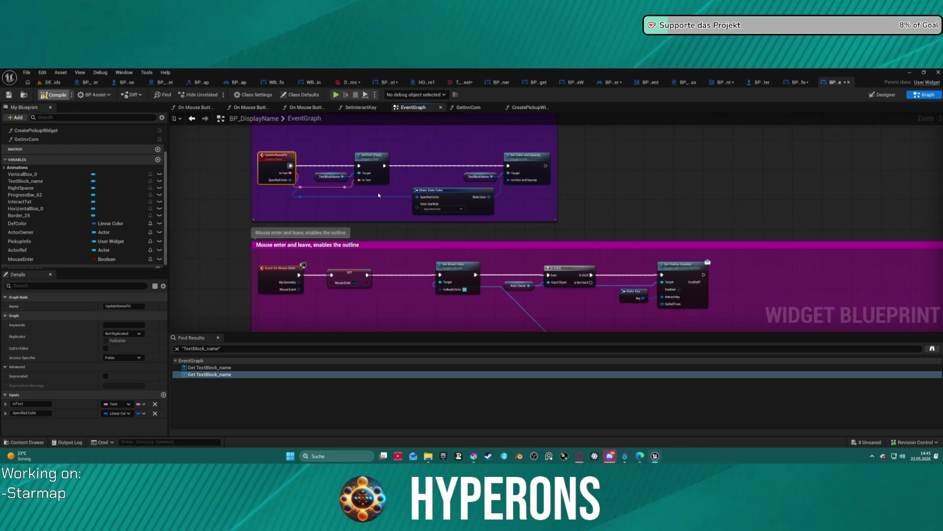
key(F7)
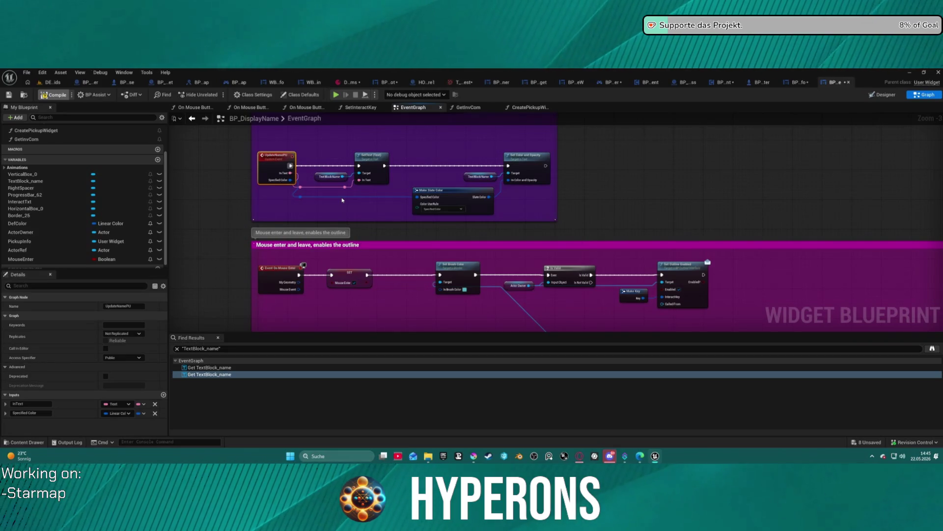
key(ctrl+space)
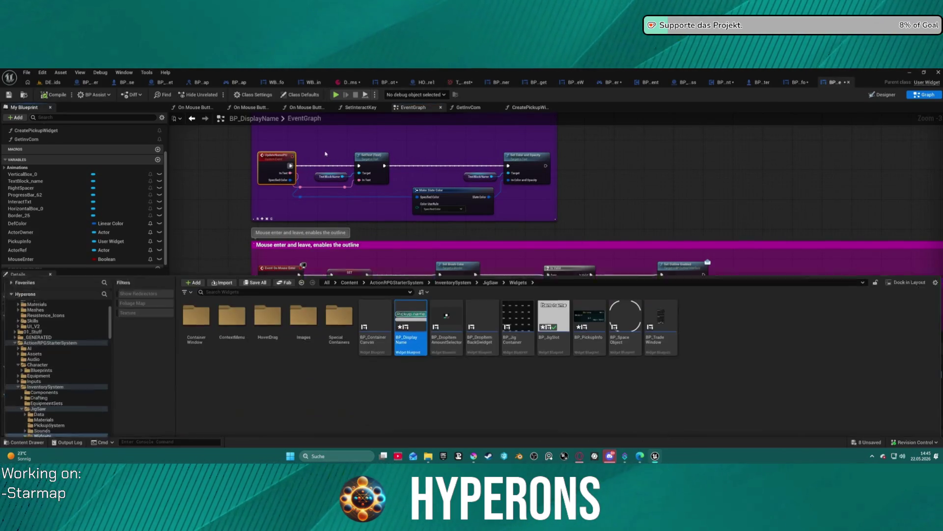
Step: Revisit both TextBlock_name references in BP_DisplayName's graph
click(406, 168)
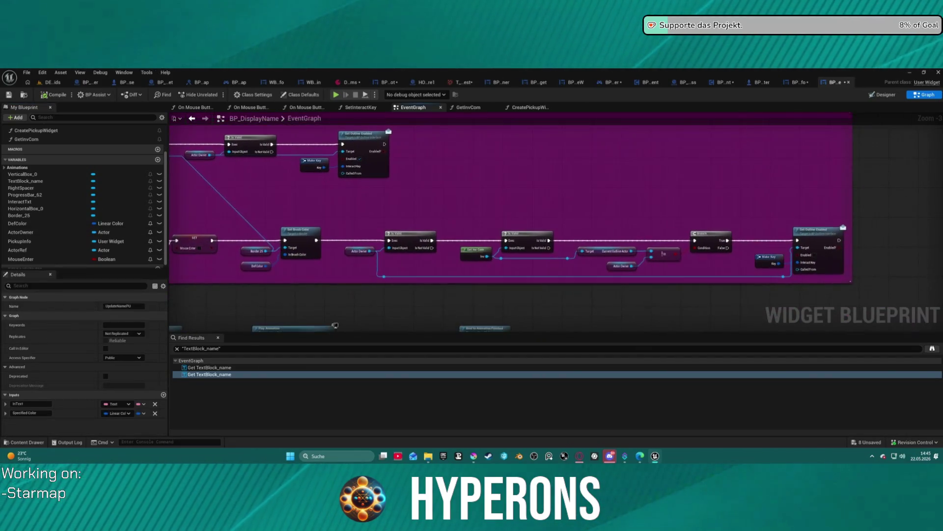
click(207, 368)
click(207, 374)
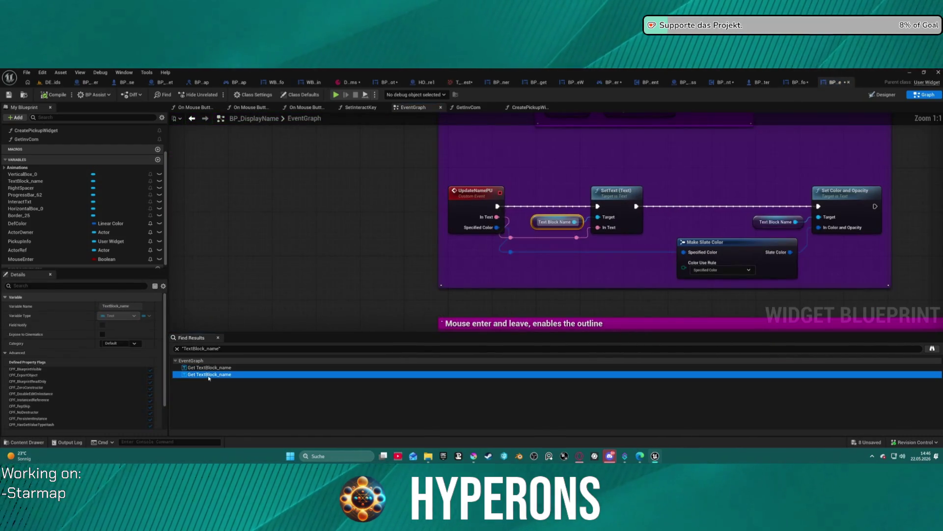
scroll(401, 145, down, 7)
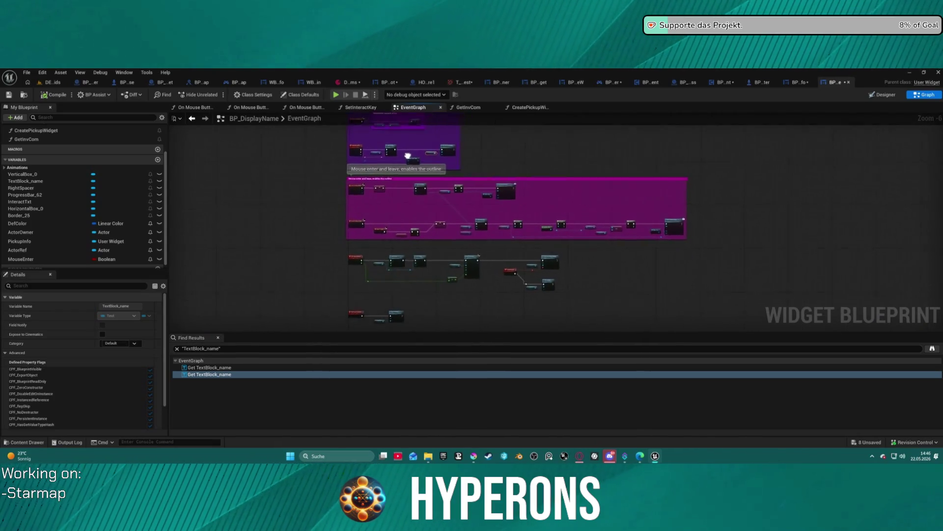
Step: Filter the InventorySystem folder for 'name' and open BP_NameVisibility
key(ctrl+space)
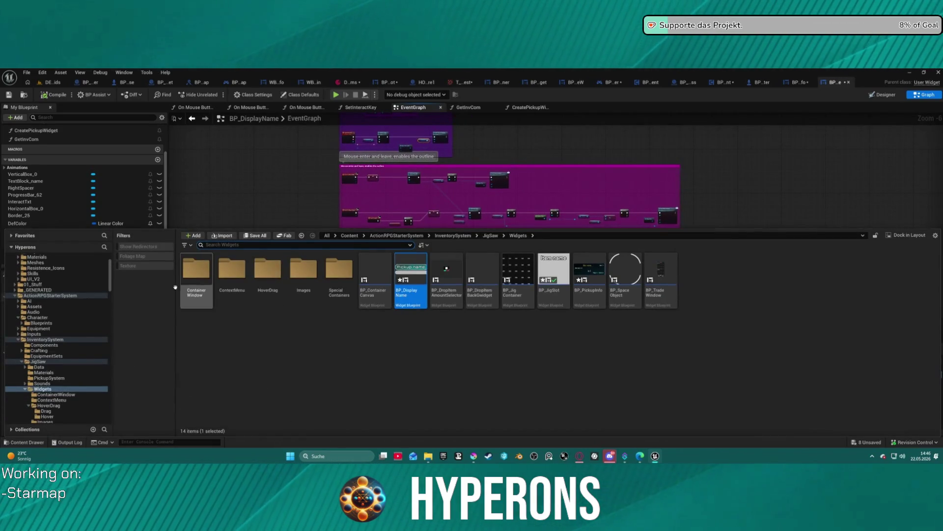
scroll(61, 369, down, 2)
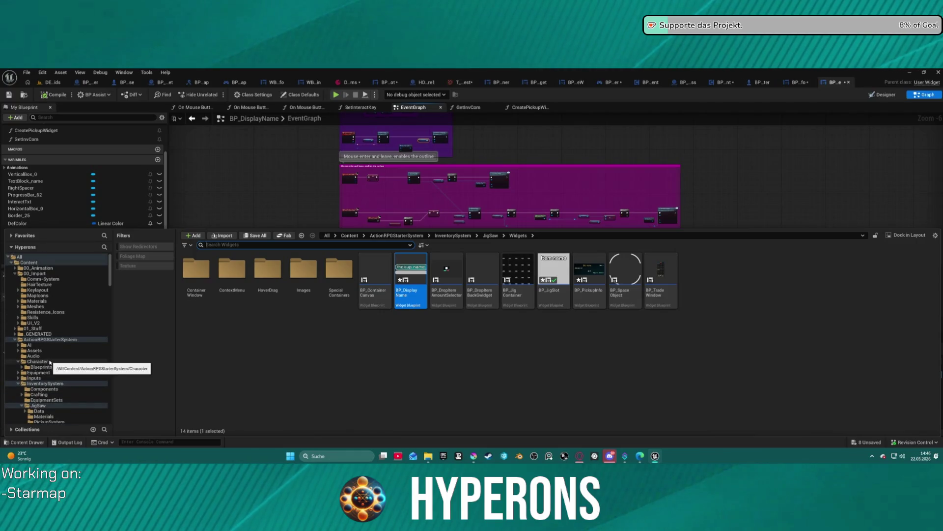
scroll(57, 352, down, 8)
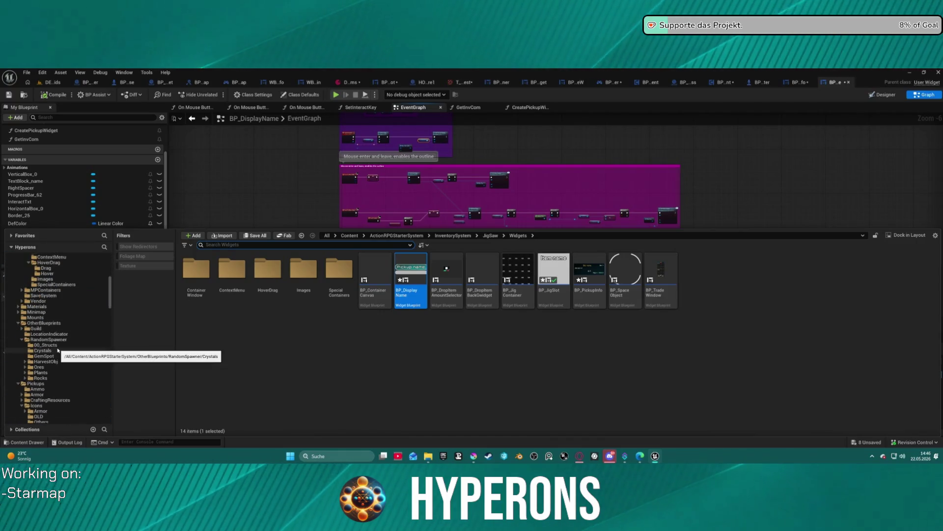
scroll(74, 305, up, 2)
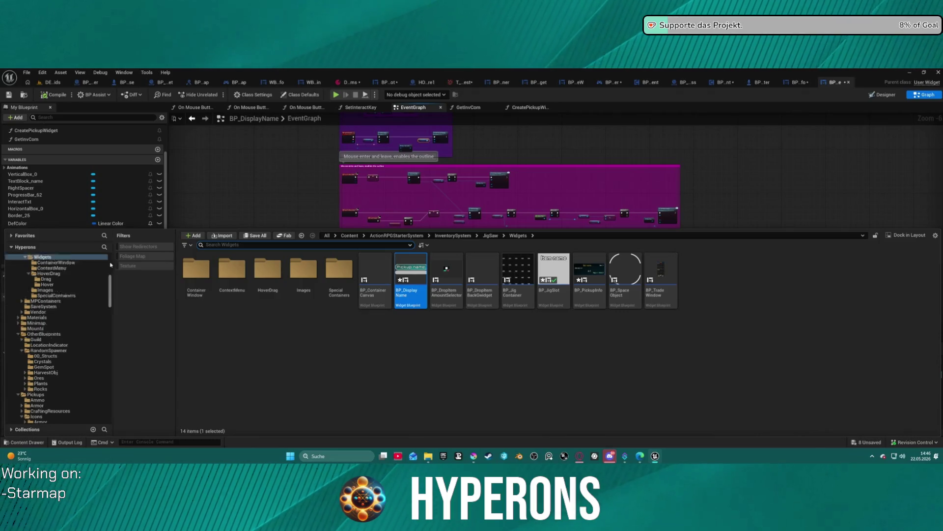
scroll(74, 295, up, 5)
click(49, 311)
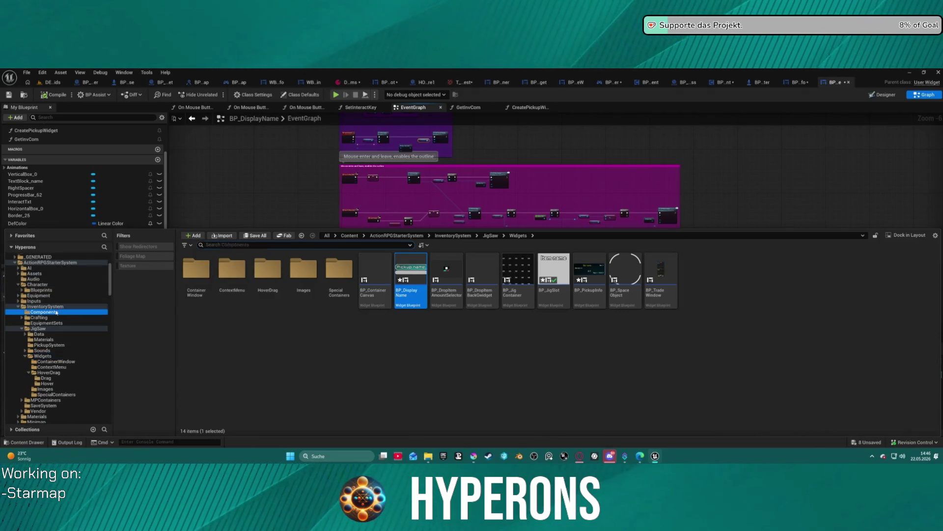
click(45, 306)
click(232, 273)
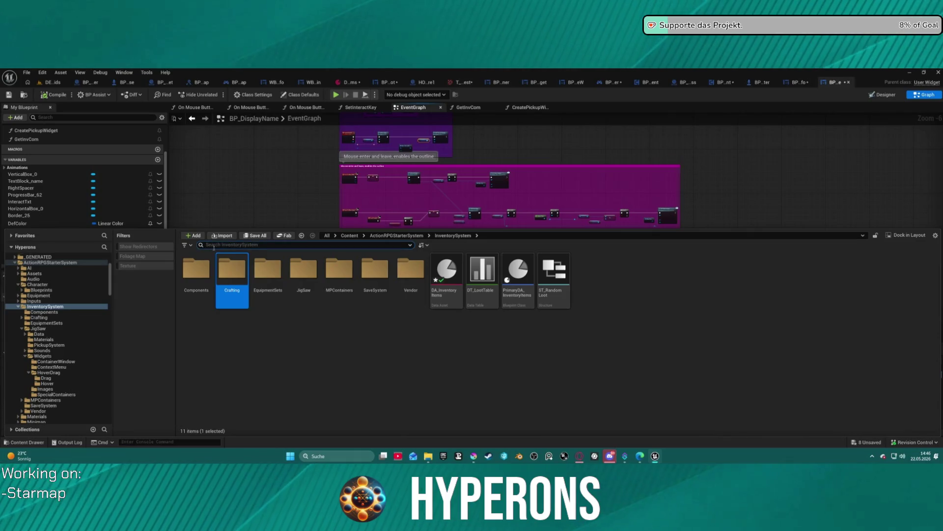
text(n)
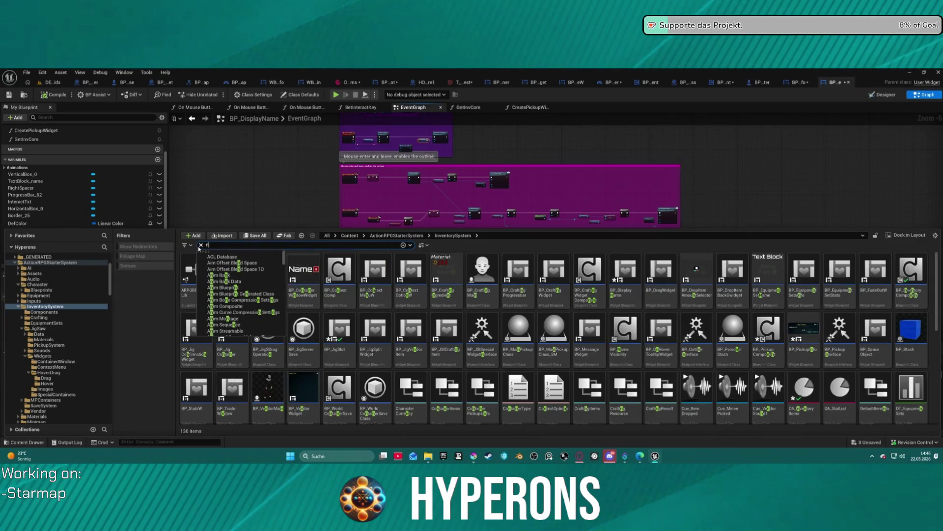
text(ame)
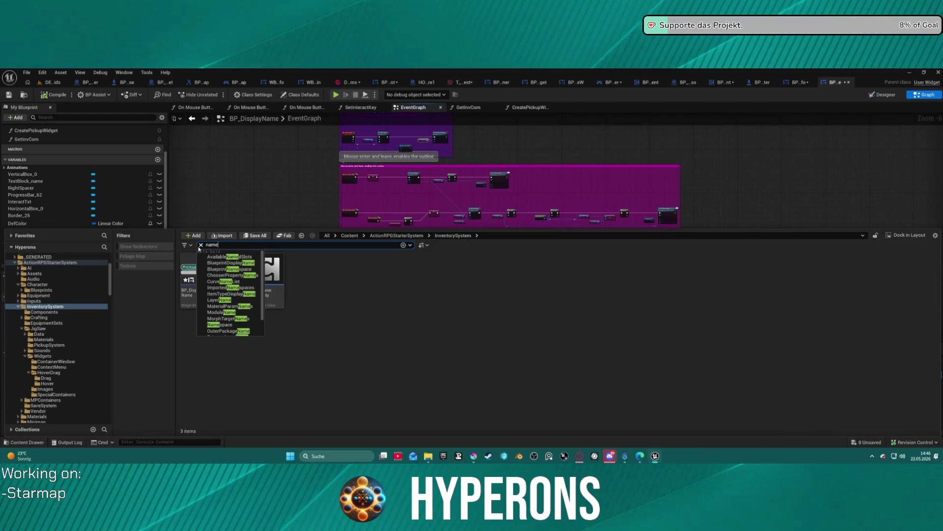
double_click(268, 275)
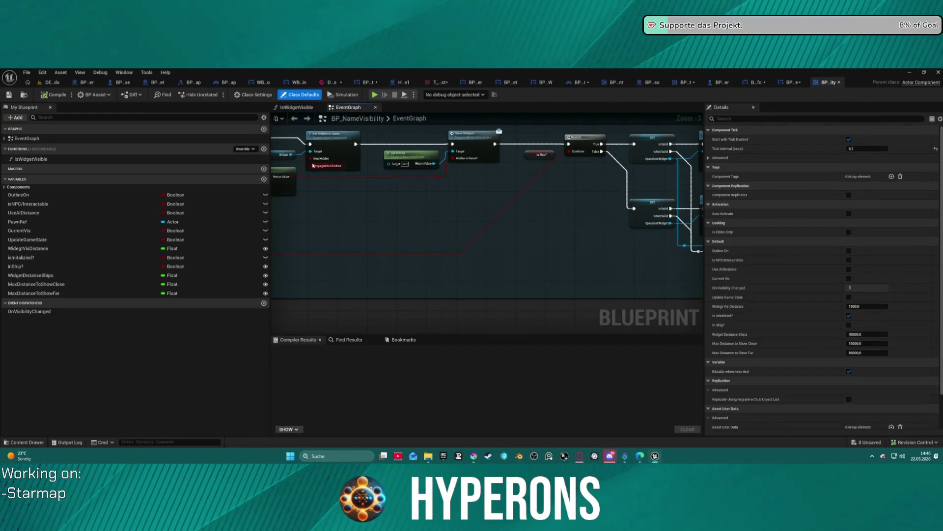
Step: Search BP_NameVisibility for 'update' references, then return to BP_DisplayName
click(363, 340)
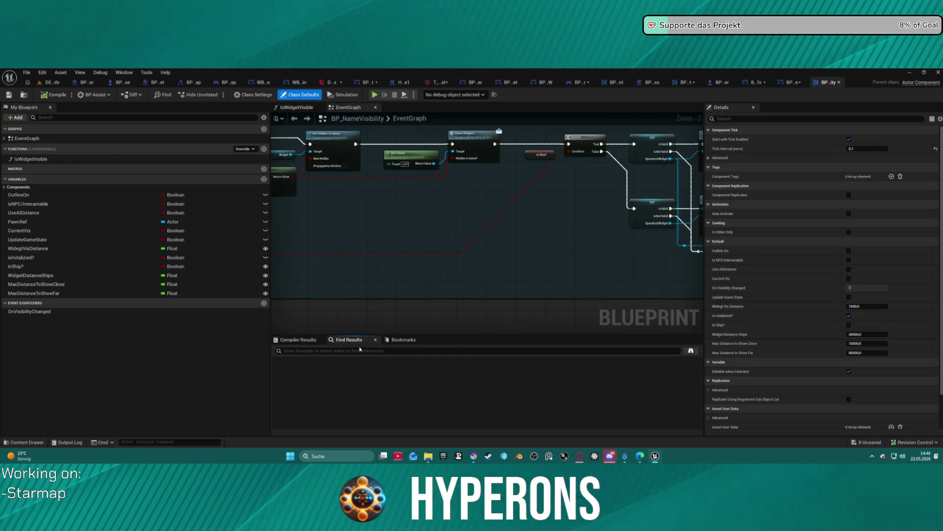
text(update)
key(Return)
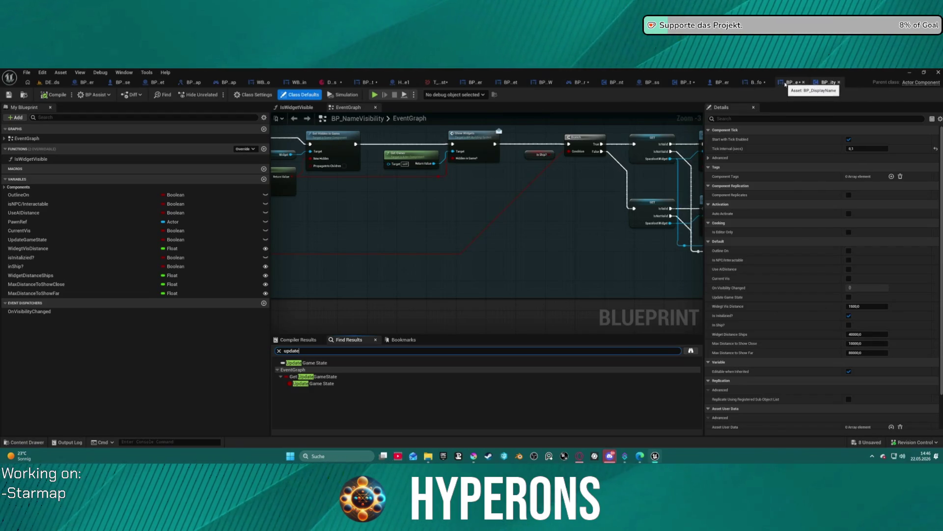
click(785, 83)
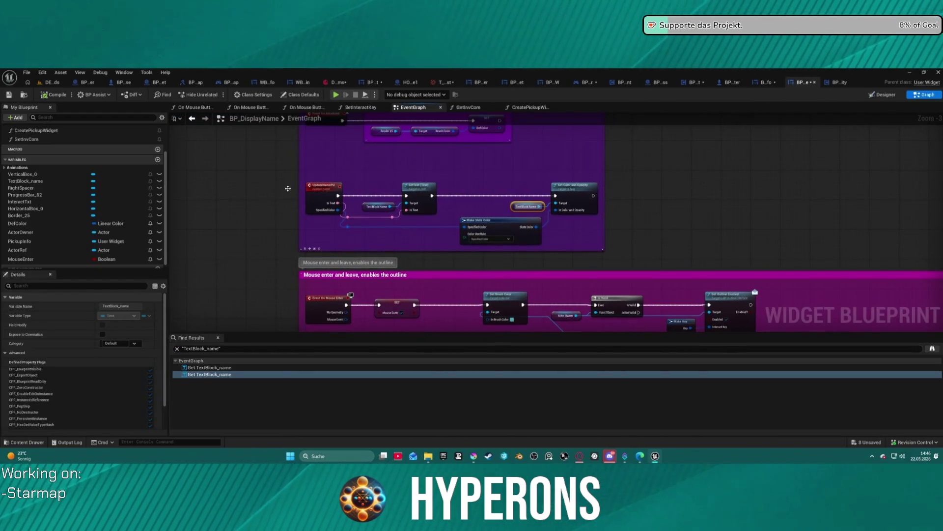
Step: Dismiss the UpdateNamePU node menu, run the autosave now, and save all unsaved assets
right_click(322, 188)
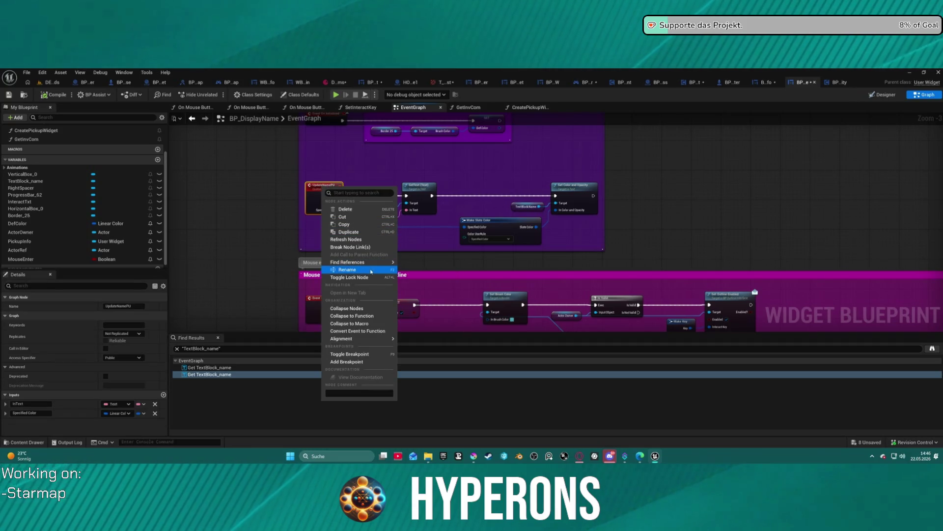
mouse_move(383, 264)
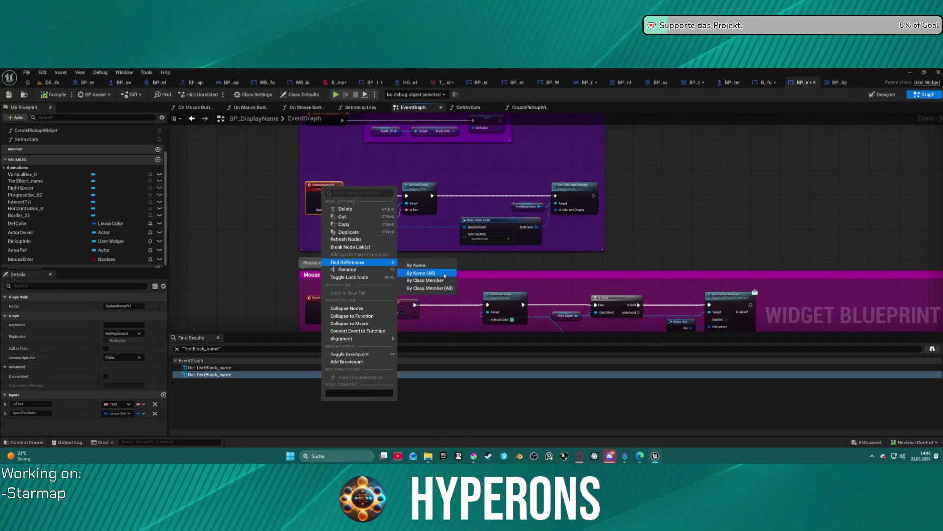
click(470, 285)
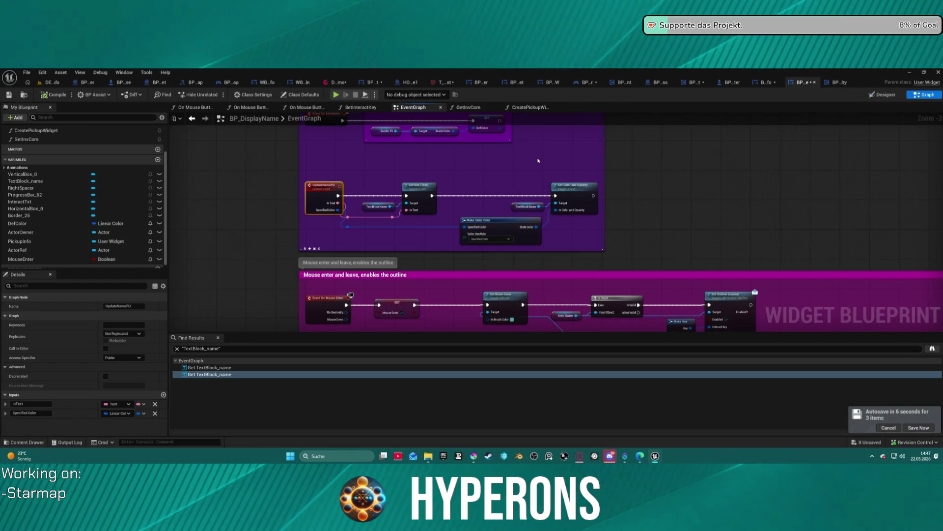
click(913, 428)
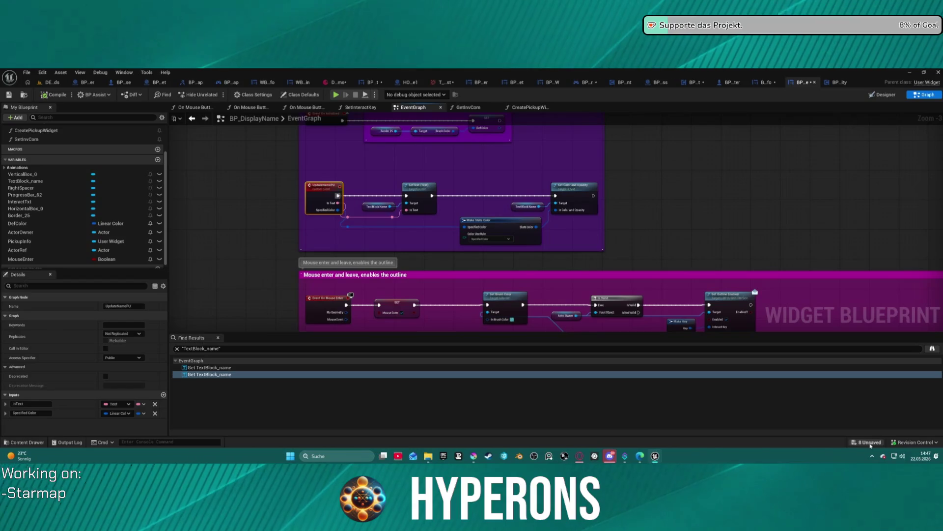
click(869, 443)
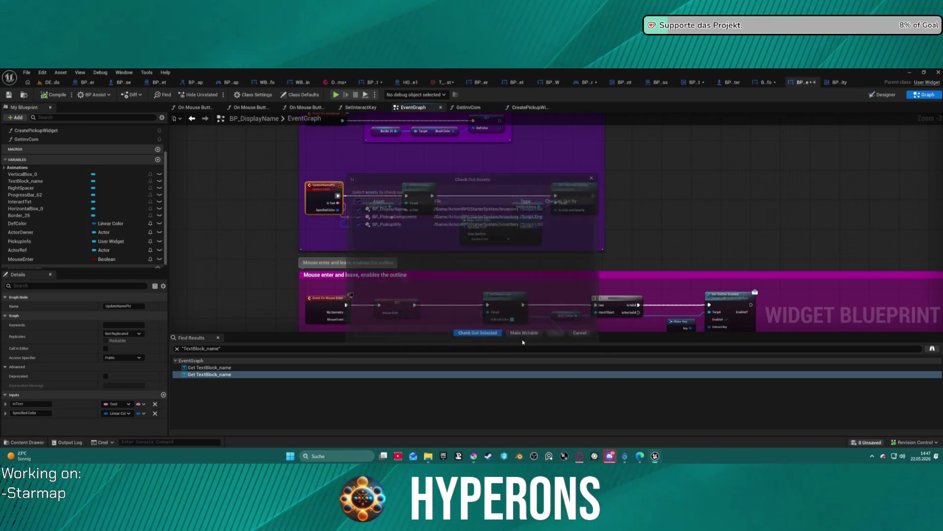
Step: Check out BP_DisplayName, BP_PickupComponent and BP_PickupInfo to finish saving, then focus UpdateNamePU
click(470, 339)
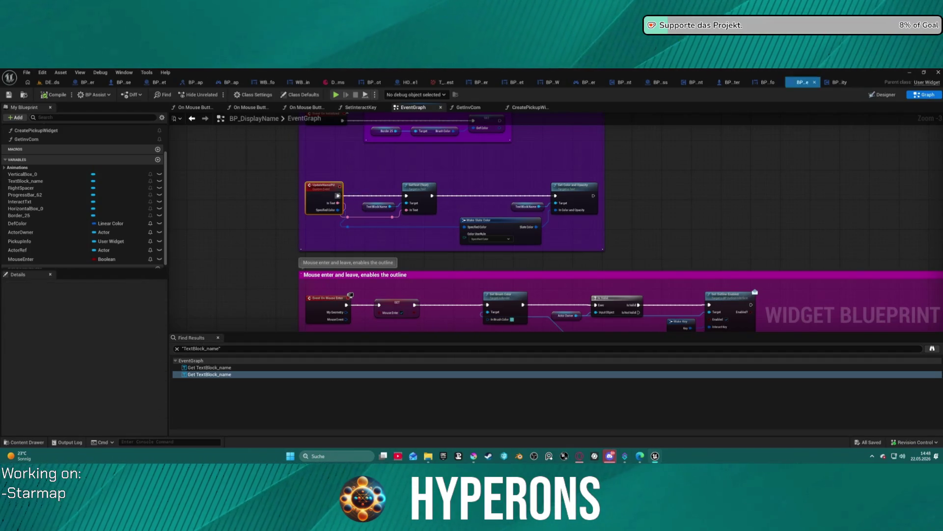
key(Home)
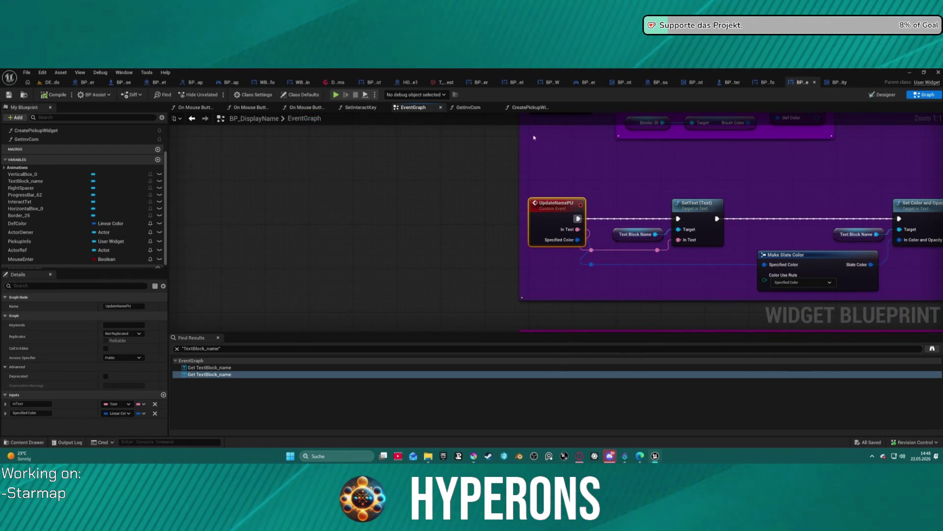
Step: Rewire GetItemNameCount's Format Text input from Name to Display Name and compile BP_PickupComponent
click(885, 99)
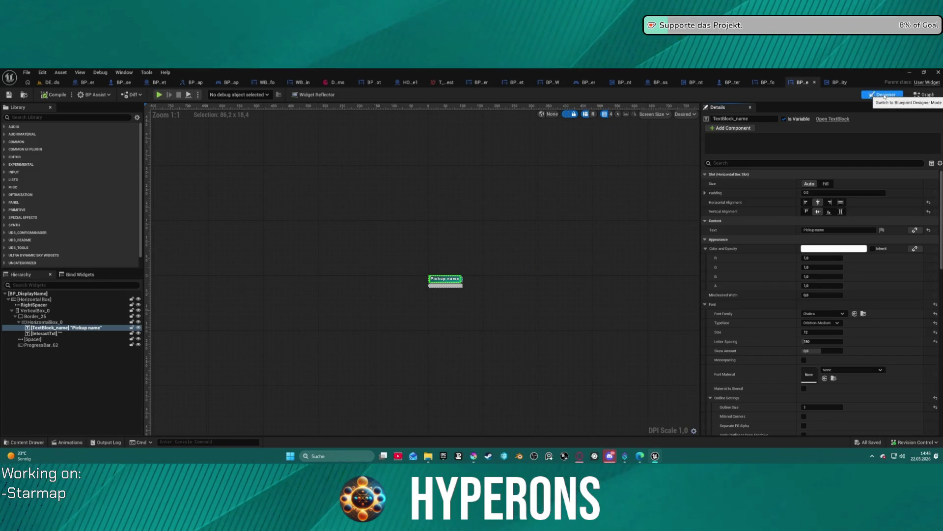
click(924, 98)
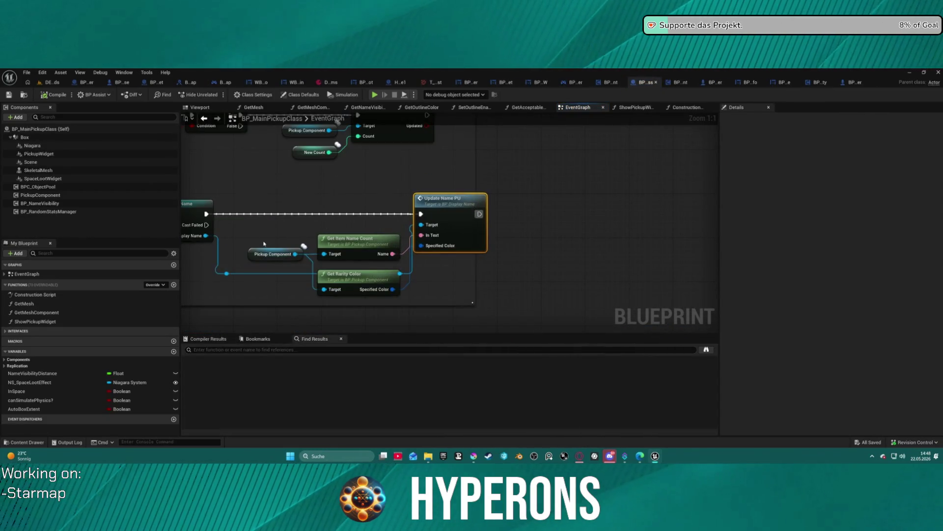
double_click(368, 255)
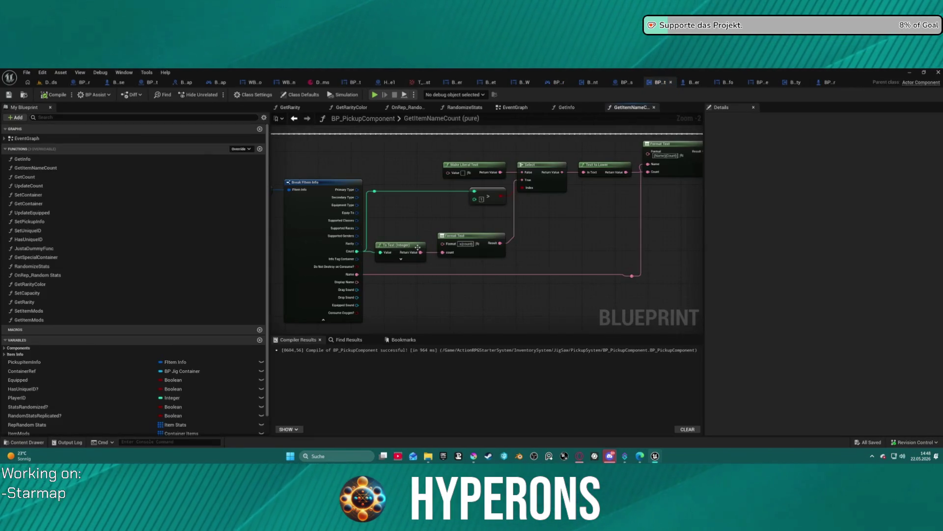
drag(357, 274, 356, 281)
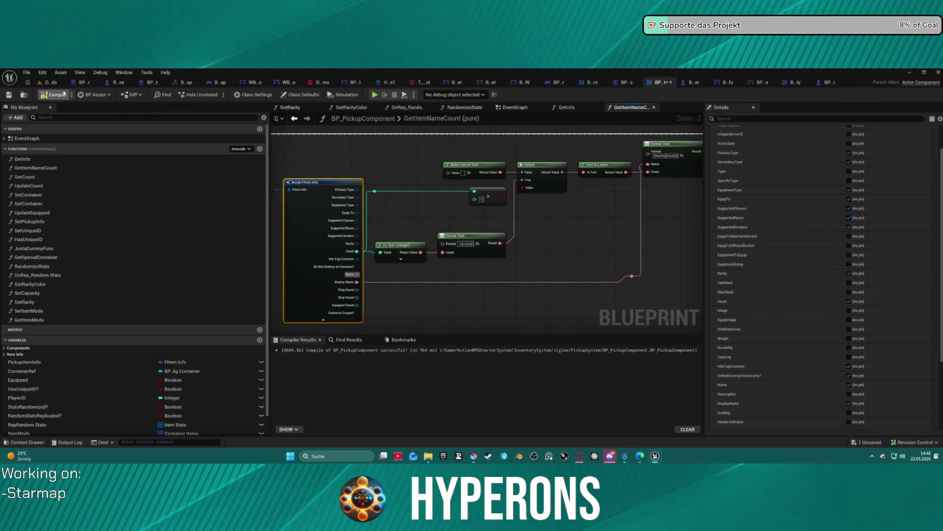
key(F7)
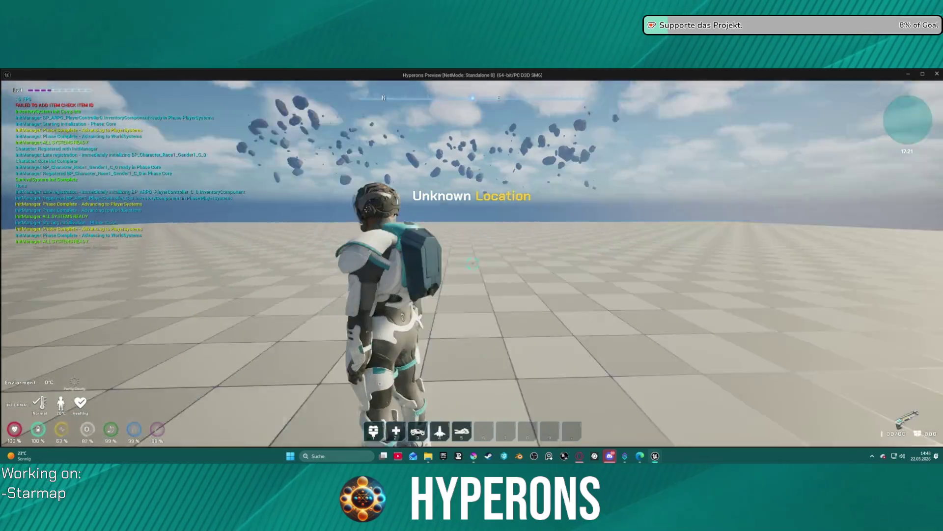
Step: Mine the copper ore rock, then drop the Cu stack from the inventory into the world
key(i)
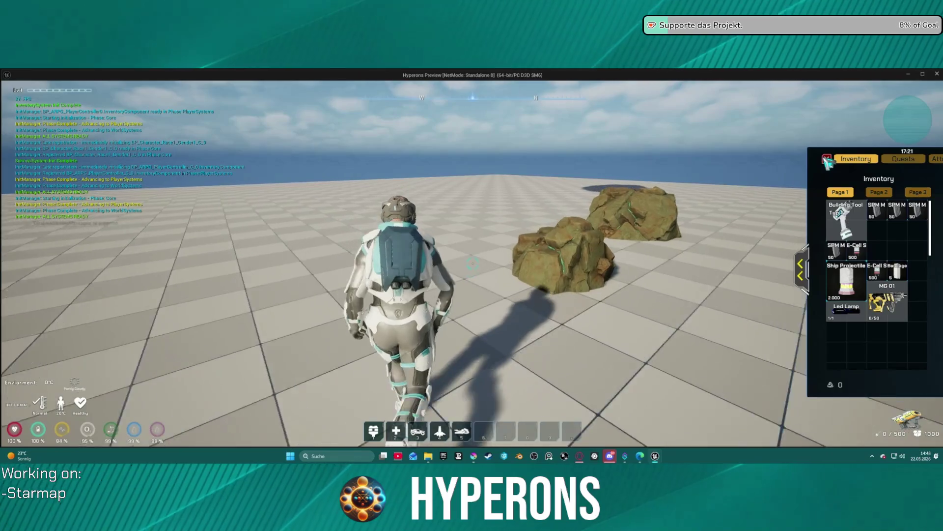
key(i)
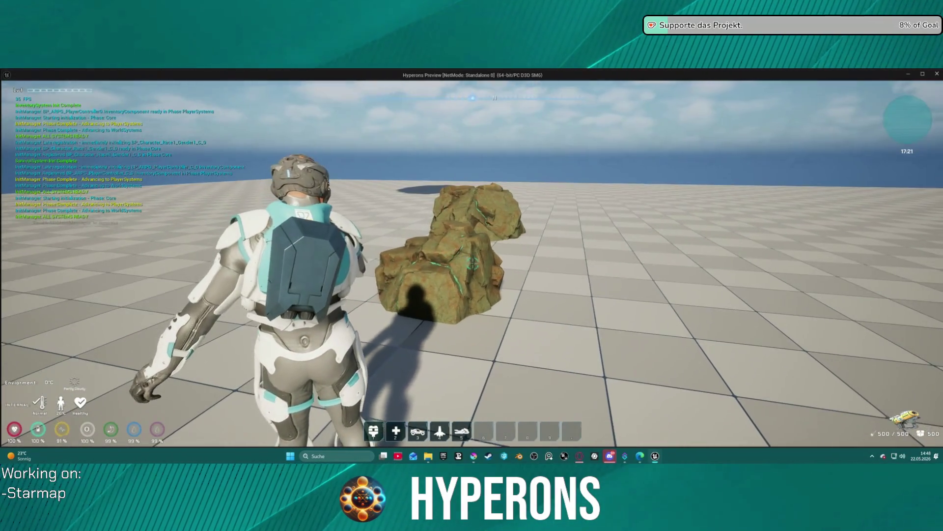
click(473, 264)
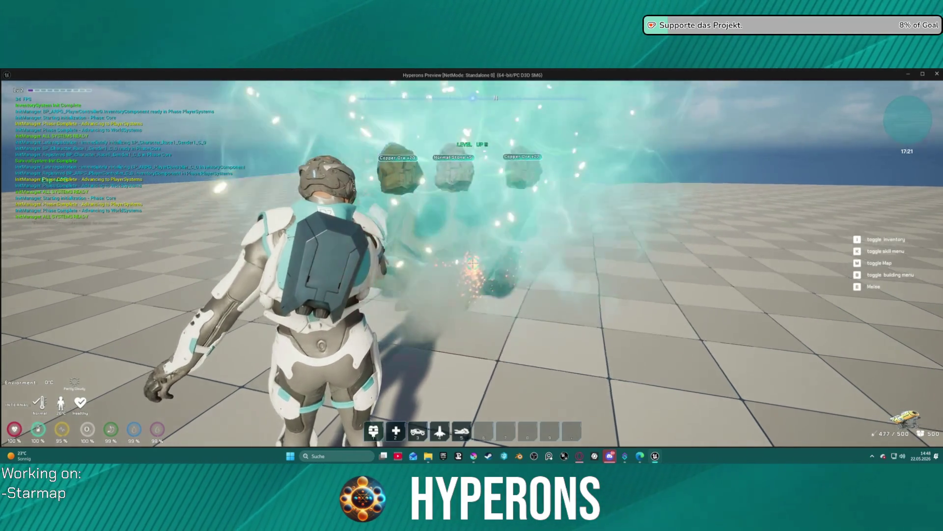
key(w)
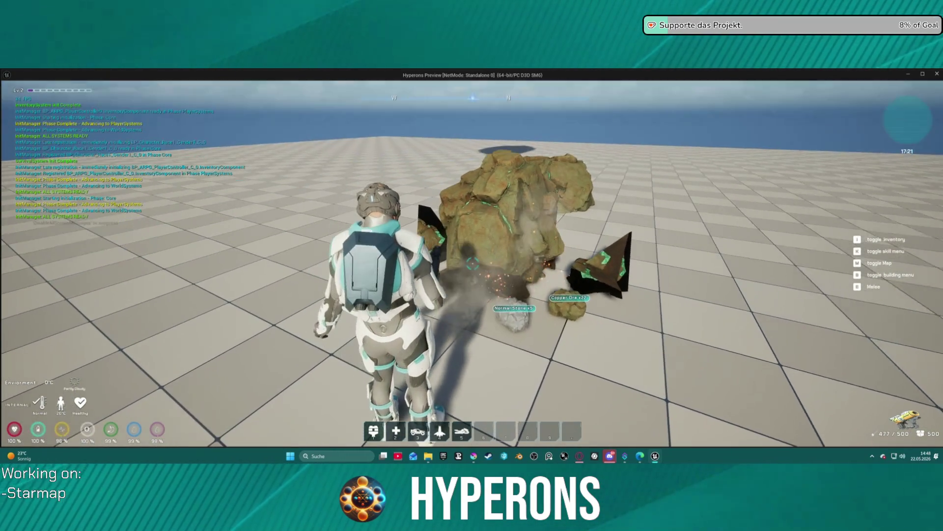
key(i)
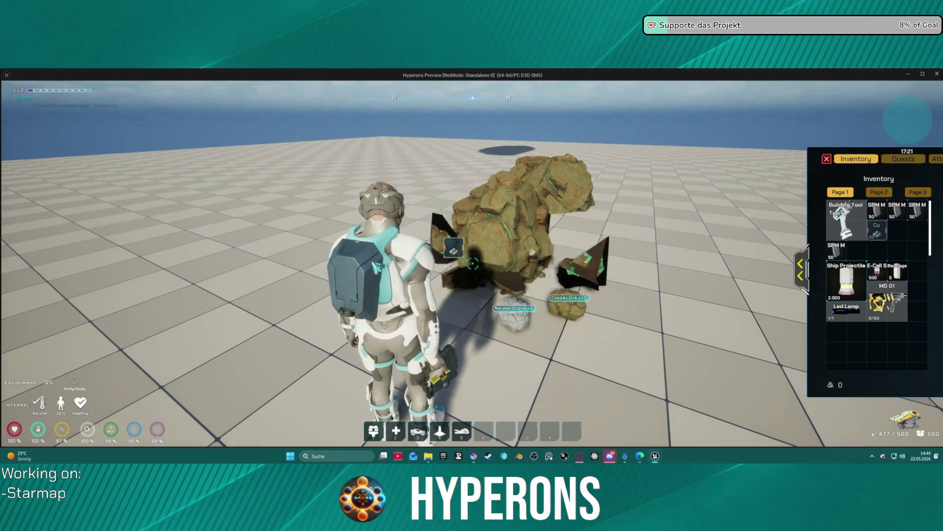
drag(376, 267, 294, 271)
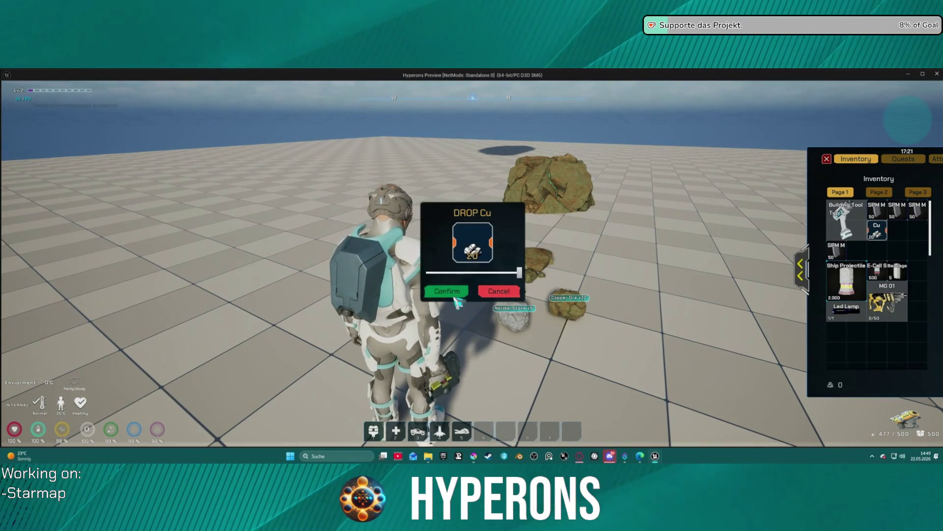
click(448, 292)
Step: Back away from the rocks, then walk up and pick the dropped Copper Ore back up
key(s)
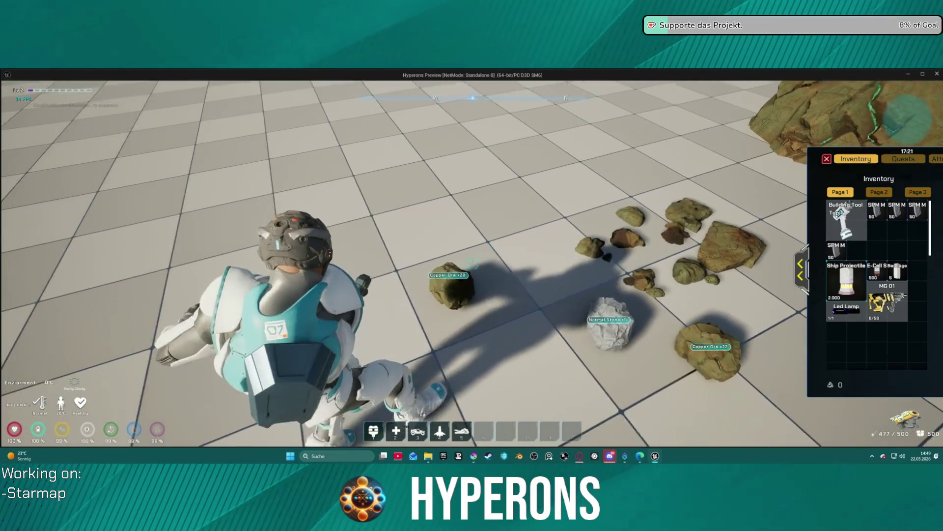
key(s)
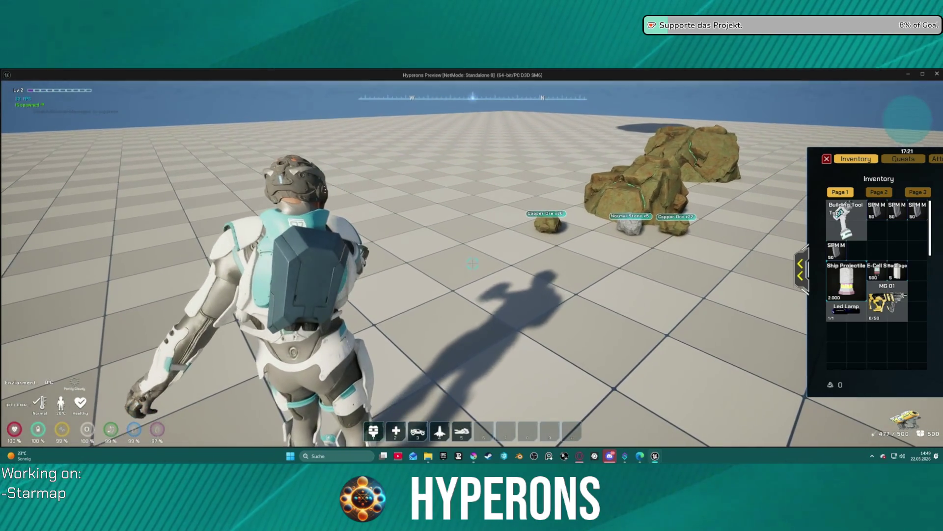
key(w)
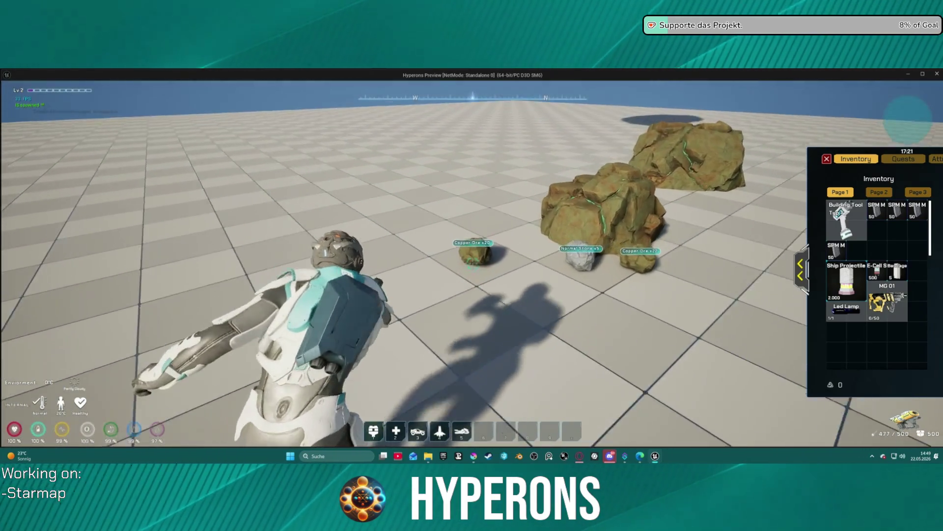
key(e)
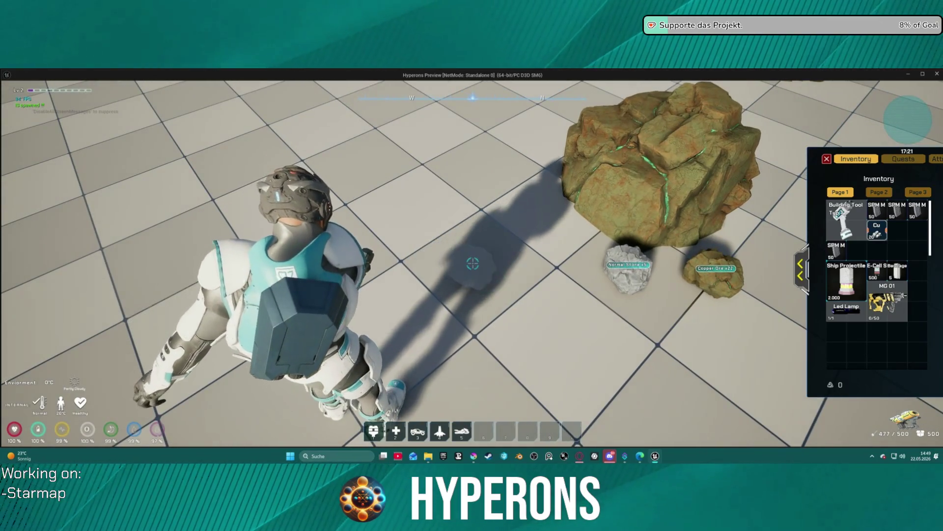
Step: Thruster onto the asteroid rock, scan it for Copper Ore x22, and expand the Character panel
key(w)
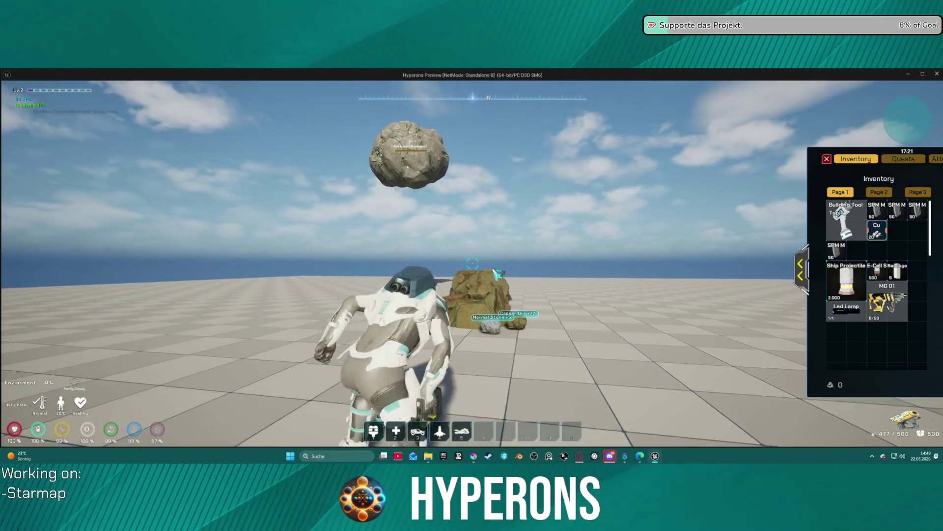
key(space)
key(space)
key(w)
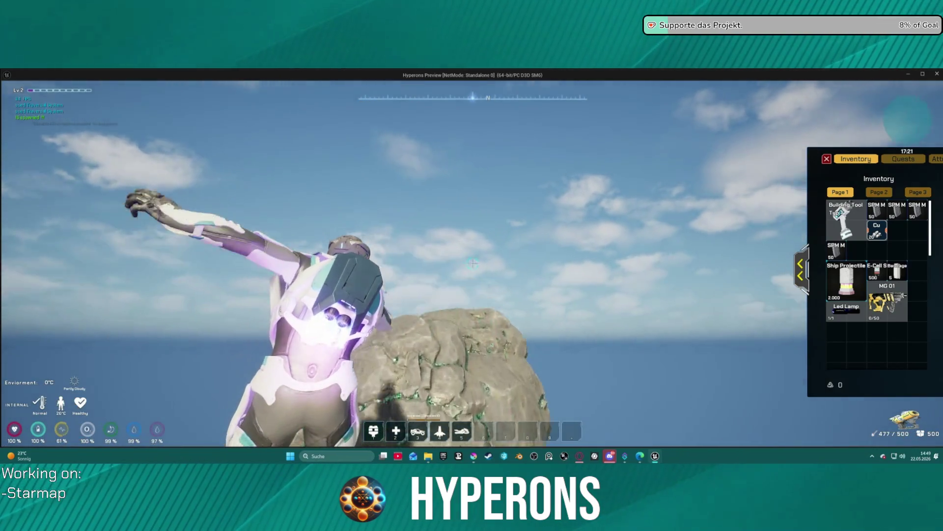
key(w)
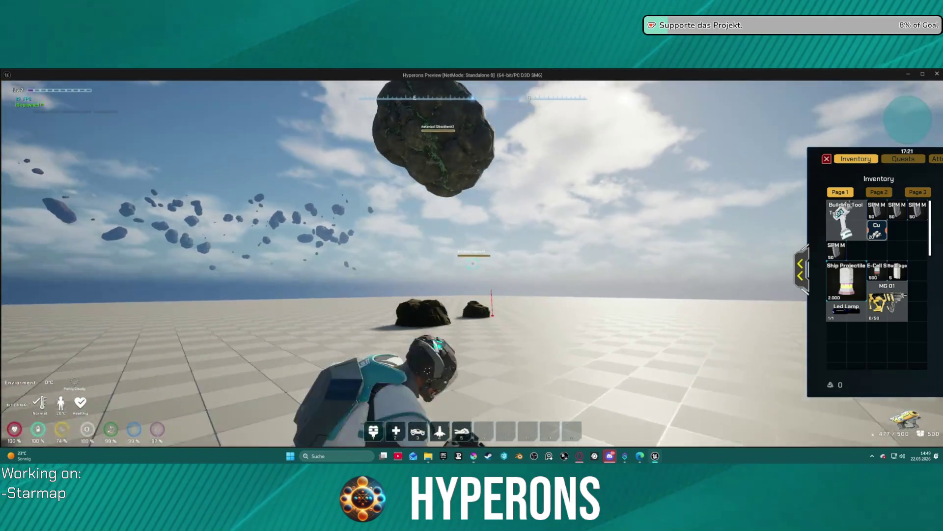
key(space)
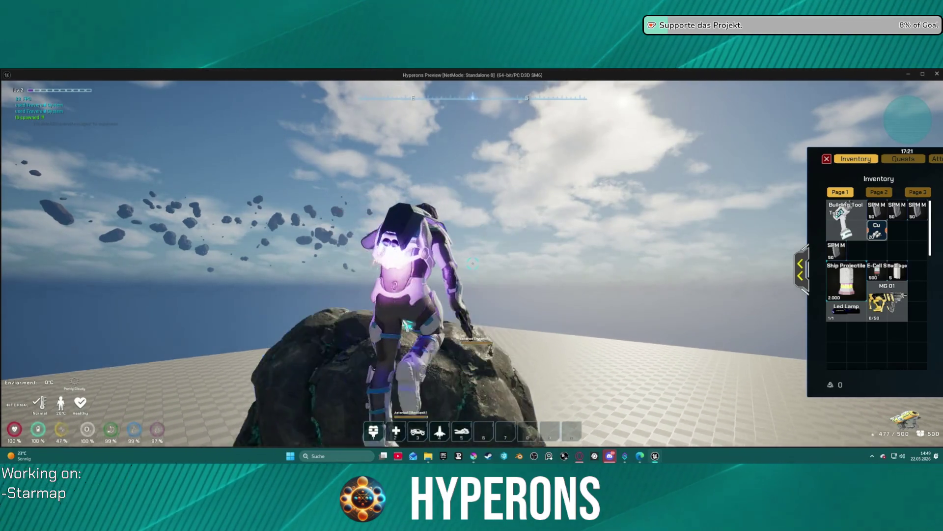
key(s)
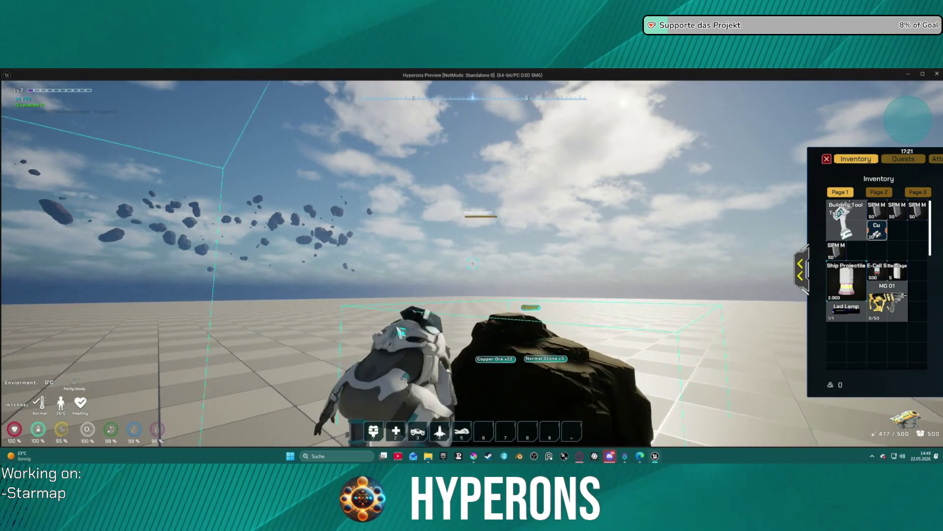
key(w)
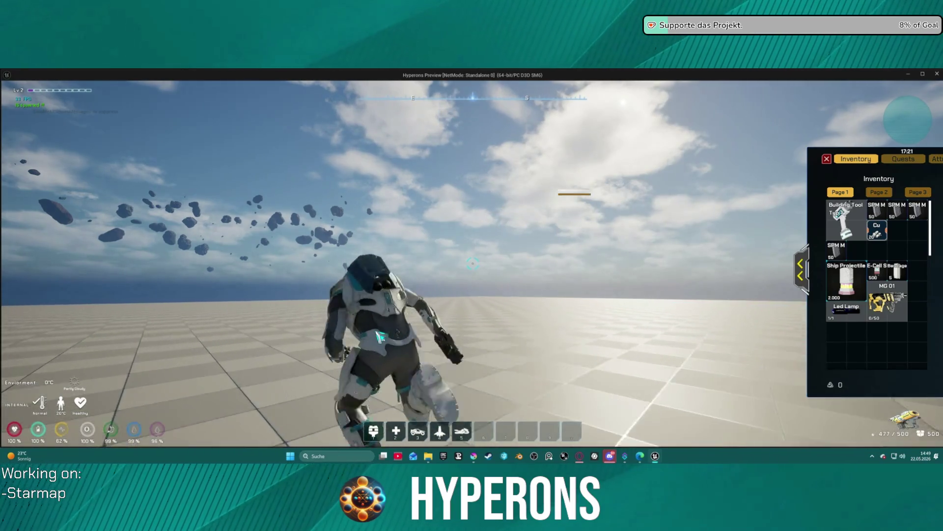
click(800, 269)
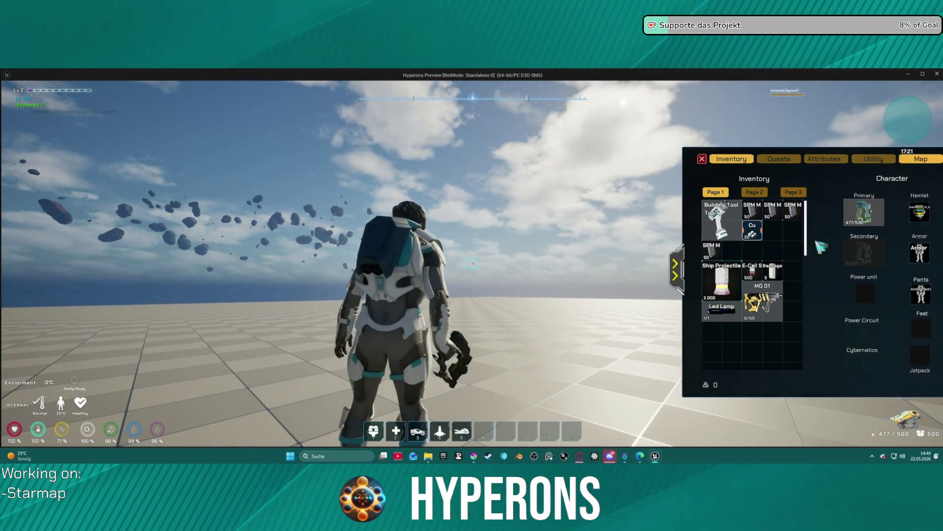
Step: Equip MG 01 into the Primary slot, close the inventory, and stop the play test with Esc
drag(826, 211, 505, 241)
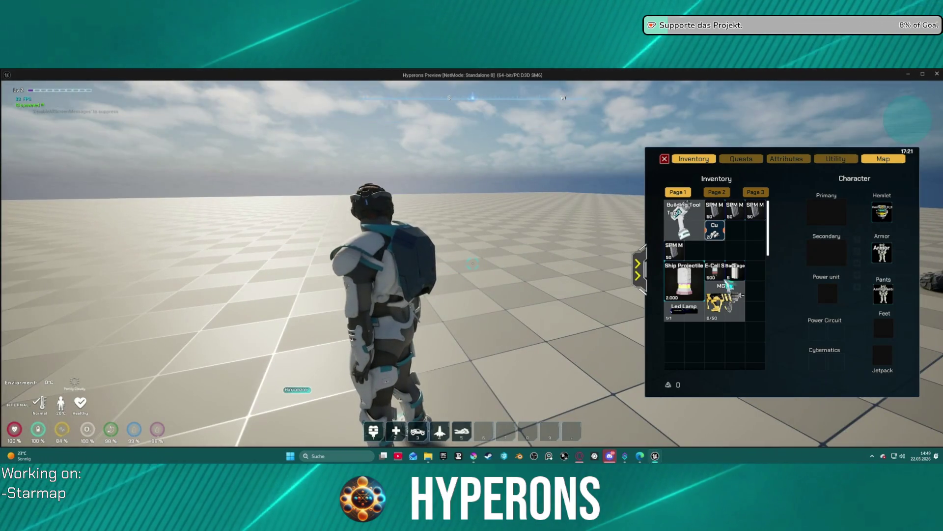
right_click(726, 297)
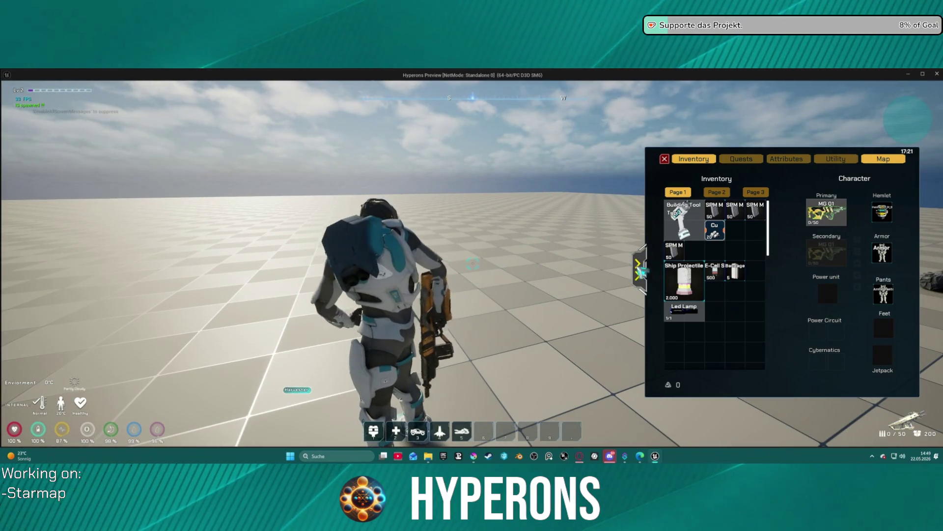
click(638, 270)
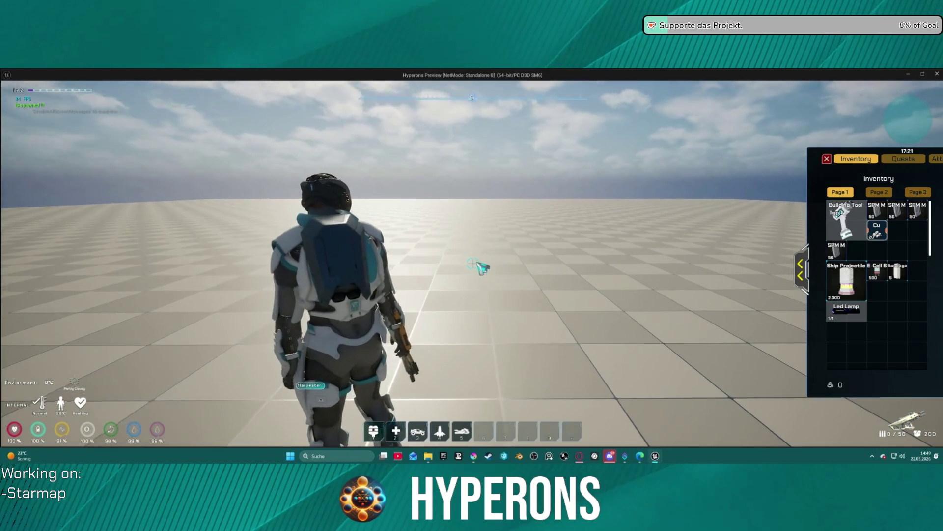
click(798, 269)
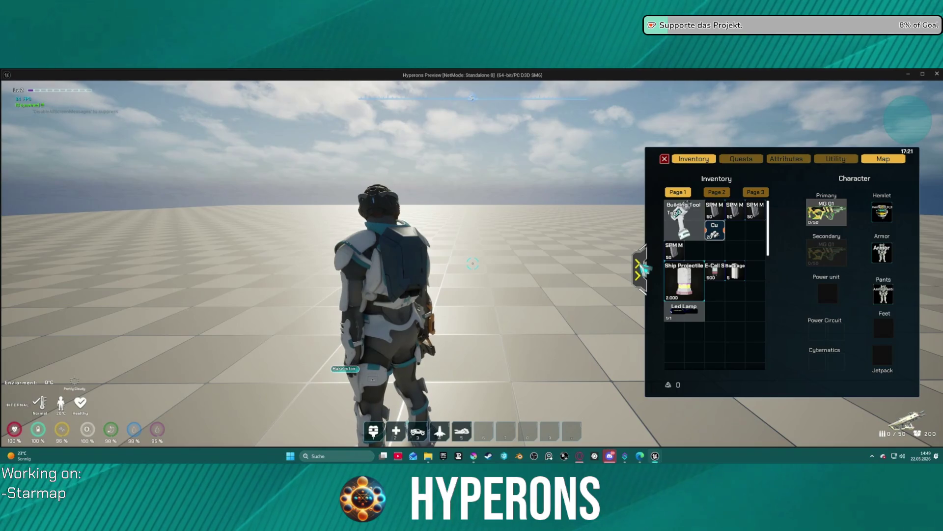
mouse_move(826, 211)
mouse_down()
mouse_move(831, 248)
mouse_move(579, 210)
mouse_move(703, 221)
mouse_move(683, 231)
mouse_move(708, 250)
mouse_move(720, 229)
mouse_move(752, 233)
mouse_up()
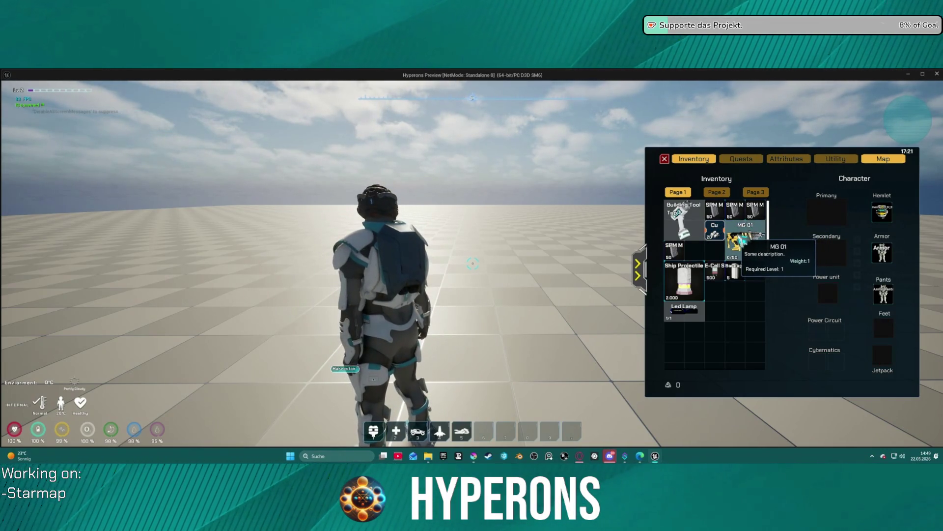
right_click(743, 236)
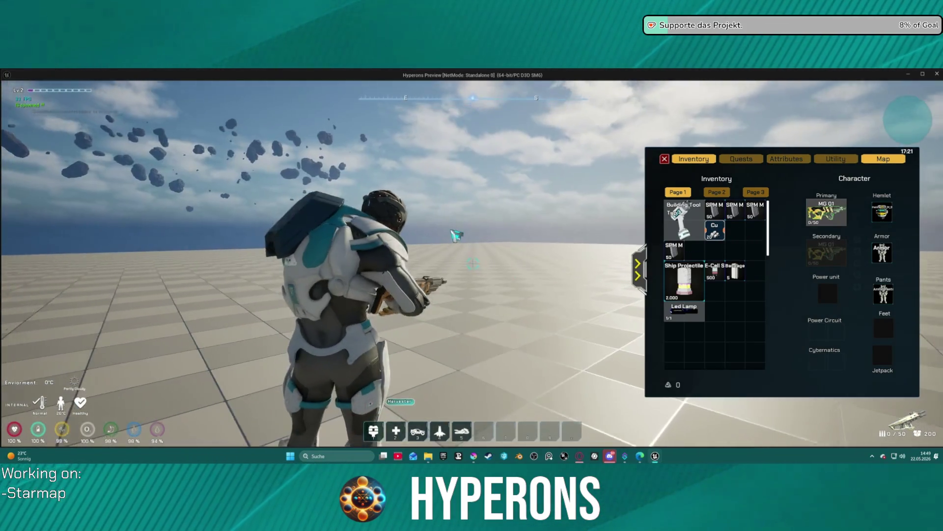
key(i)
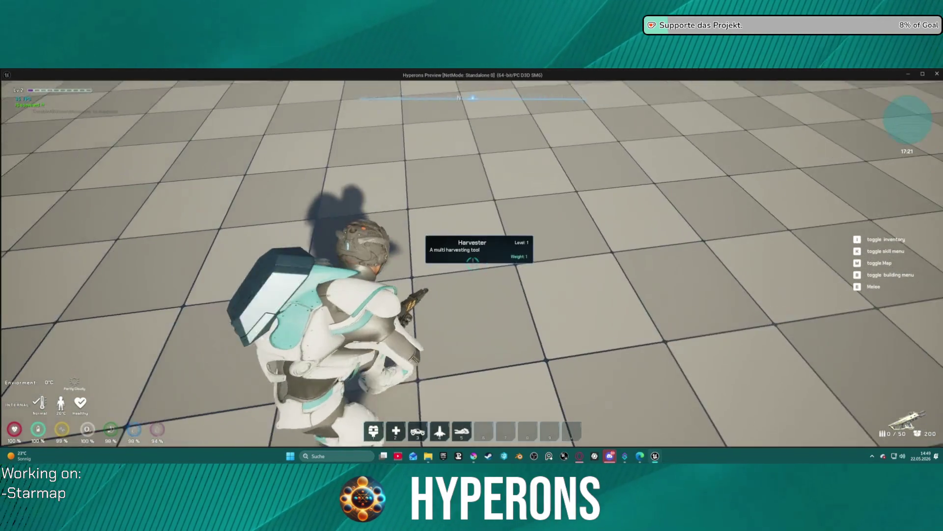
key(Escape)
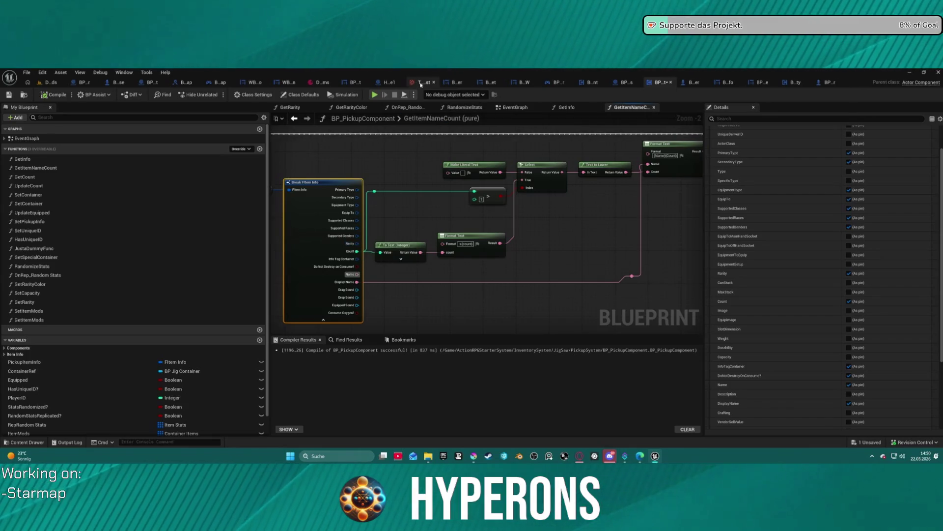
Step: Close the Fe test texture tab and bring up the Copper Ore item data asset
click(421, 83)
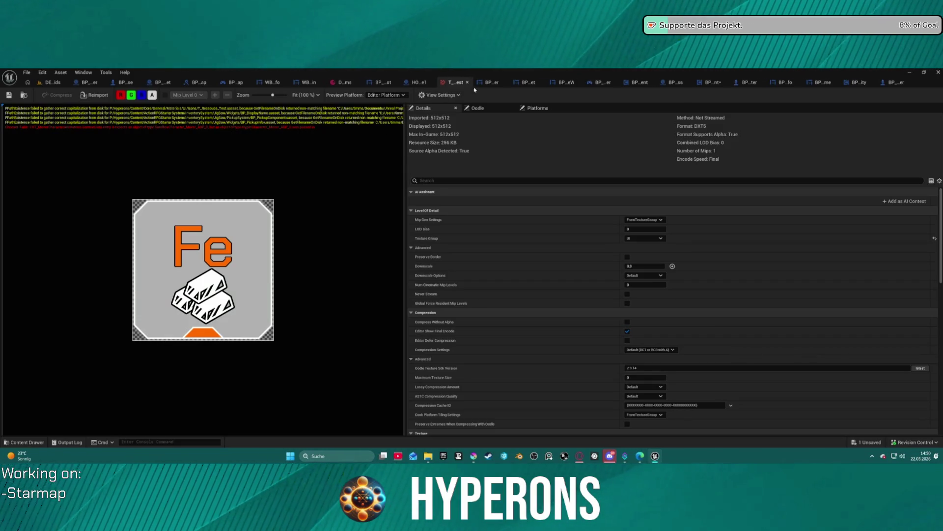
middle_click(453, 86)
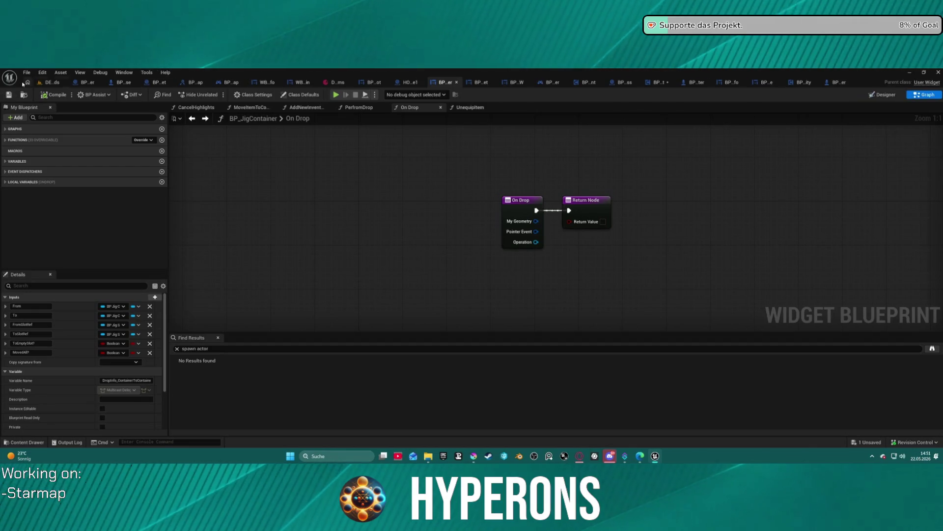
click(59, 85)
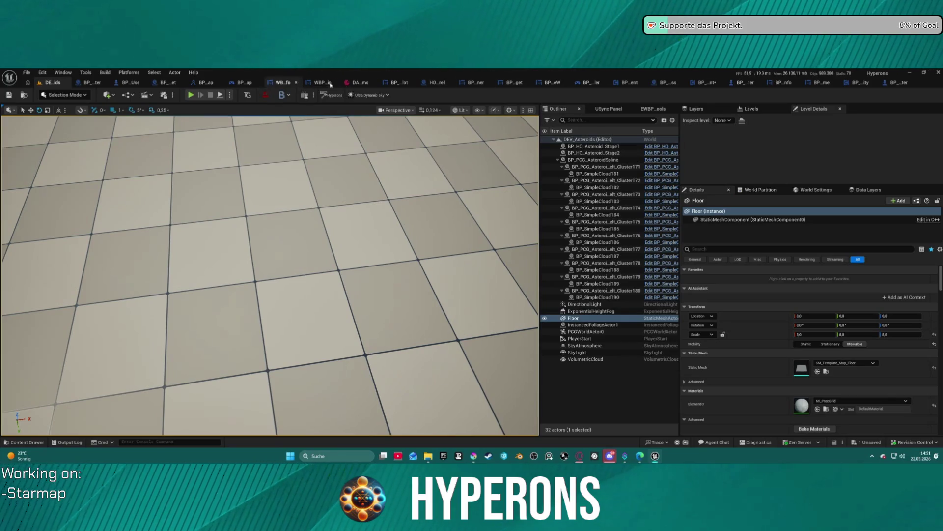
click(357, 82)
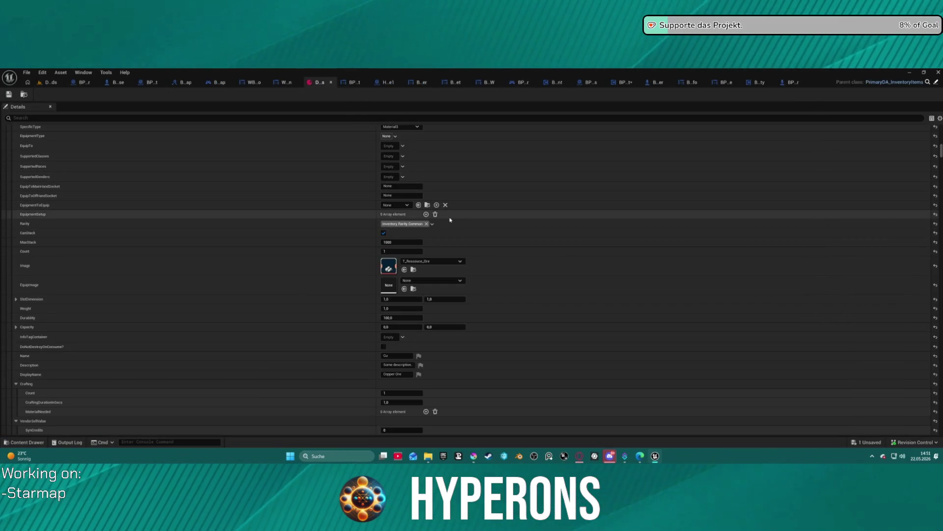
Step: Add a new Ore sub-tag under Inventory.Rarity in the Rarity tag picker
click(407, 226)
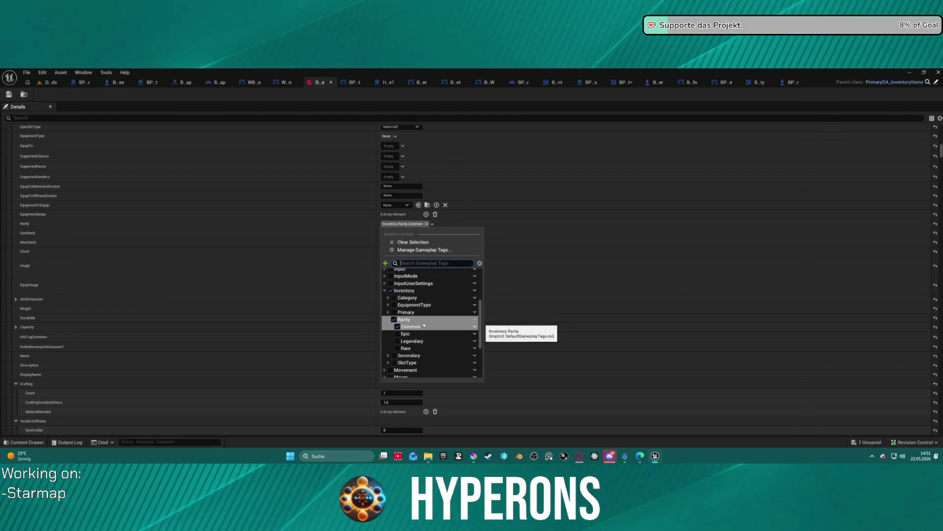
click(475, 326)
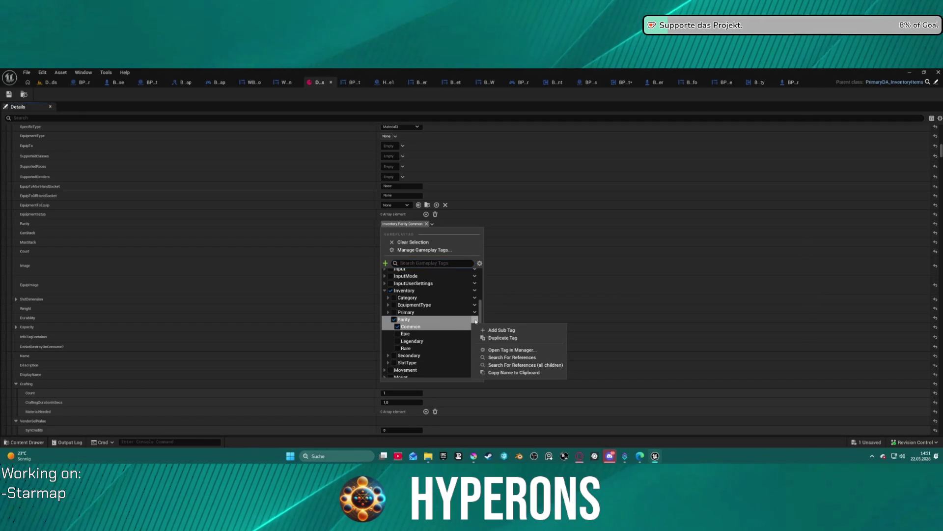
click(500, 330)
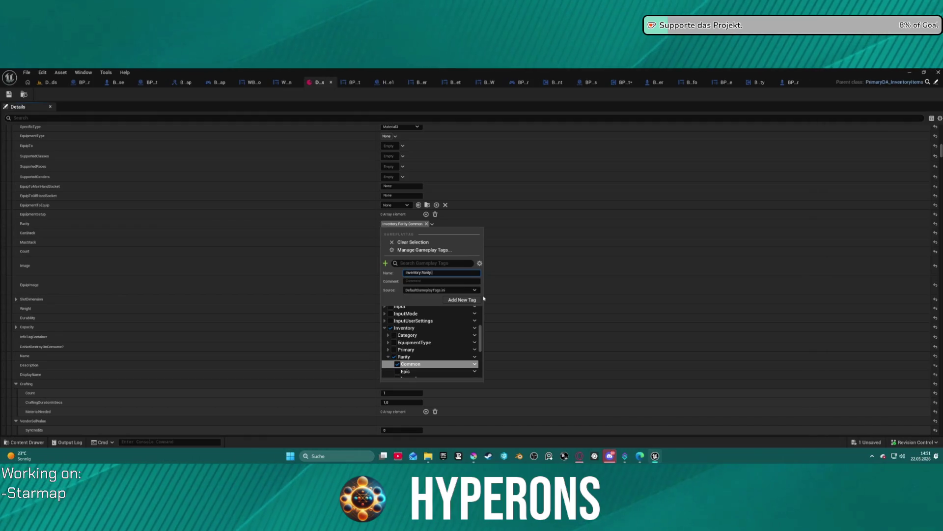
text(Ore)
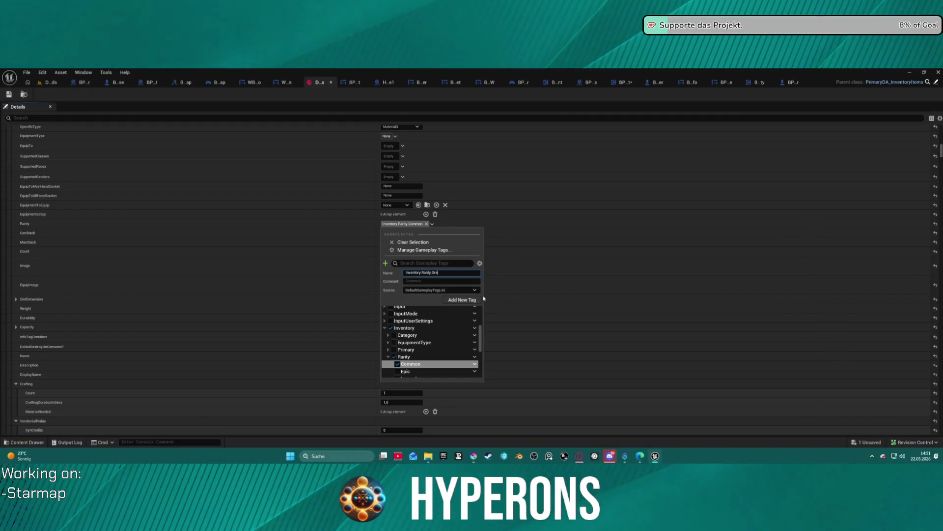
click(485, 298)
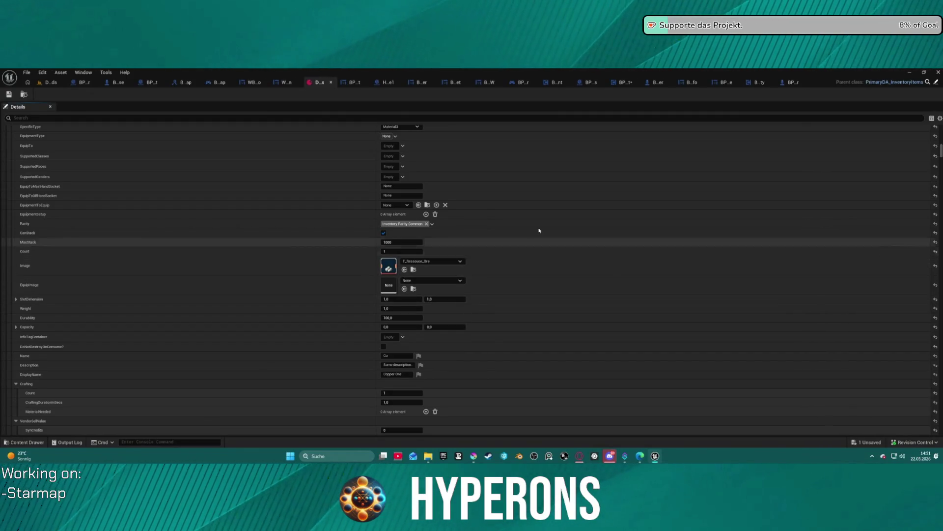
Step: Add a Copper sub-tag under Inventory.Rarity.Ore
click(433, 225)
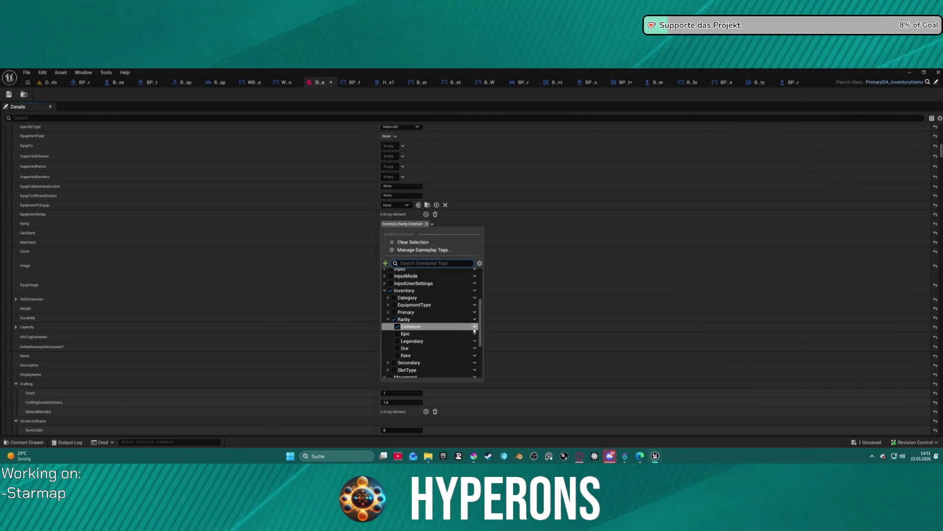
click(475, 348)
click(502, 360)
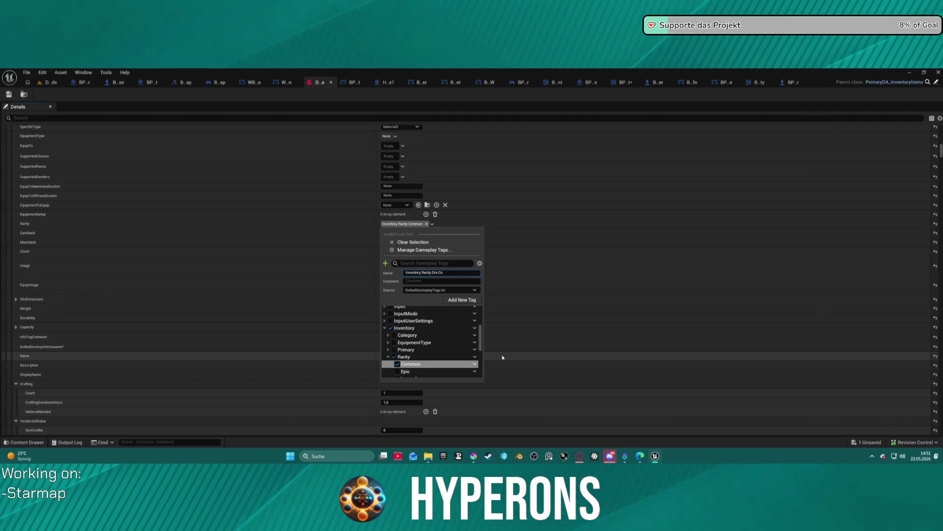
text(pper)
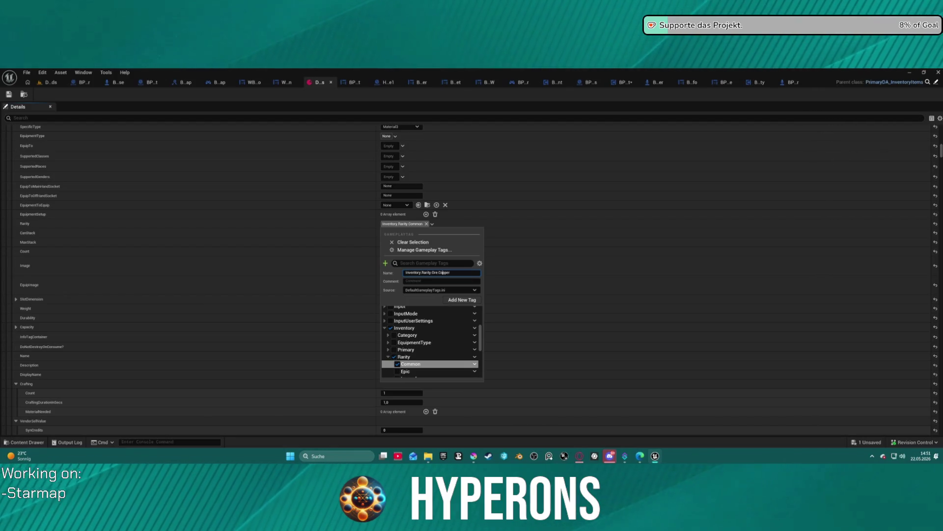
key(Escape)
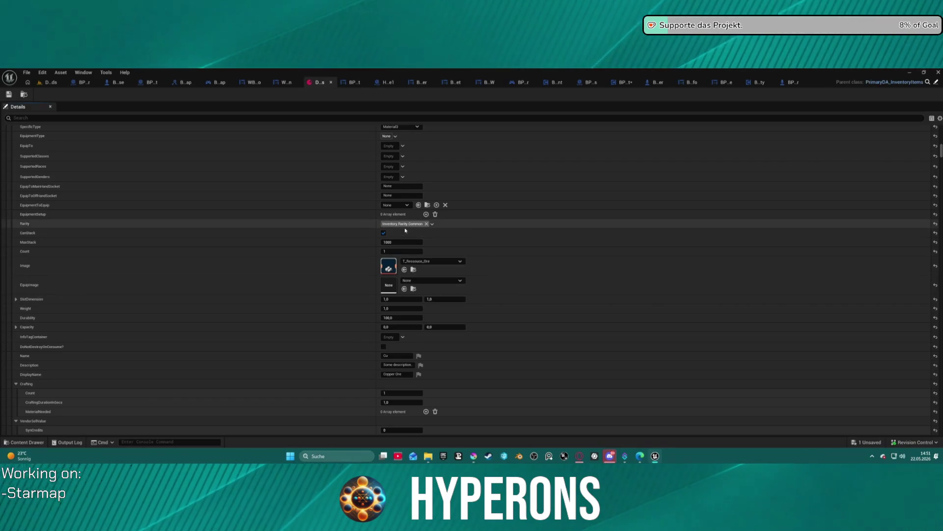
Step: Set the Copper Ore item's Rarity to Inventory.Rarity.Ore.Copper
click(432, 224)
click(392, 347)
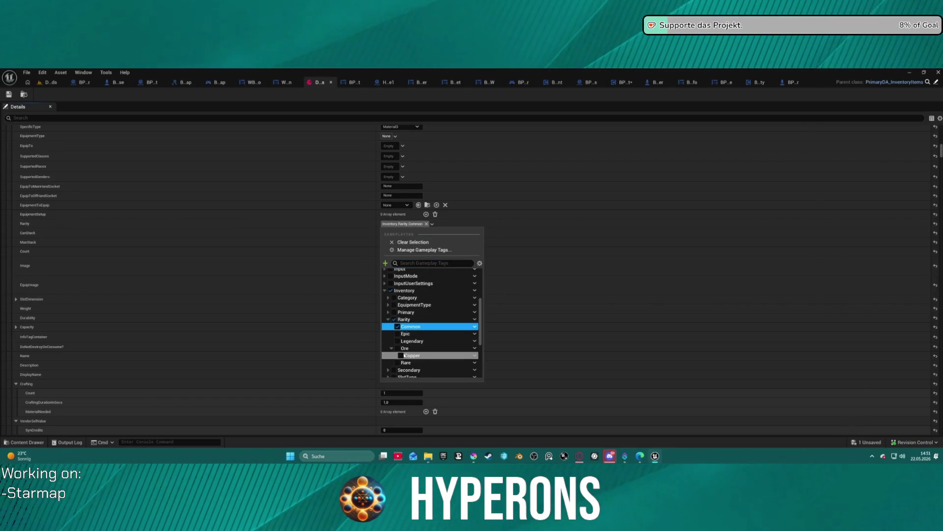
click(629, 267)
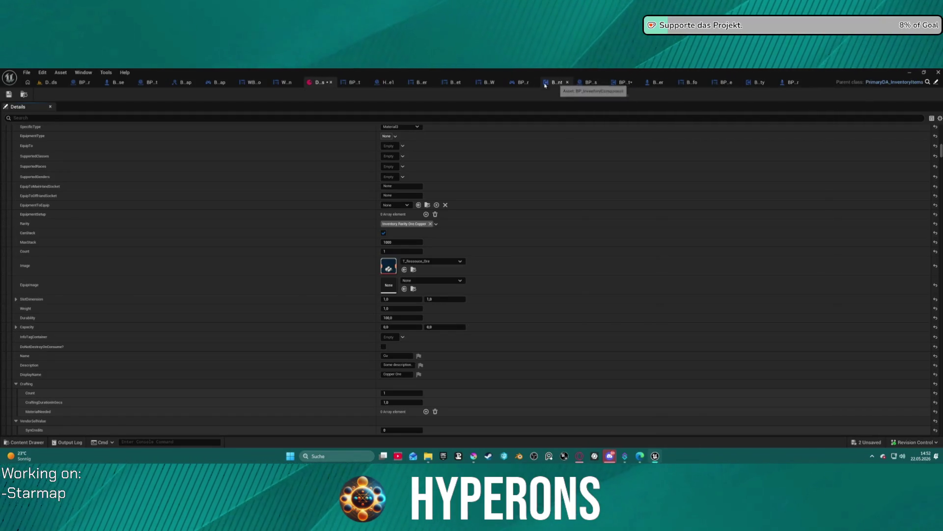
click(351, 85)
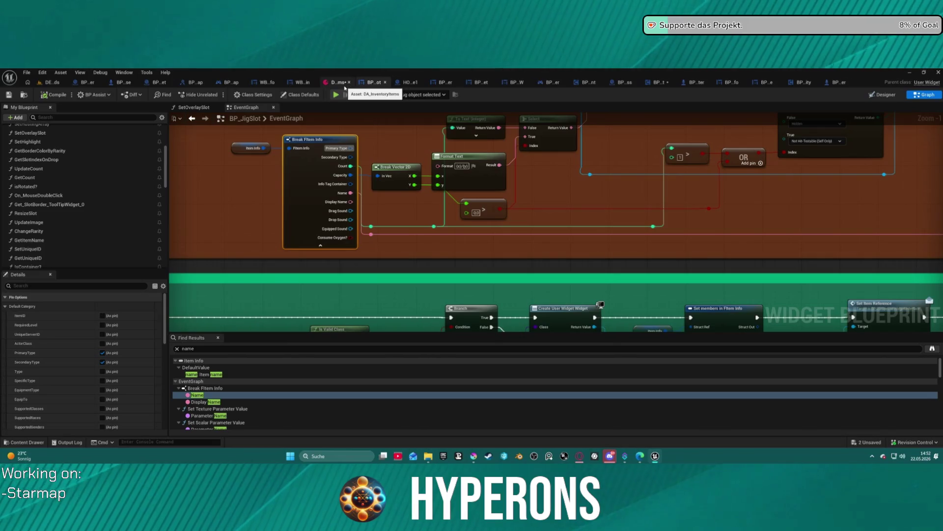
Step: Pan BP_JigSlot's EventGraph to the Break FItem Info node, cancel the wire, and return to DA_InventoryItems
scroll(600, 216, down, 3)
mouse_move(410, 246)
mouse_down()
mouse_move(331, 240)
mouse_move(319, 208)
mouse_up()
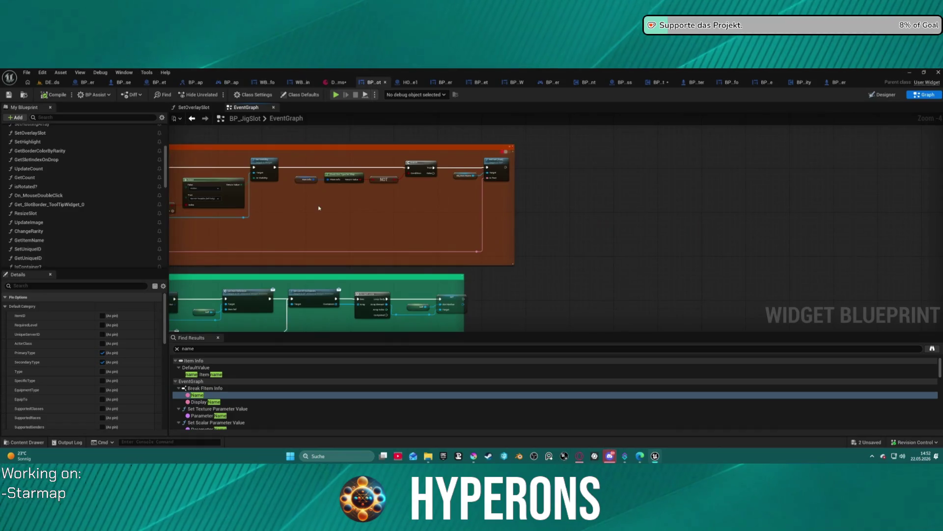
scroll(454, 176, up, 4)
mouse_move(436, 209)
mouse_down()
mouse_move(480, 196)
mouse_move(339, 221)
mouse_move(574, 179)
mouse_move(598, 193)
mouse_move(737, 204)
mouse_move(885, 187)
mouse_up()
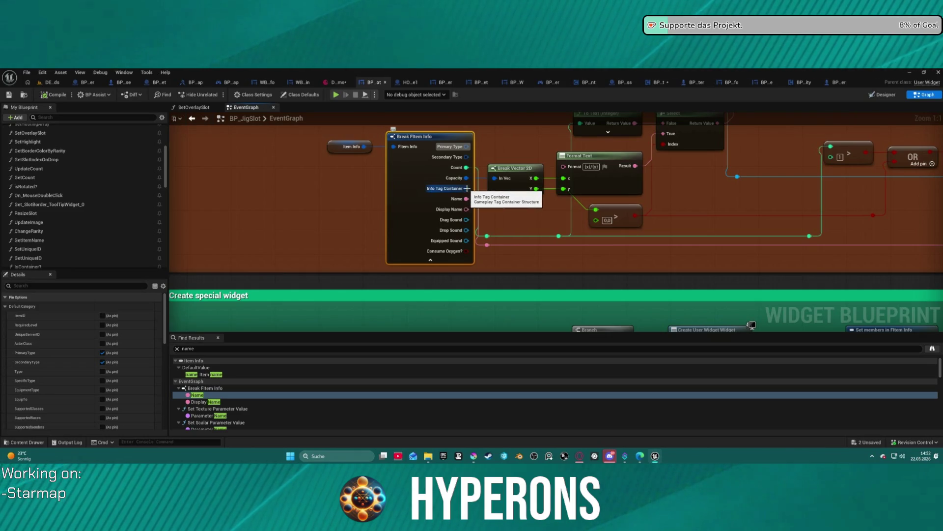
drag(466, 188, 172, 189)
drag(938, 173, 621, 185)
key(Escape)
click(337, 82)
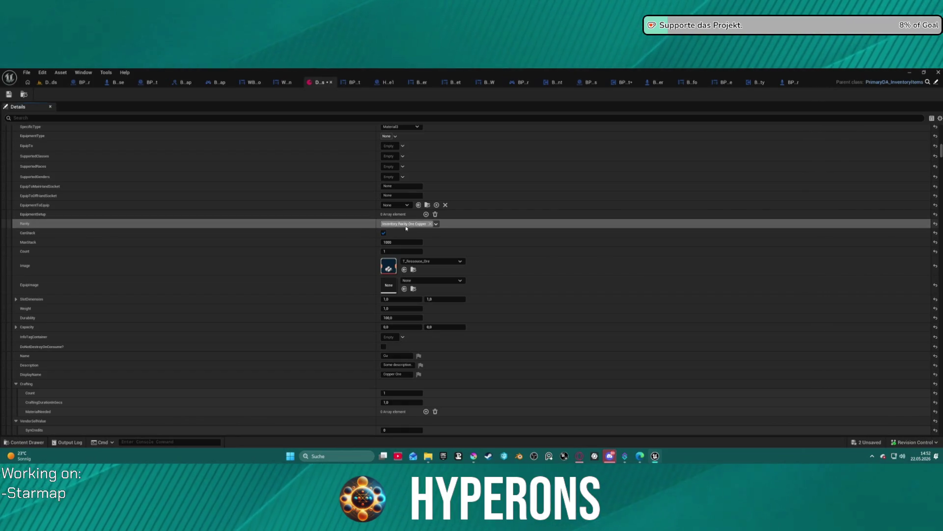
Step: Clear the Copper Ore Rarity tag and set it to Inventory.Rarity.Common
click(430, 225)
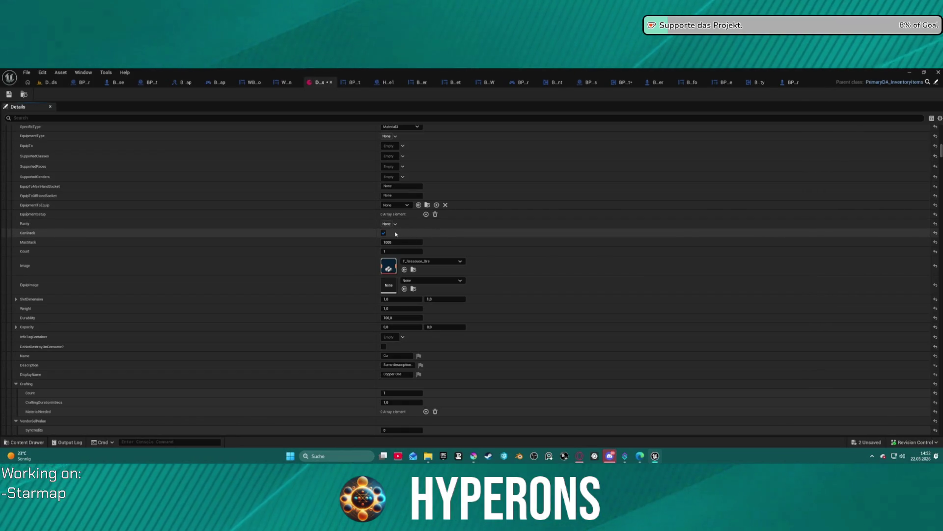
click(389, 223)
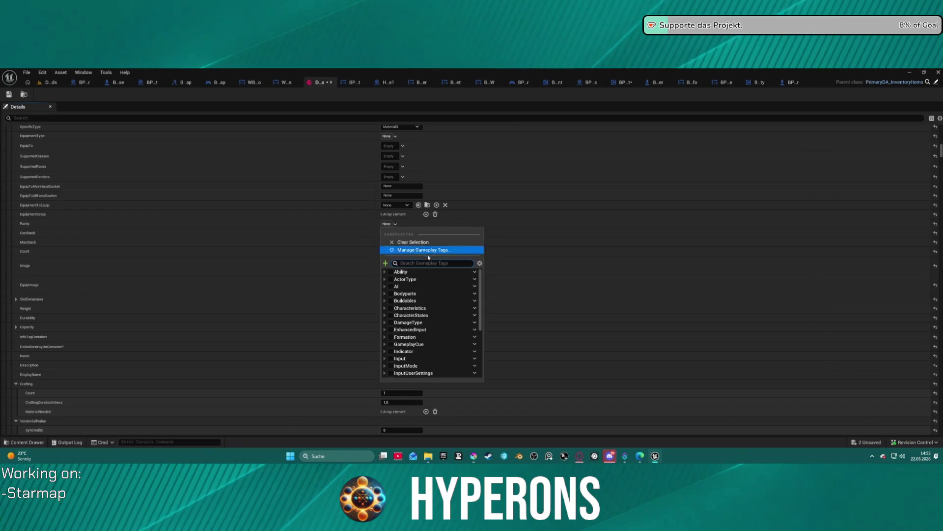
text(com)
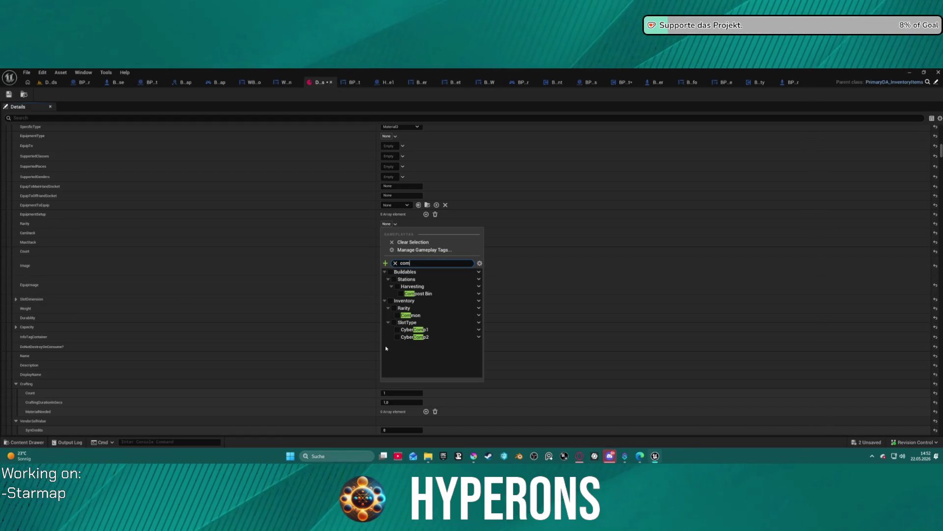
click(301, 201)
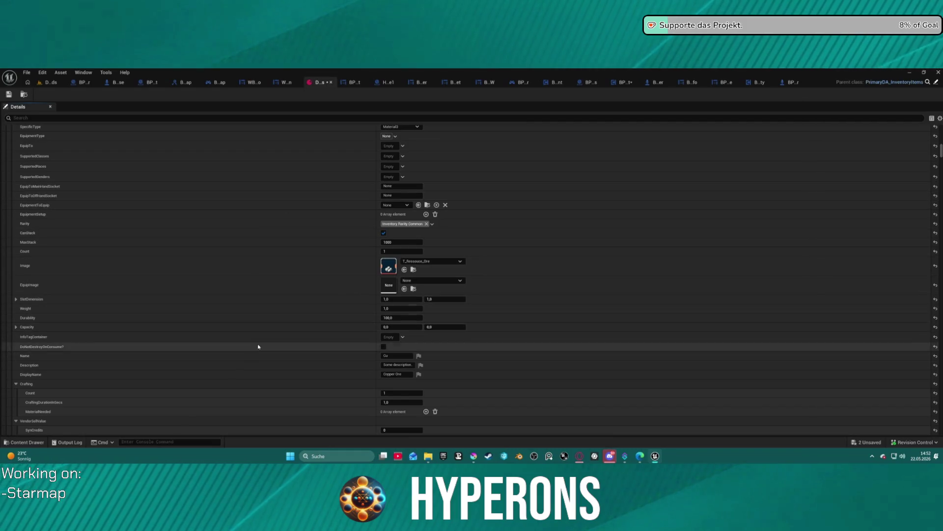
Step: Add the Inventory.Rarity.Ore tag to the item's InfoTagContainer
click(396, 337)
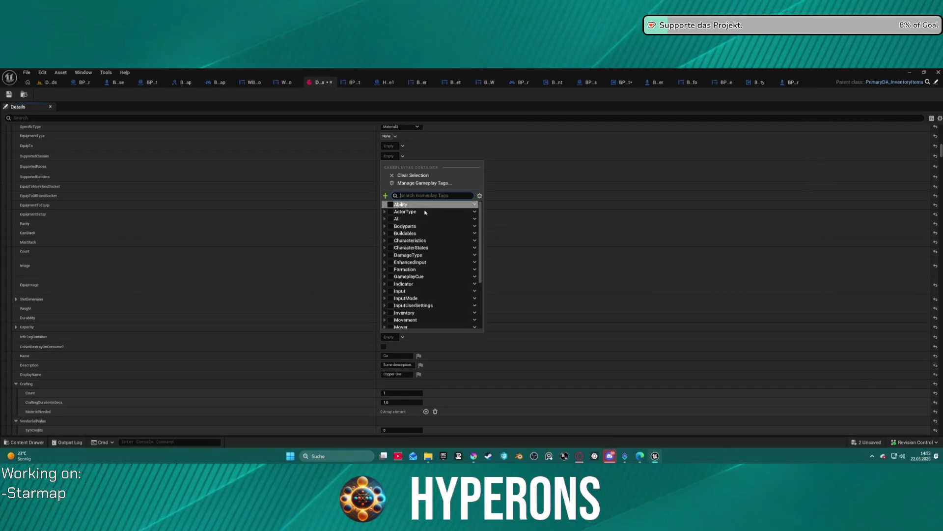
scroll(423, 293, down, 1)
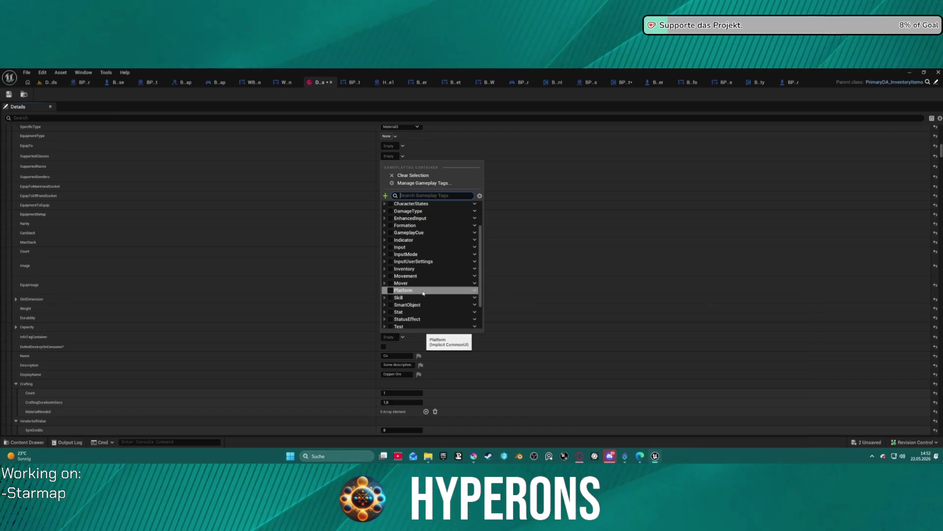
text(re)
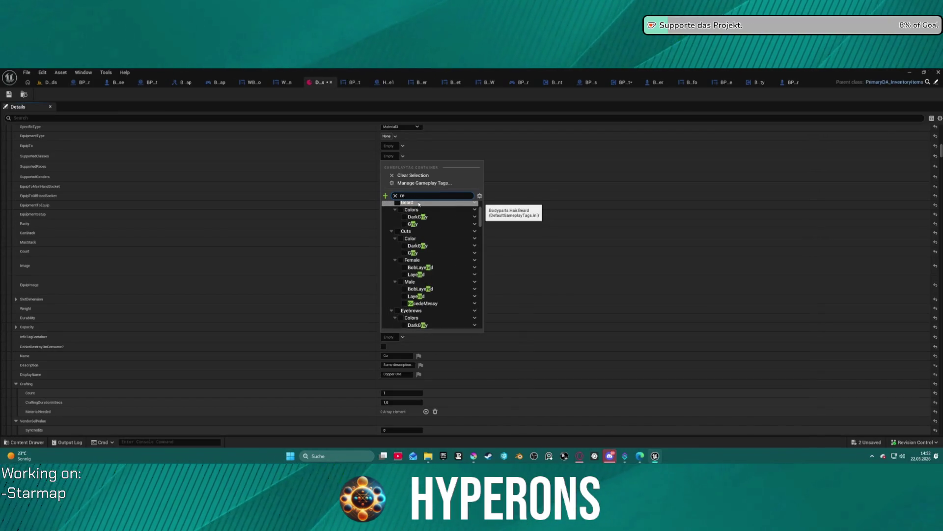
text(ari)
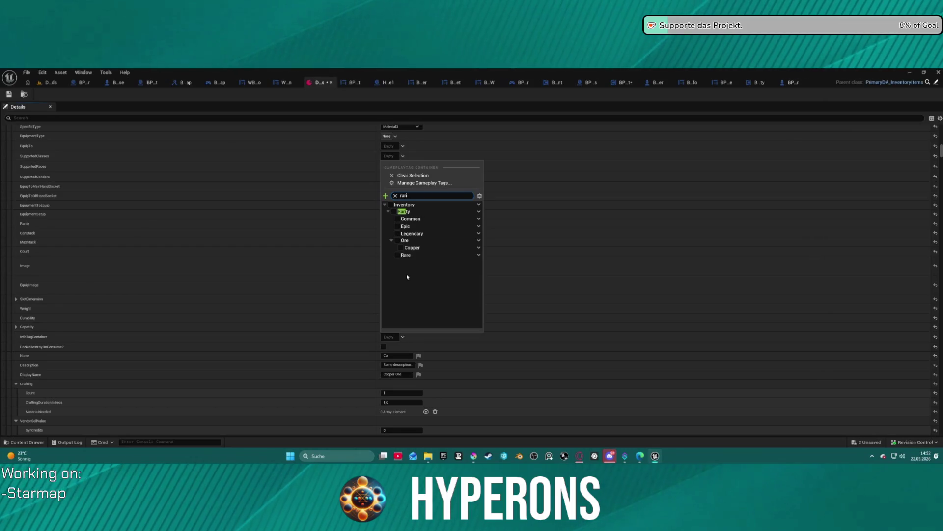
click(401, 248)
click(570, 192)
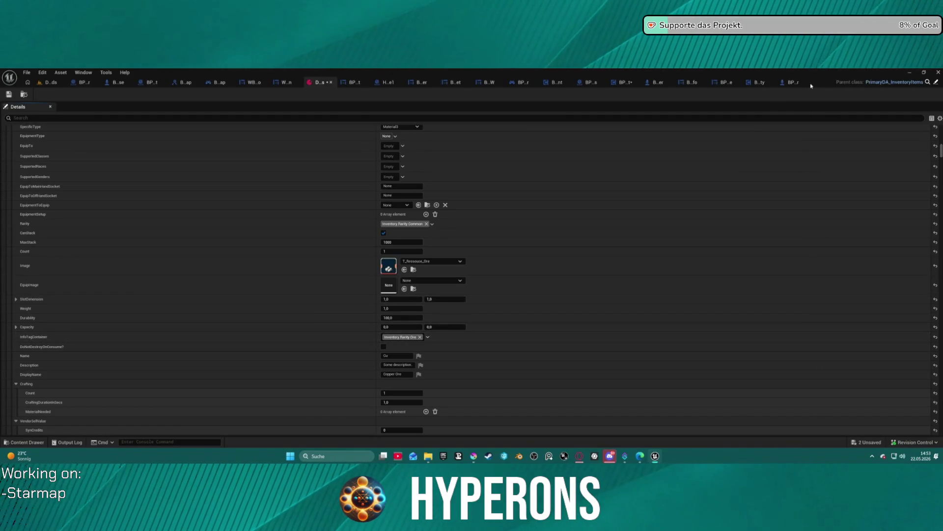
Step: Close the surplus asset tabs from the BP_JigSlot tab's context menu
click(349, 82)
right_click(381, 90)
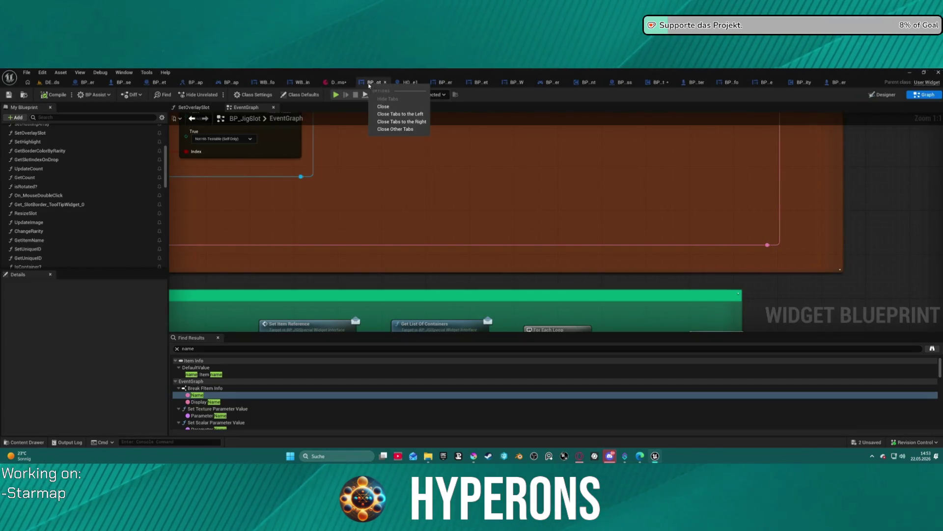
click(414, 123)
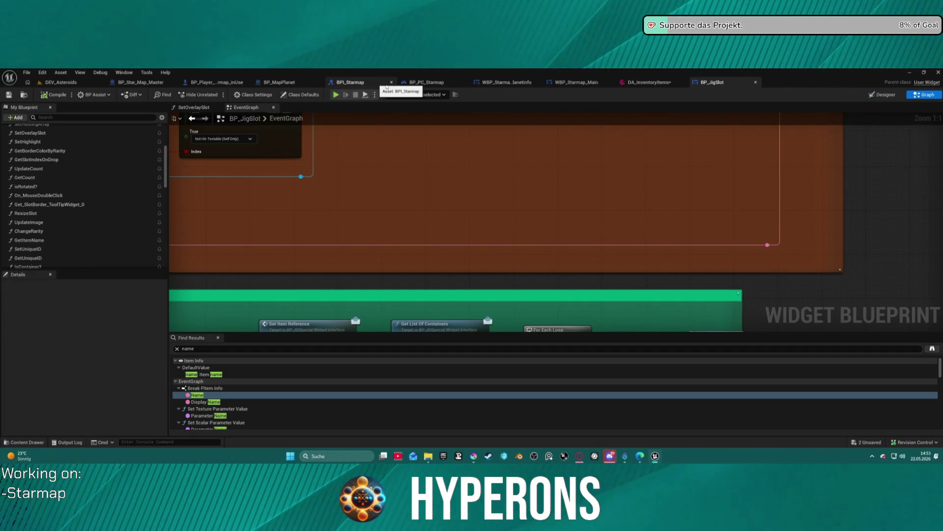
Step: Add a reroute node on the wire from the Info Tag Container output
scroll(579, 219, down, 4)
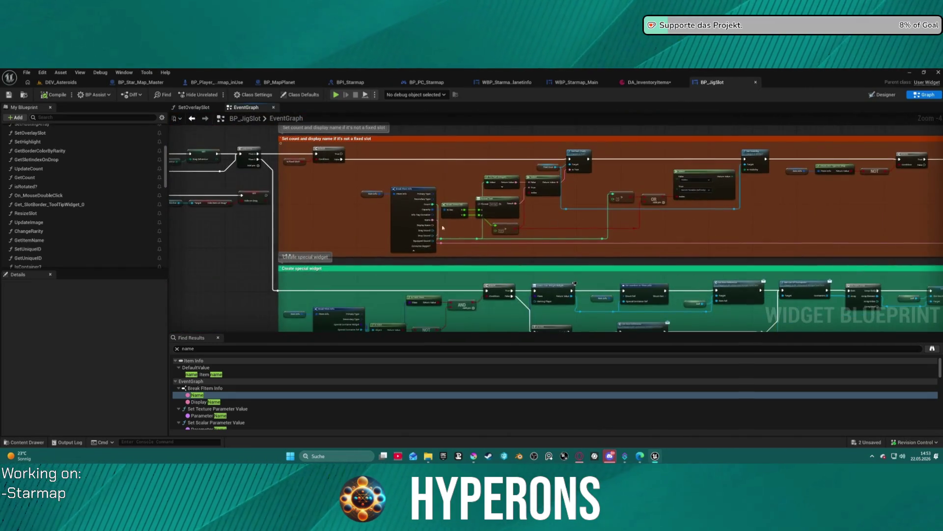
mouse_move(420, 189)
mouse_down()
mouse_move(737, 192)
mouse_move(909, 147)
mouse_move(712, 162)
mouse_move(657, 241)
mouse_move(666, 269)
mouse_up()
text(is)
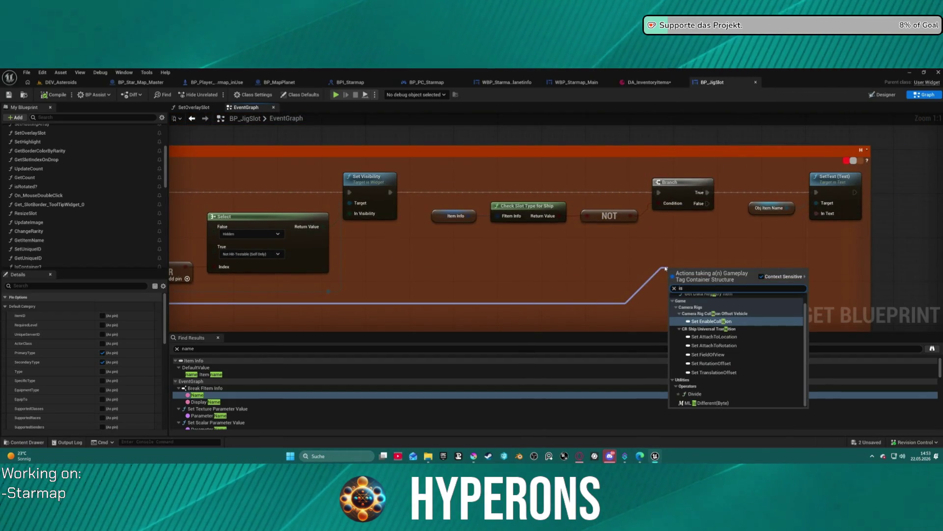
text( eq)
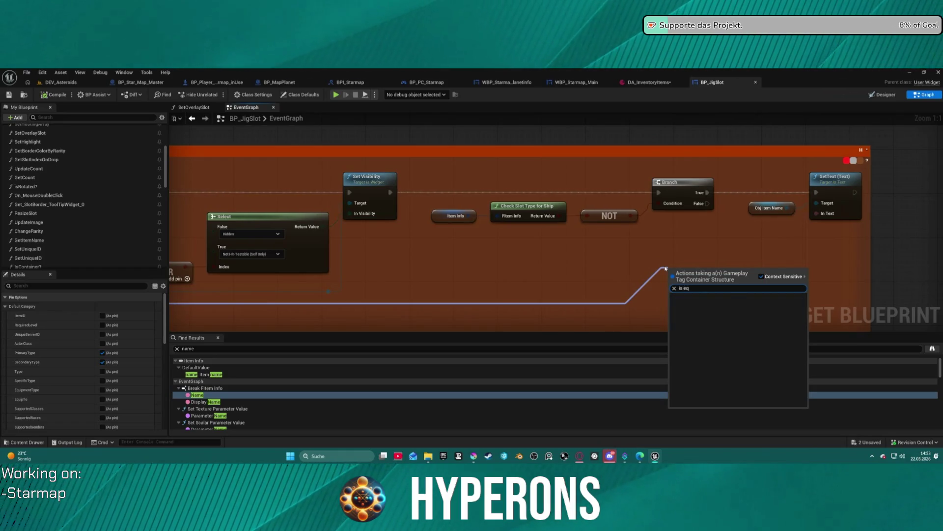
key(BackSpace)
key(BackSpace)
key(BackSpace)
key(BackSpace)
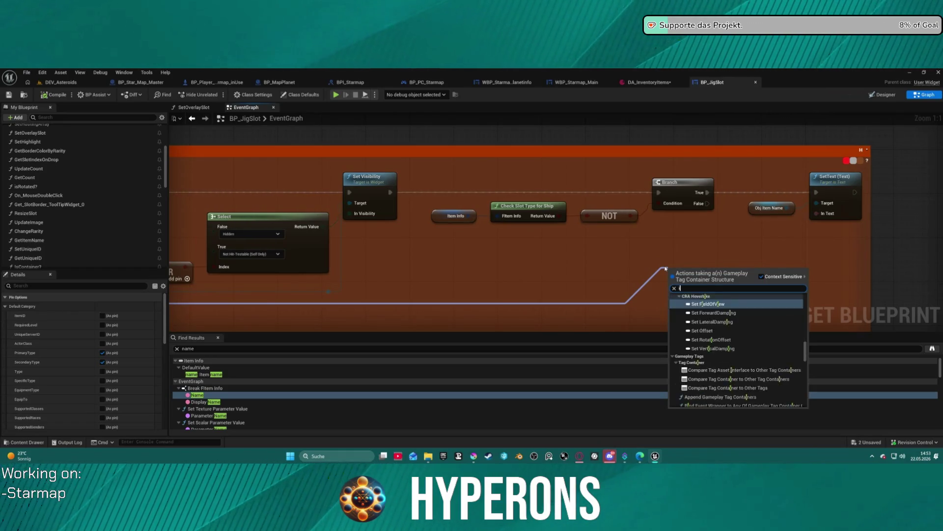
text(rer)
key(Return)
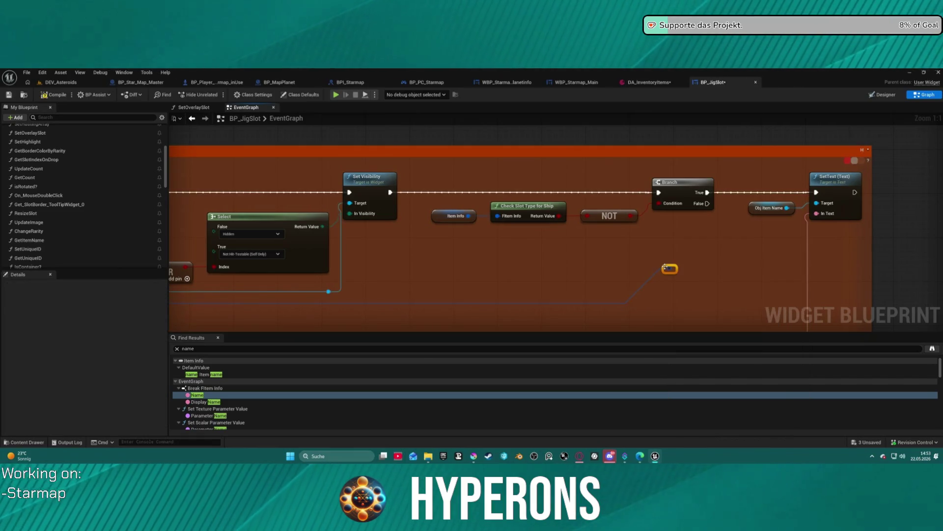
Step: Search for a Set Text action by the Obj Item Name node, cancel it, and view the Designer
mouse_move(785, 223)
mouse_down()
mouse_move(654, 207)
mouse_move(679, 241)
mouse_up()
text(set )
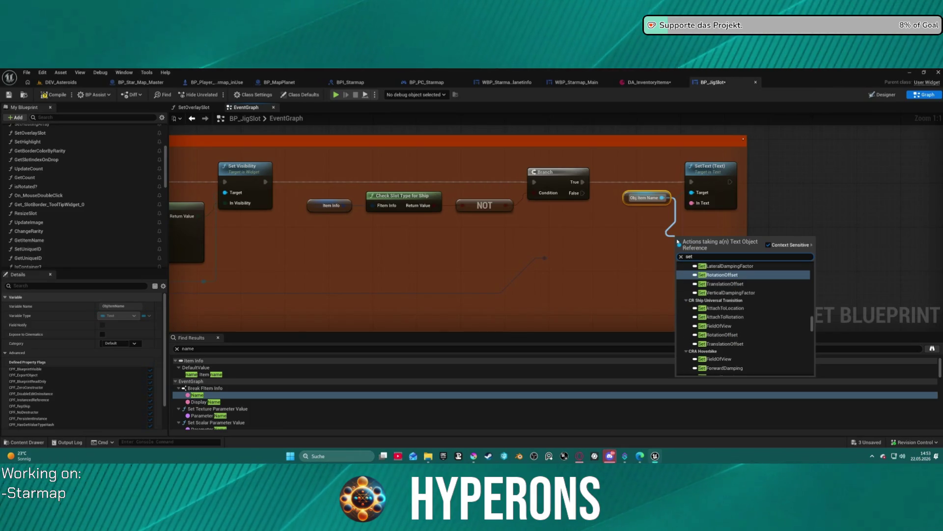
text(text)
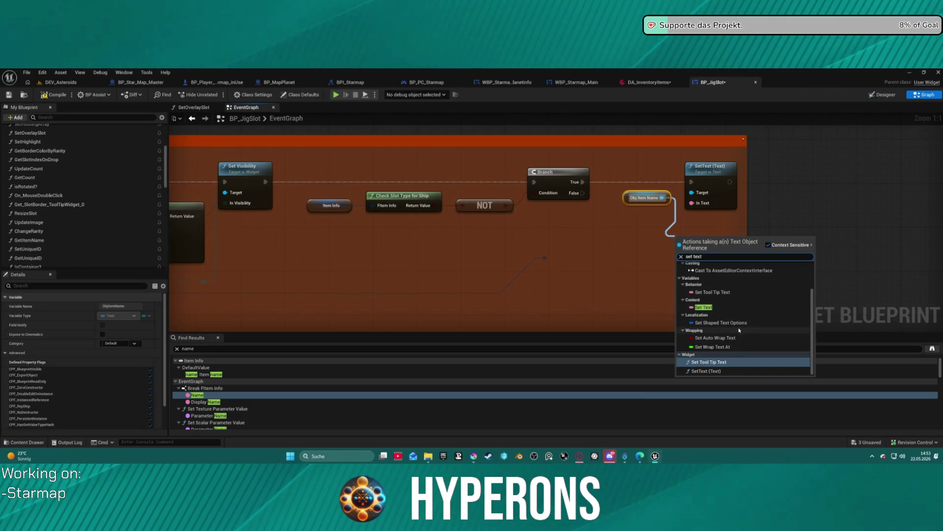
scroll(755, 317, up, 2)
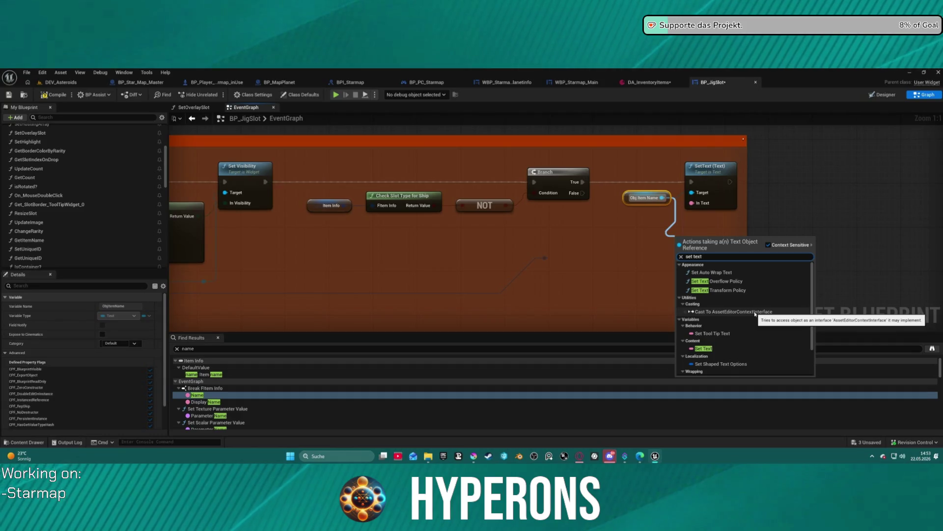
scroll(712, 317, down, 2)
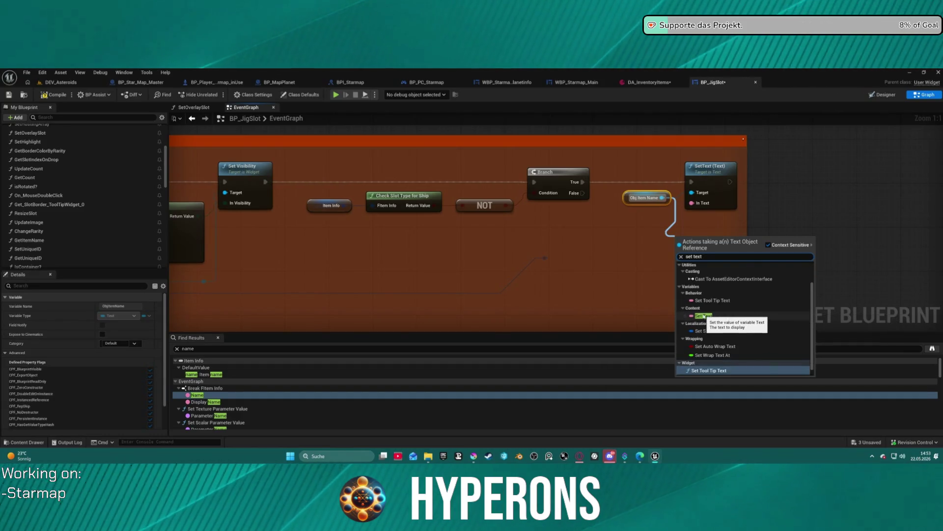
scroll(759, 329, down, 1)
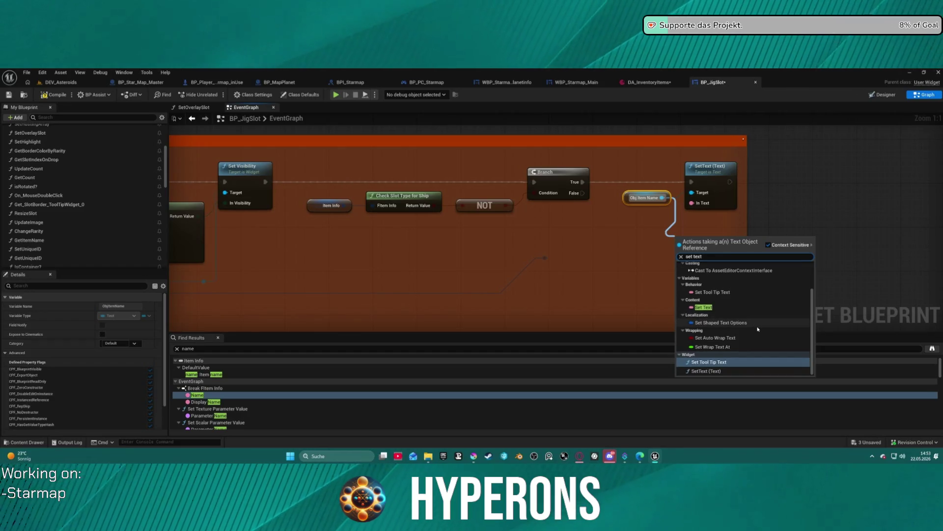
scroll(751, 324, up, 2)
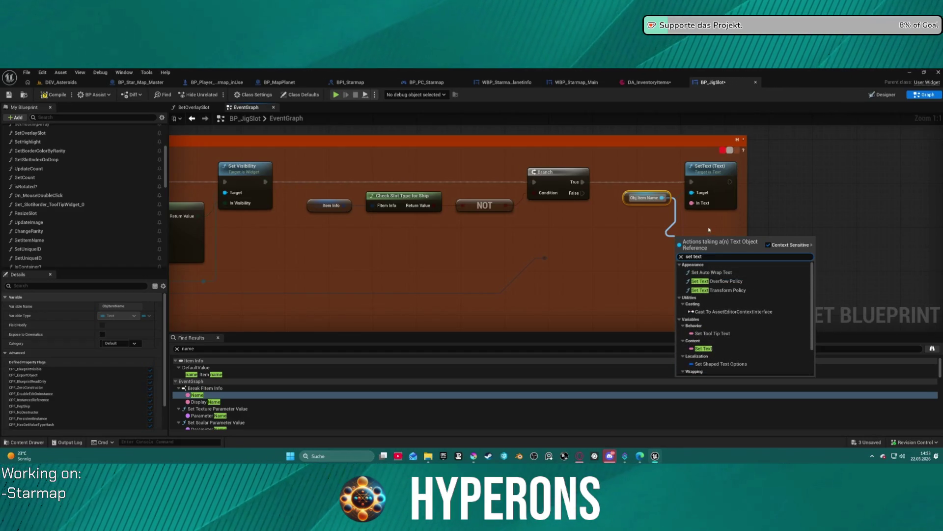
click(709, 229)
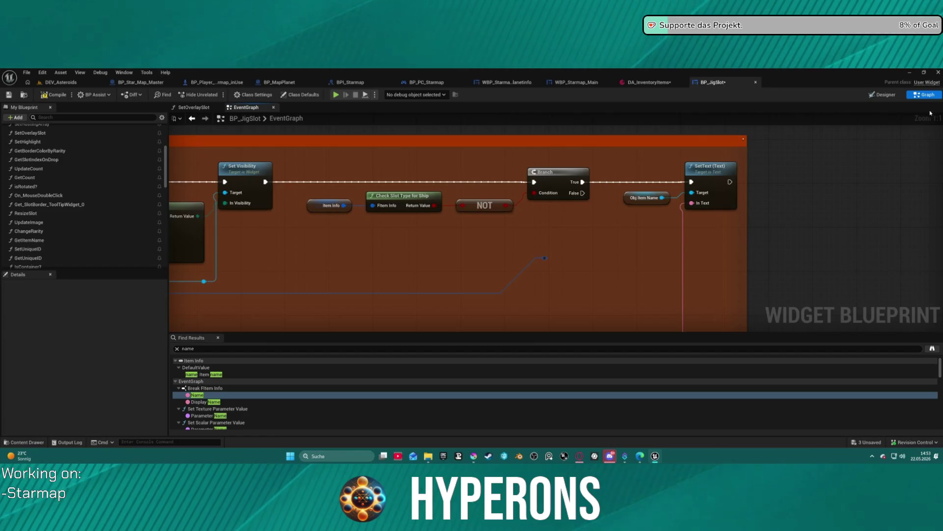
click(884, 96)
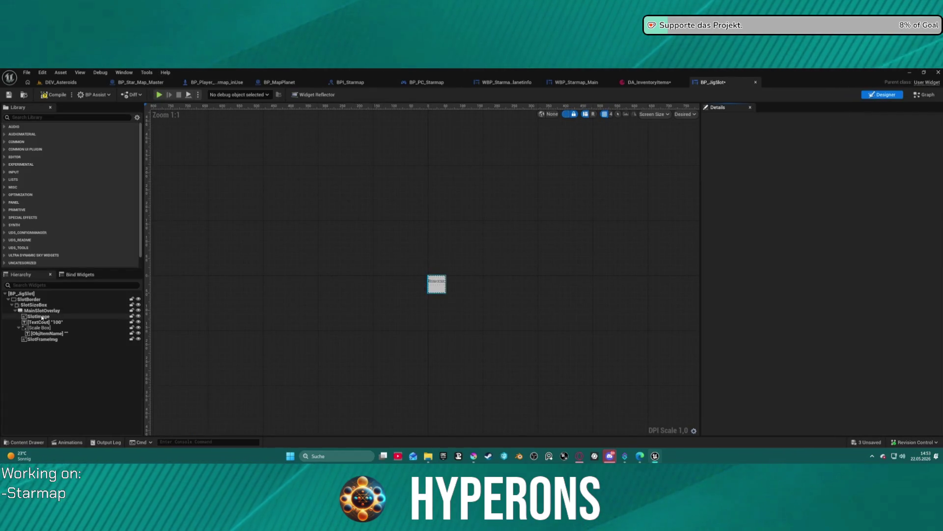
Step: Inspect the ObjItemName text block's details, collapsing its colour and font settings, then return to Graph
click(47, 333)
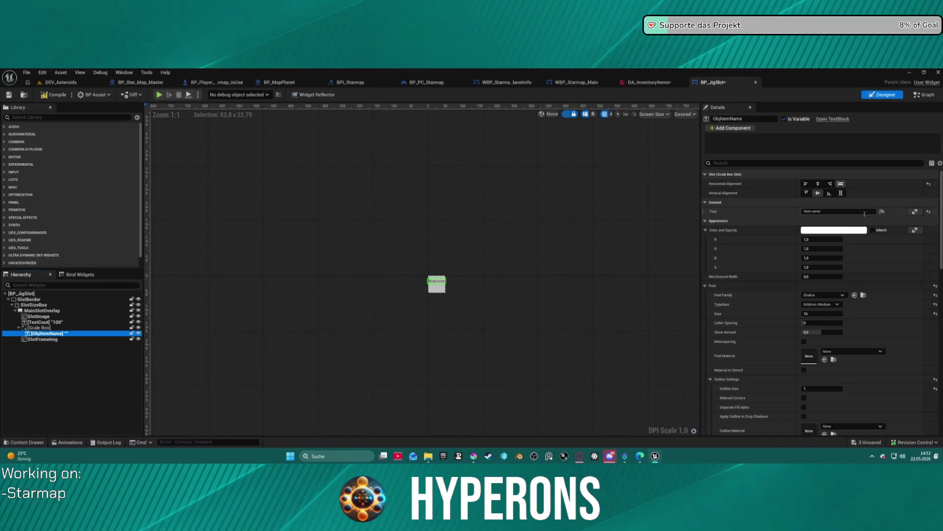
click(706, 230)
click(705, 248)
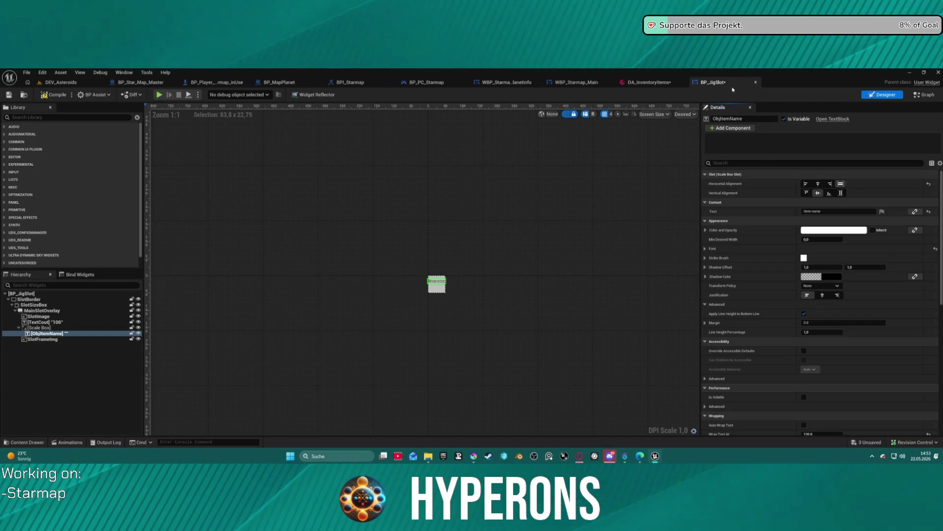
click(926, 94)
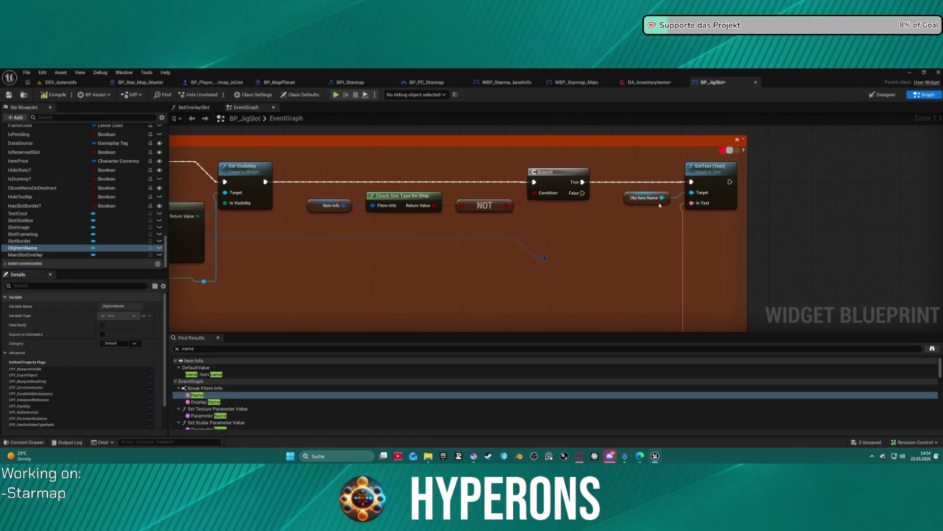
Step: Add a SET Color And Opacity node for Obj Item Name and run it right after SetText
drag(662, 197, 660, 238)
text(appe)
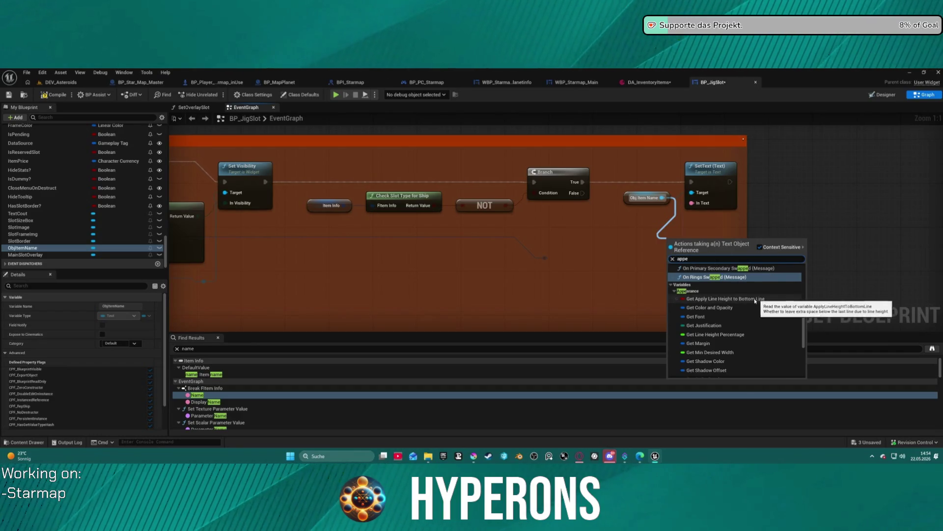
key(BackSpace)
key(BackSpace)
key(BackSpace)
text(set)
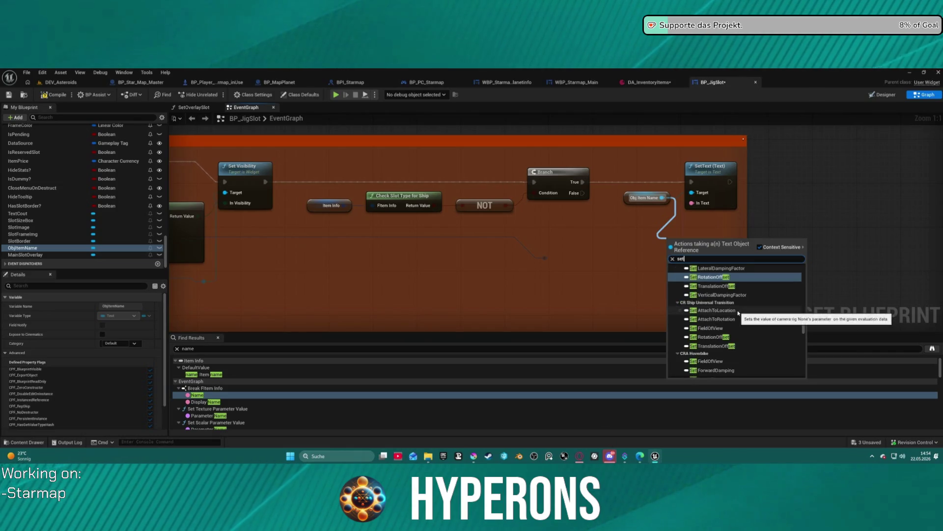
text( colo)
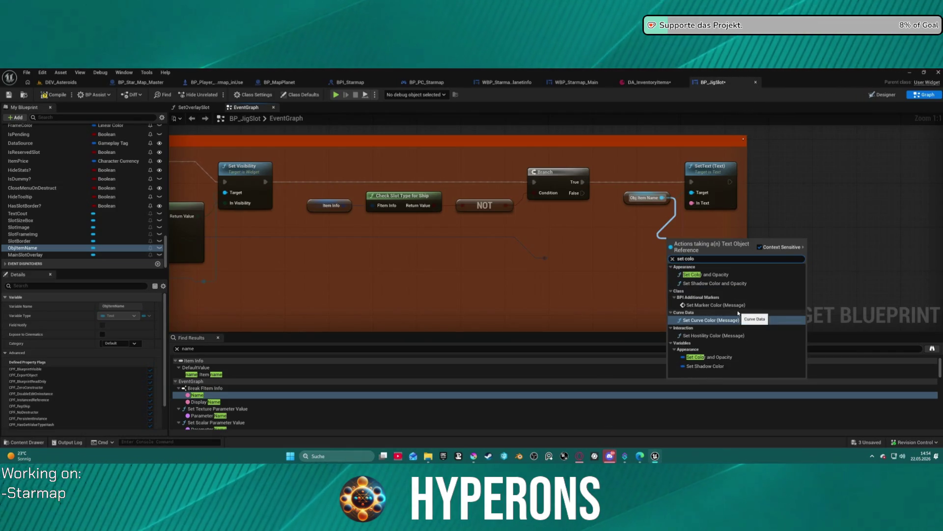
click(725, 358)
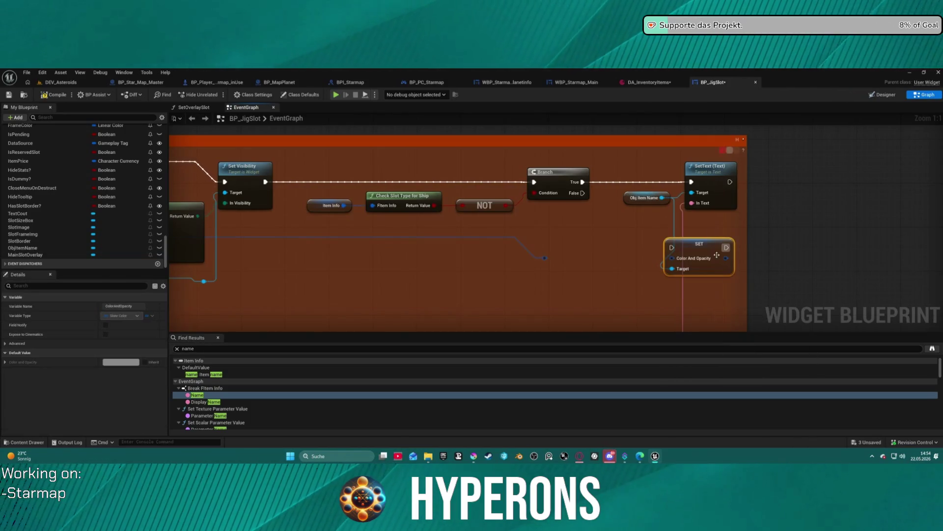
mouse_move(657, 257)
mouse_down()
mouse_move(562, 265)
mouse_move(676, 216)
mouse_move(681, 194)
mouse_up()
mouse_move(714, 197)
mouse_down()
mouse_move(714, 187)
mouse_move(657, 245)
mouse_up()
Step: Add a Switch on Gameplay Tag Container node from the tag wire, deleting the stray Select node
text(select)
key(Return)
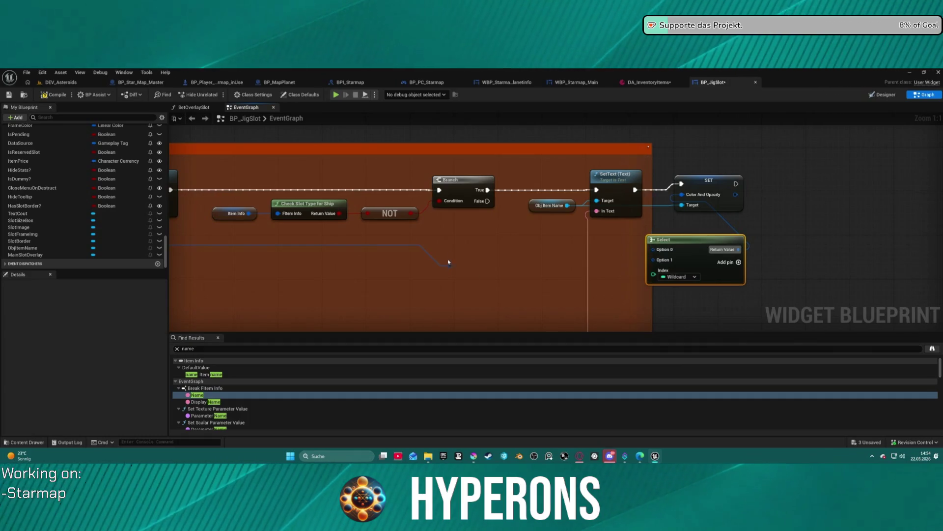
mouse_move(704, 258)
mouse_down()
mouse_move(692, 281)
mouse_move(620, 280)
mouse_up()
mouse_move(451, 267)
mouse_down()
mouse_move(521, 253)
mouse_move(514, 249)
mouse_up()
text(gwit)
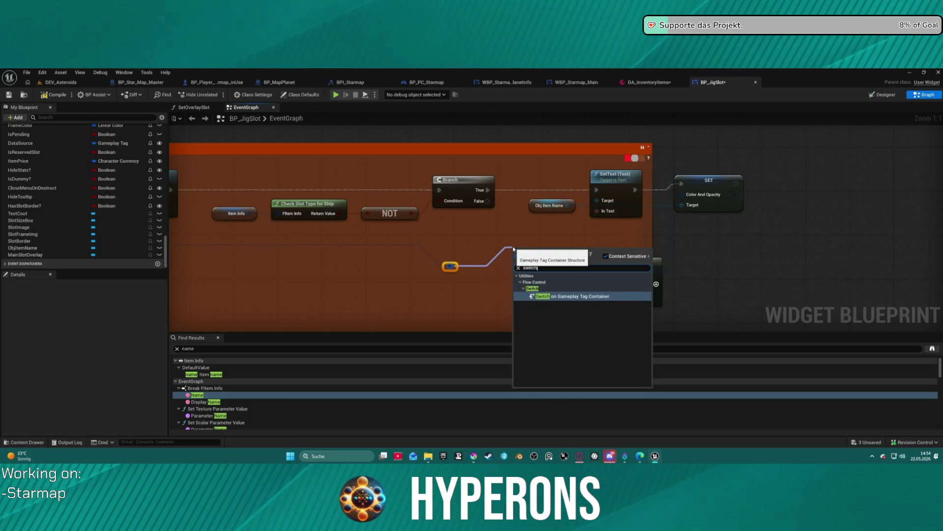
key(Return)
mouse_move(537, 257)
mouse_down()
mouse_move(701, 234)
mouse_move(670, 245)
mouse_up()
click(639, 275)
key(Delete)
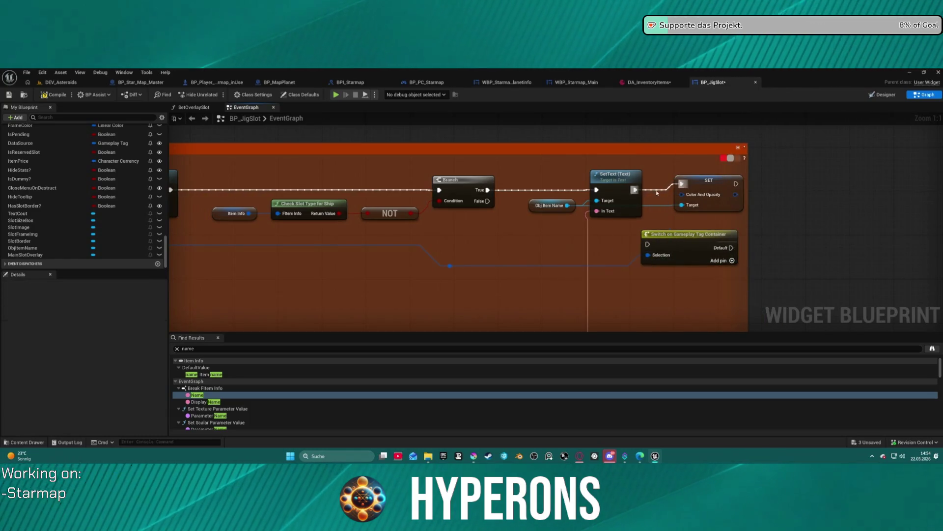
click(707, 180)
Step: Route SetText's execution through the tag switch and on toward the colour setter
drag(708, 180, 884, 187)
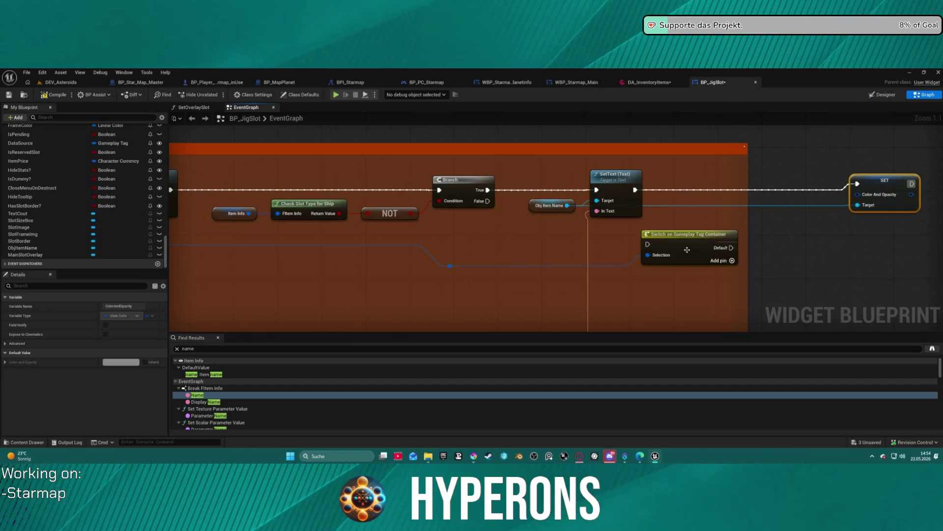
drag(647, 244, 639, 191)
drag(731, 247, 857, 183)
mouse_move(681, 236)
mouse_down()
mouse_move(720, 192)
mouse_move(704, 182)
mouse_up()
click(792, 200)
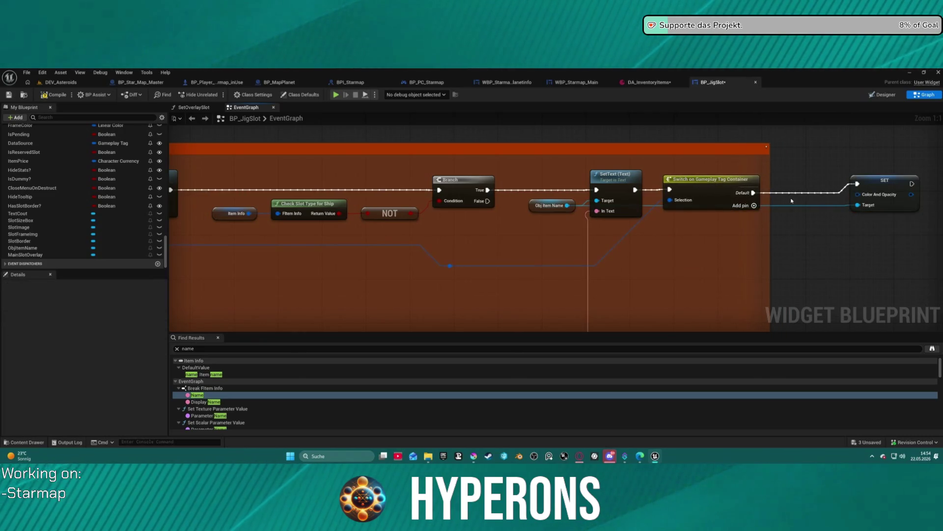
double_click(785, 189)
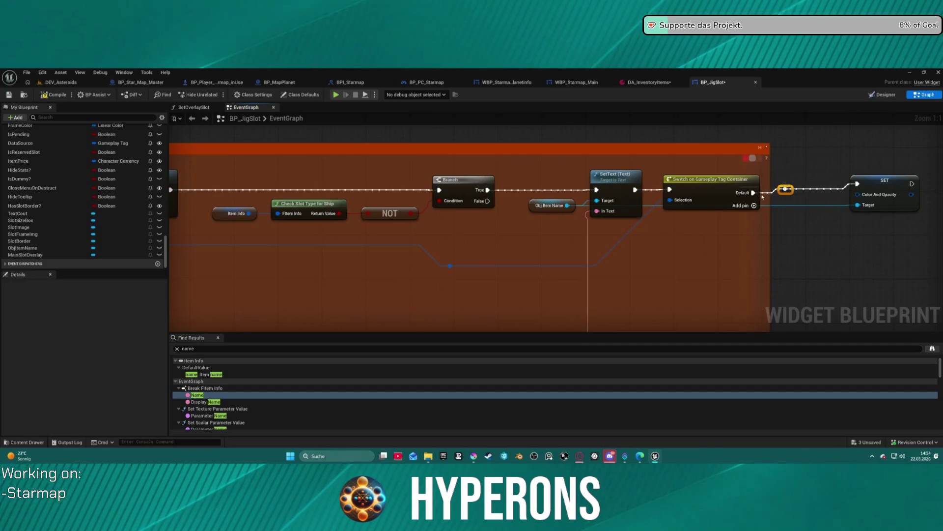
key(Delete)
Step: Add an Inventory.Rarity.Ore case to the switch and wire it to the colour setter
click(738, 197)
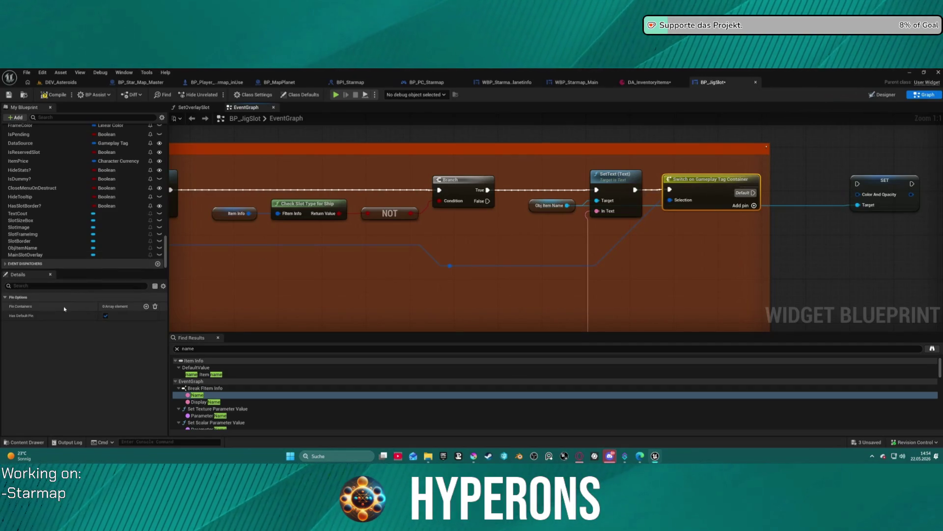
click(146, 306)
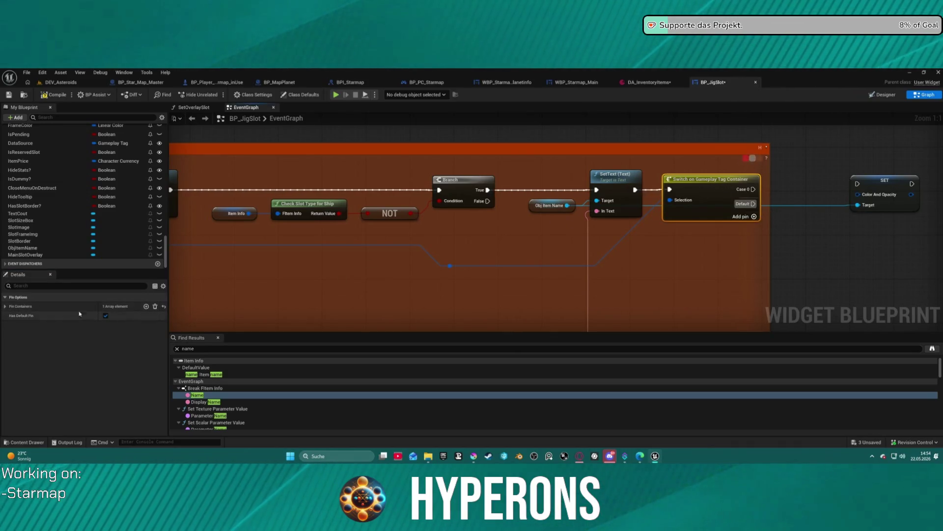
click(55, 306)
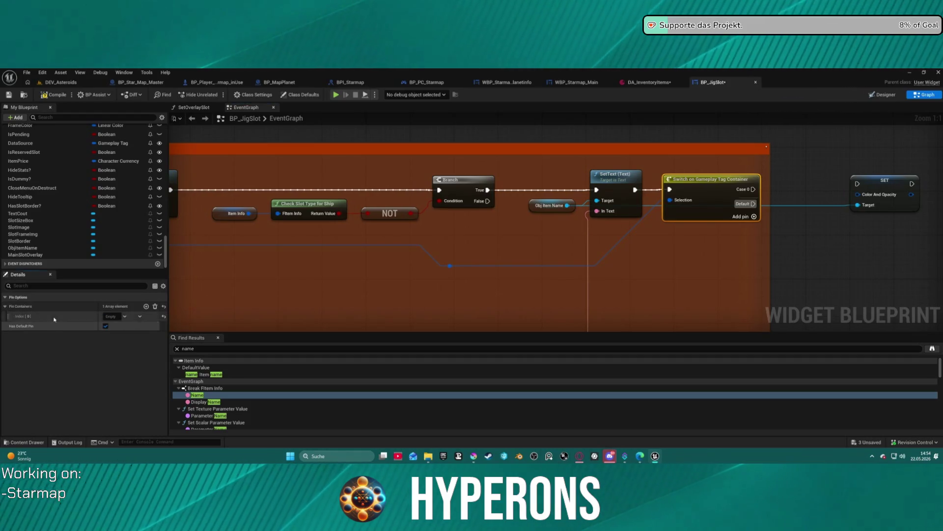
shift+click(54, 318)
drag(755, 190, 857, 184)
click(649, 83)
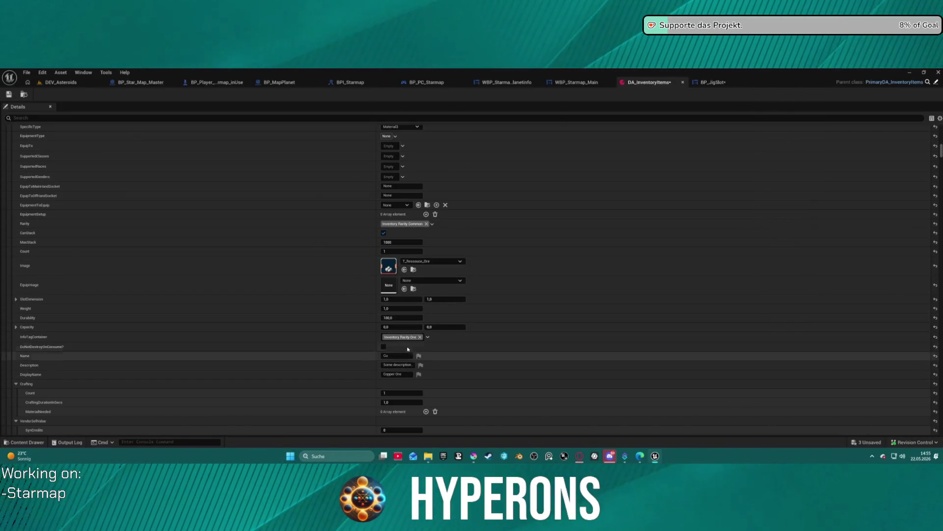
Step: Tag the copper-ore item in DA_InventoryItems with Inventory.Rarity.Ore.Copper
click(428, 337)
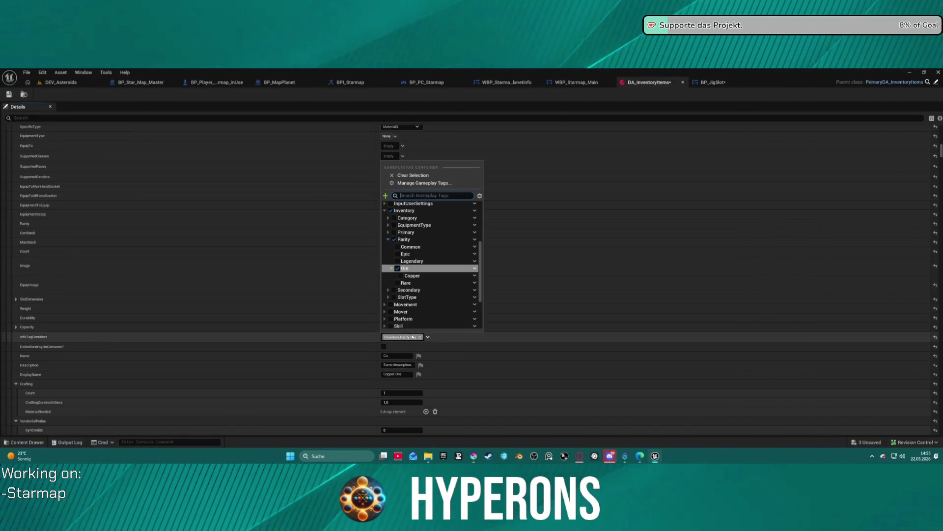
click(412, 276)
click(366, 337)
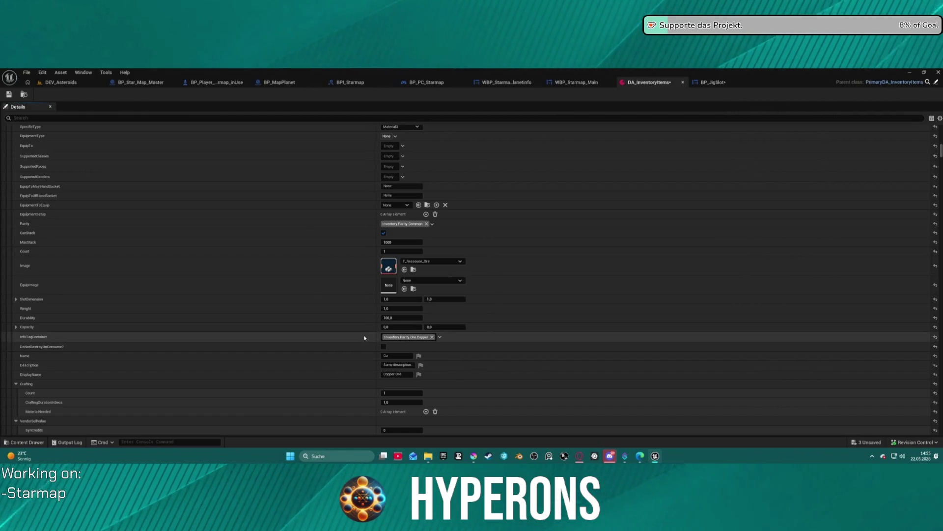
Step: In BP_JigSlot, drive the colour setter from the Copper switch case and add a Make Slate Color node
click(714, 86)
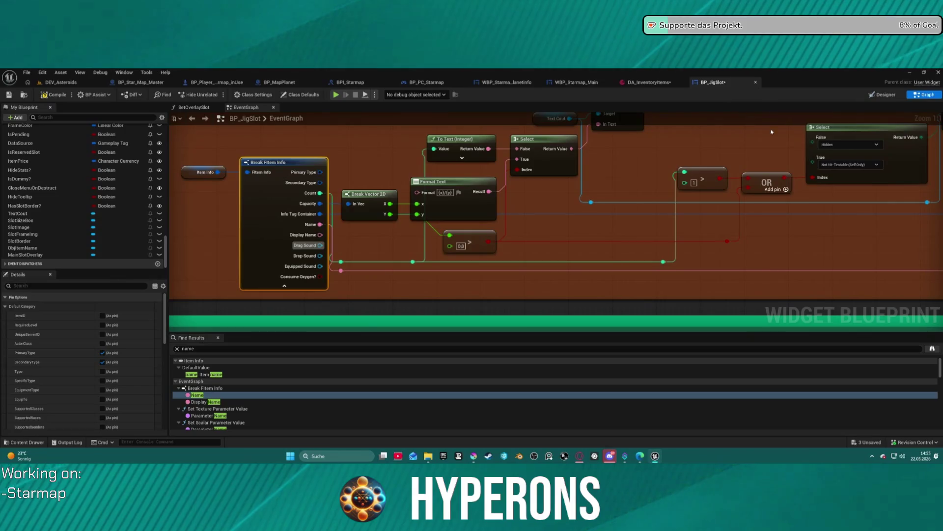
scroll(417, 265, up, 3)
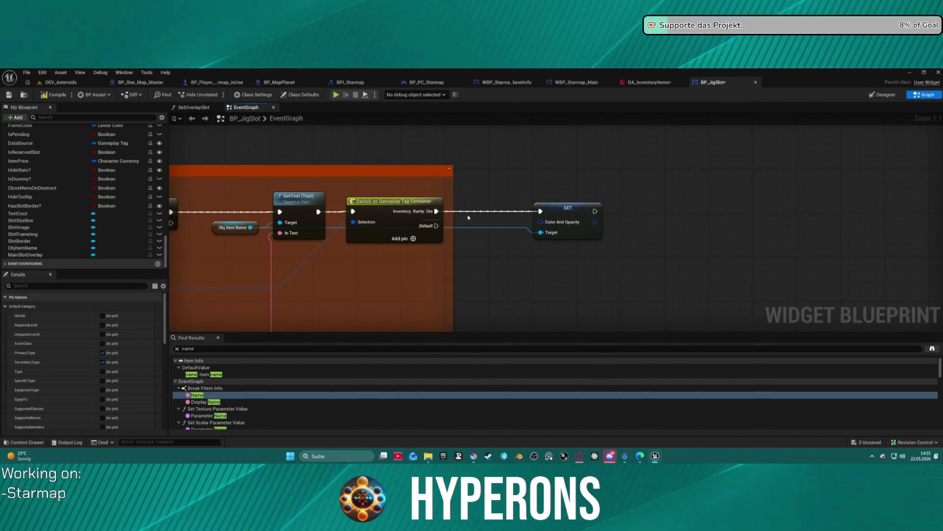
click(409, 215)
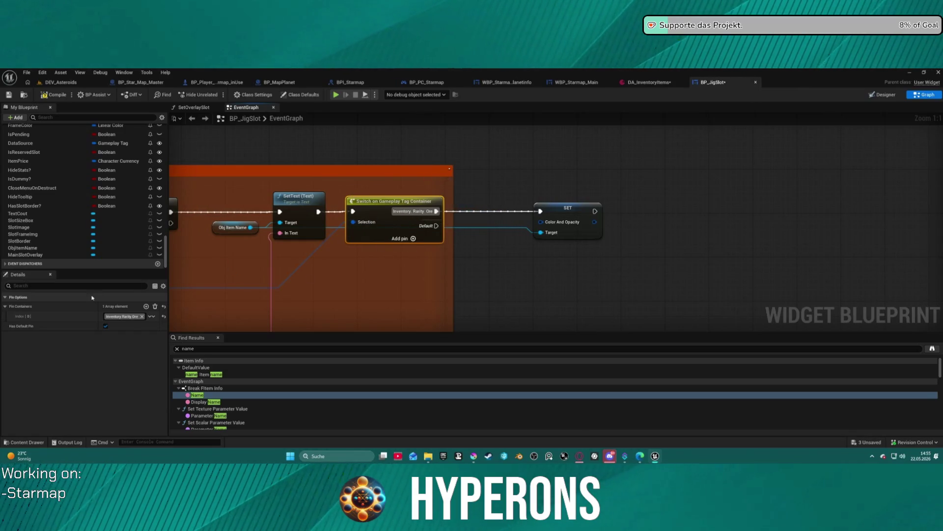
drag(446, 211, 541, 211)
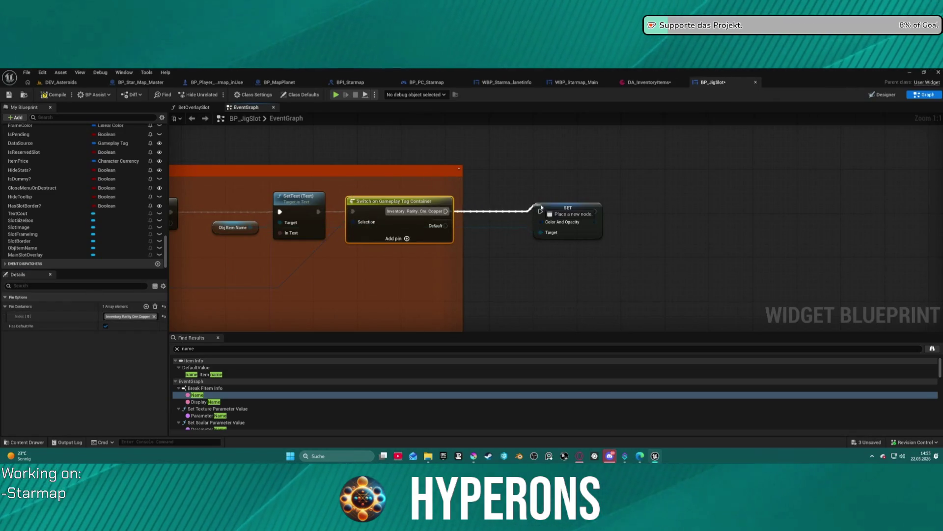
click(579, 210)
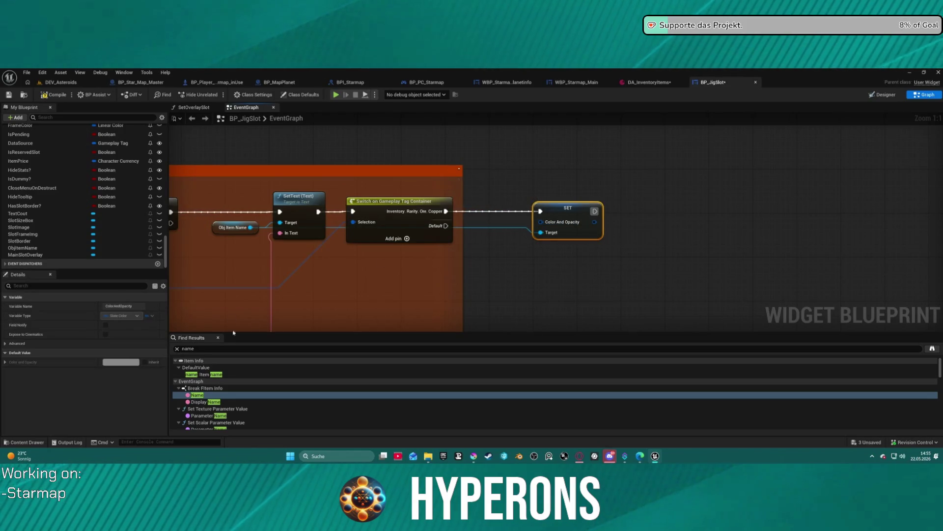
mouse_move(541, 221)
mouse_down()
mouse_move(506, 205)
mouse_move(500, 186)
mouse_up()
text(make)
key(Return)
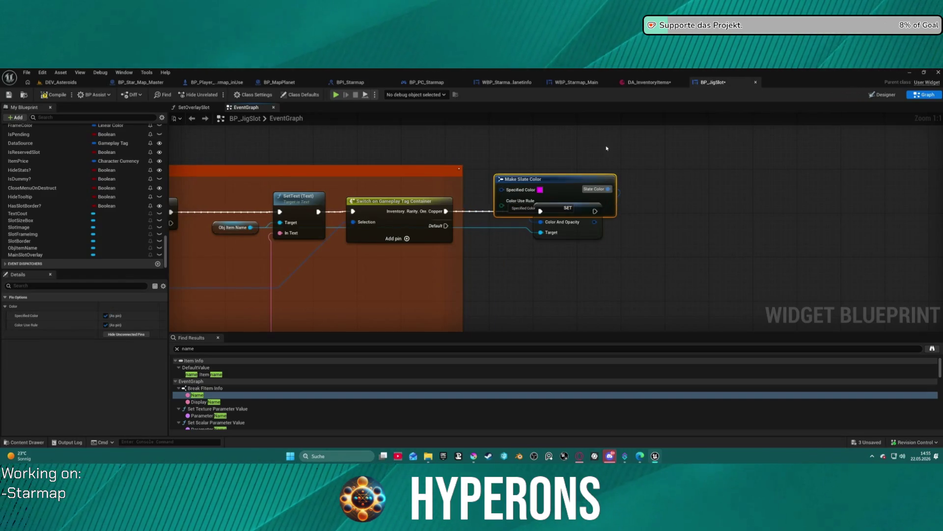
Step: Give Make Slate Color a slightly more saturated grey-green specified colour
click(541, 189)
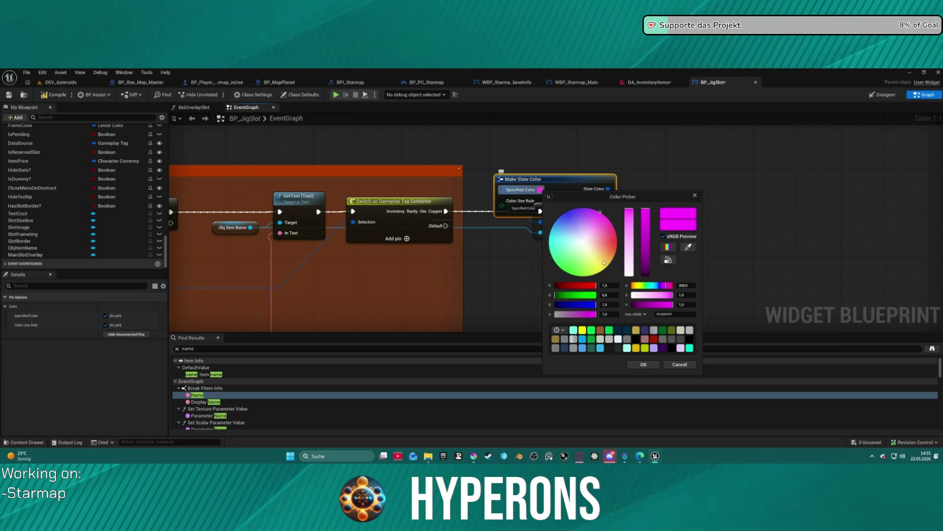
click(600, 330)
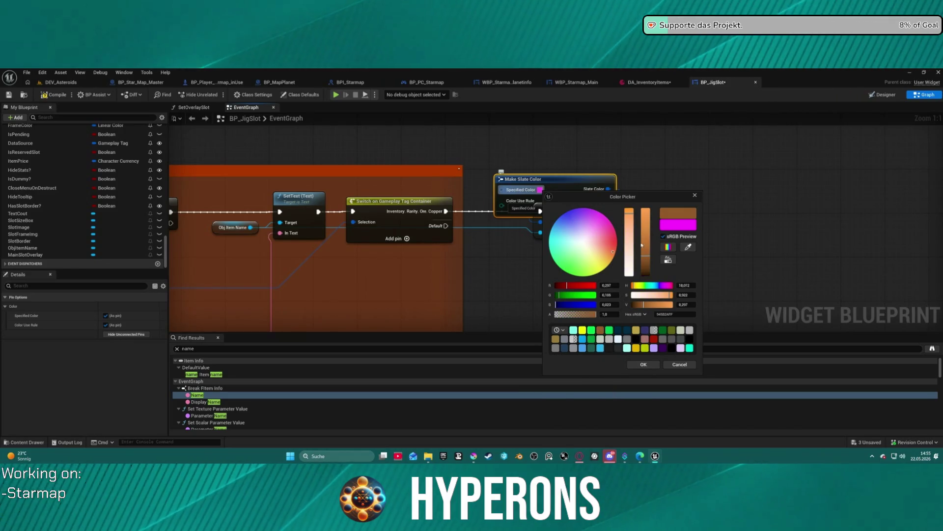
click(584, 255)
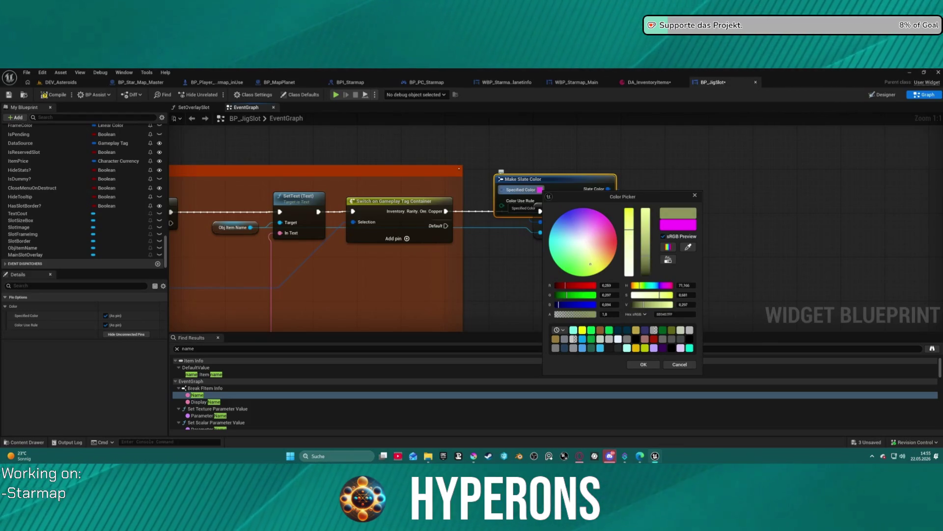
drag(629, 220, 629, 217)
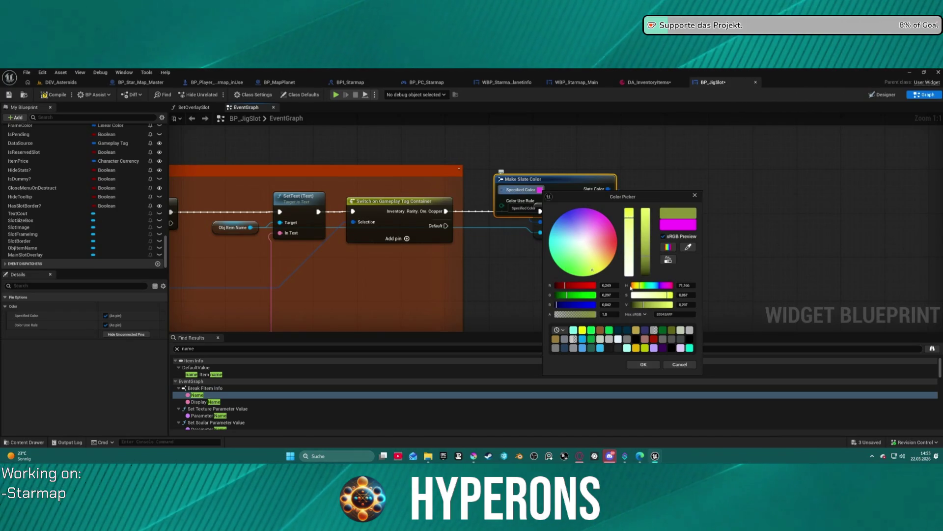
click(644, 364)
Step: Move Make Slate Color above the setter, compile BP_JigSlot, and launch a play test
drag(555, 181, 484, 153)
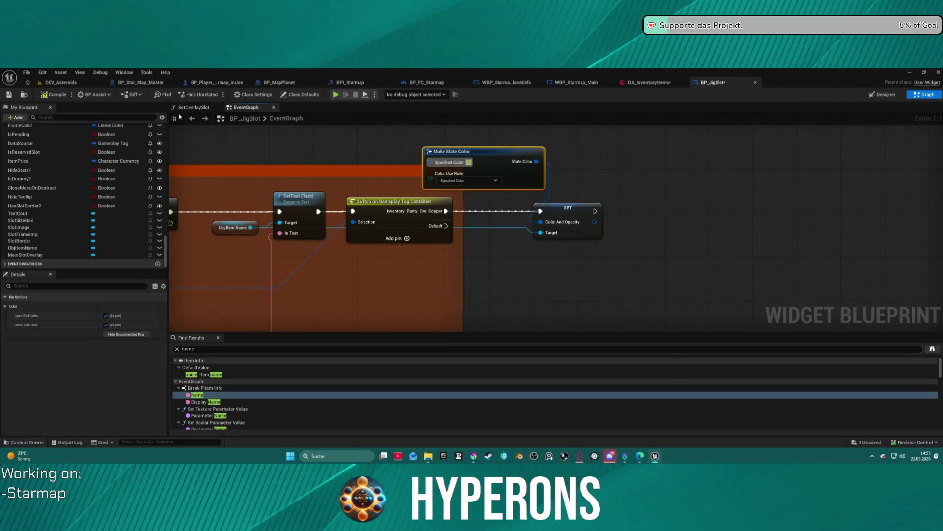
click(61, 96)
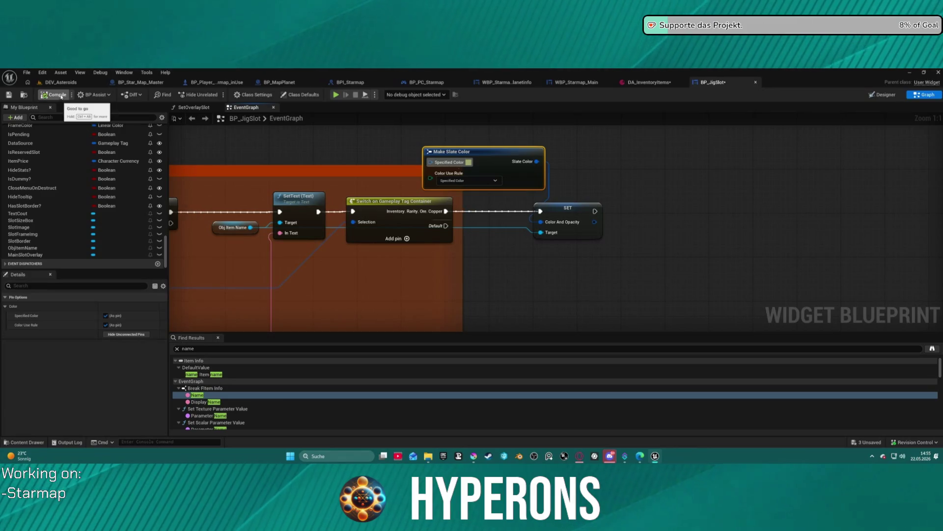
click(337, 96)
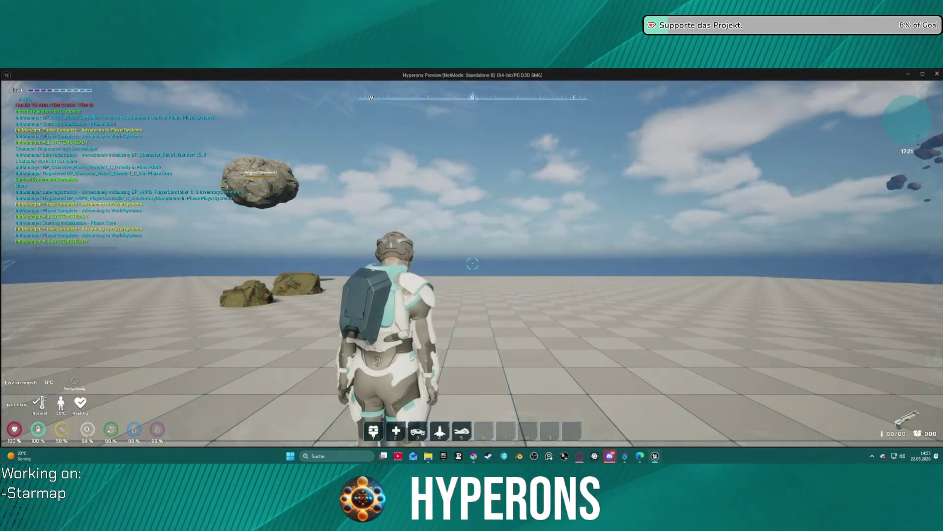
key(w)
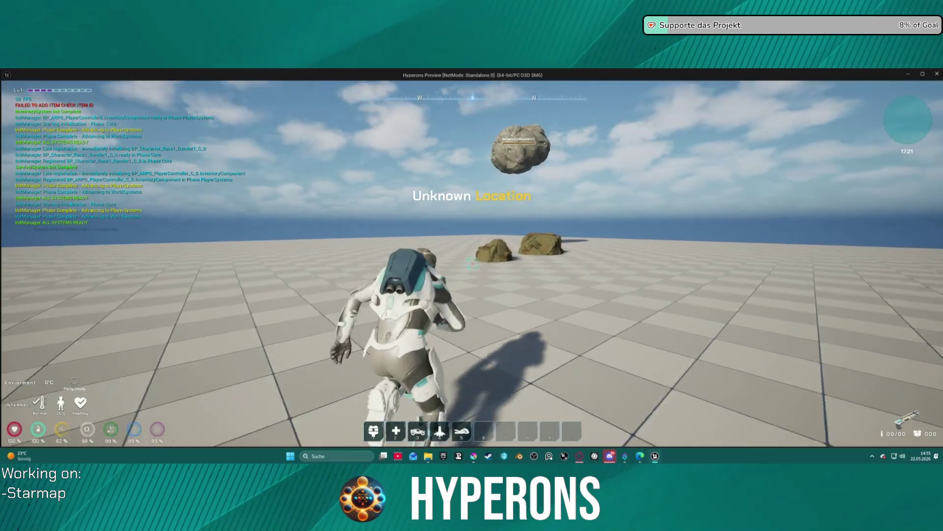
key(i)
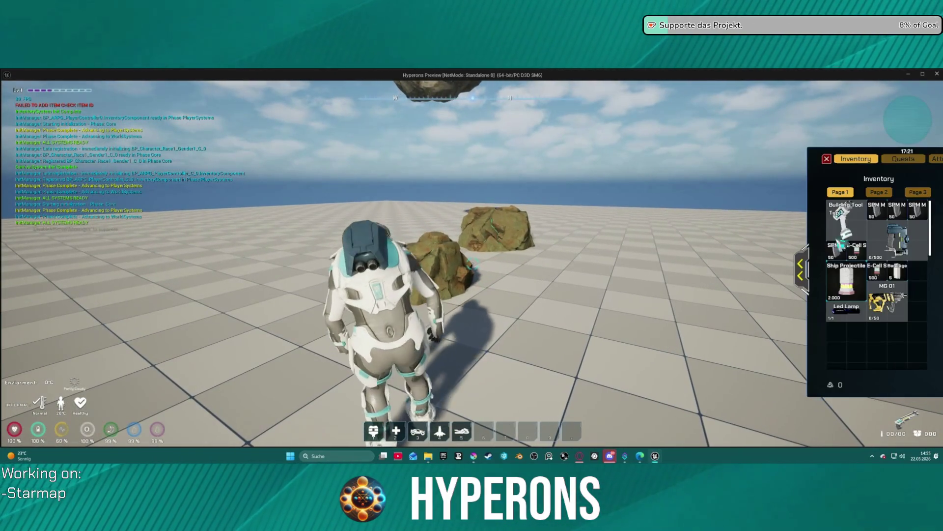
key(i)
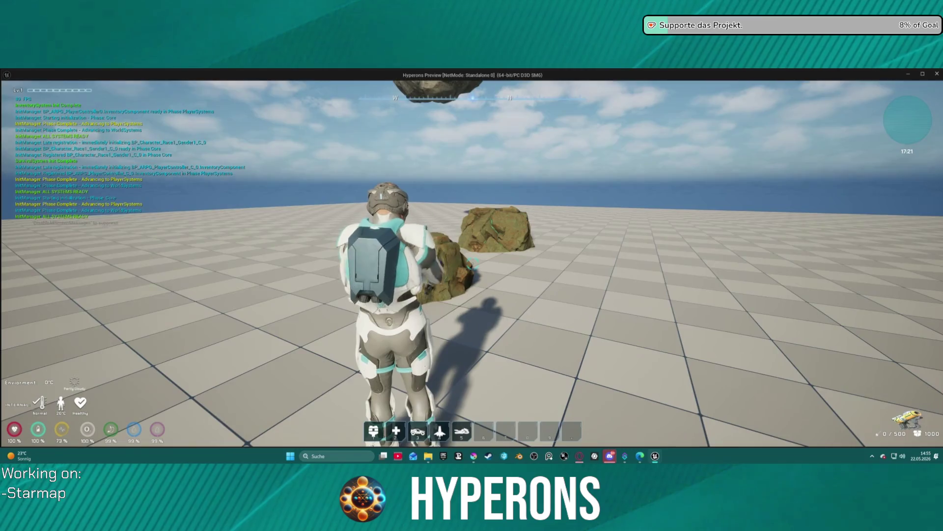
key(w)
key(i)
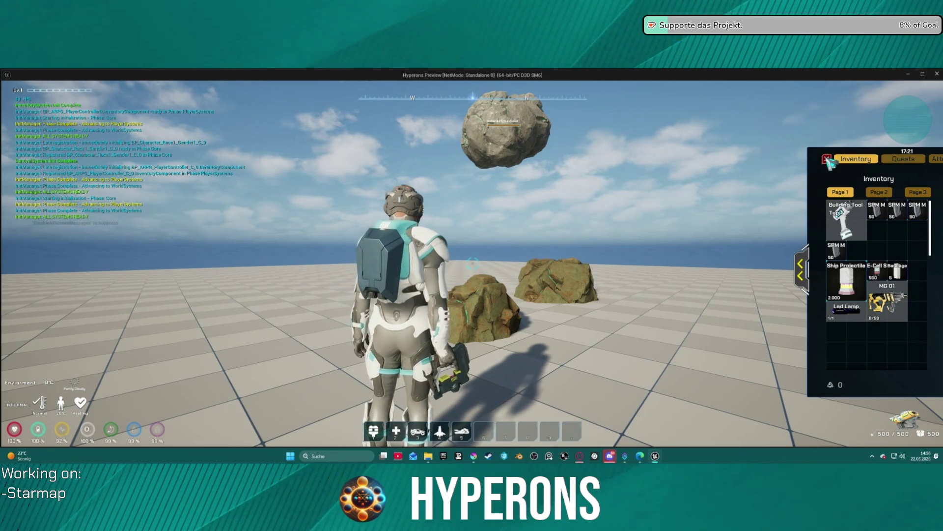
key(i)
key(w)
click(472, 264)
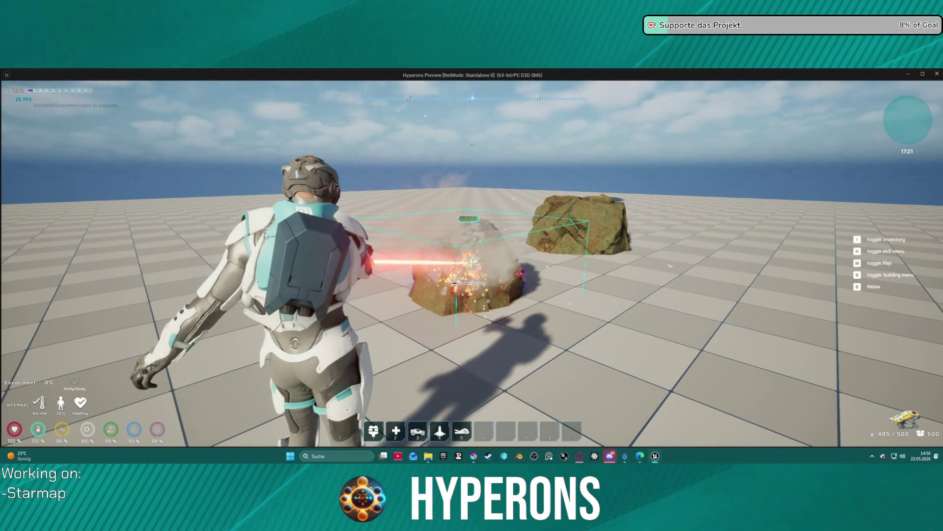
key(w)
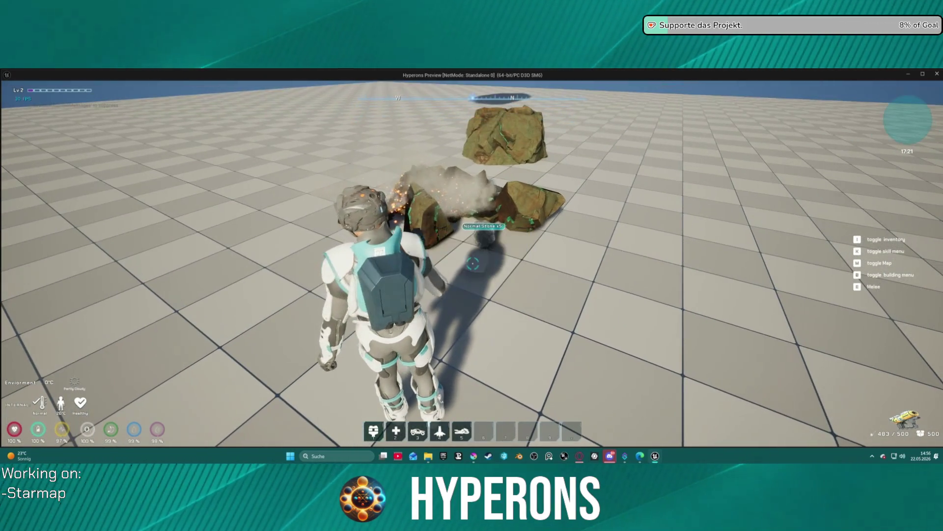
key(i)
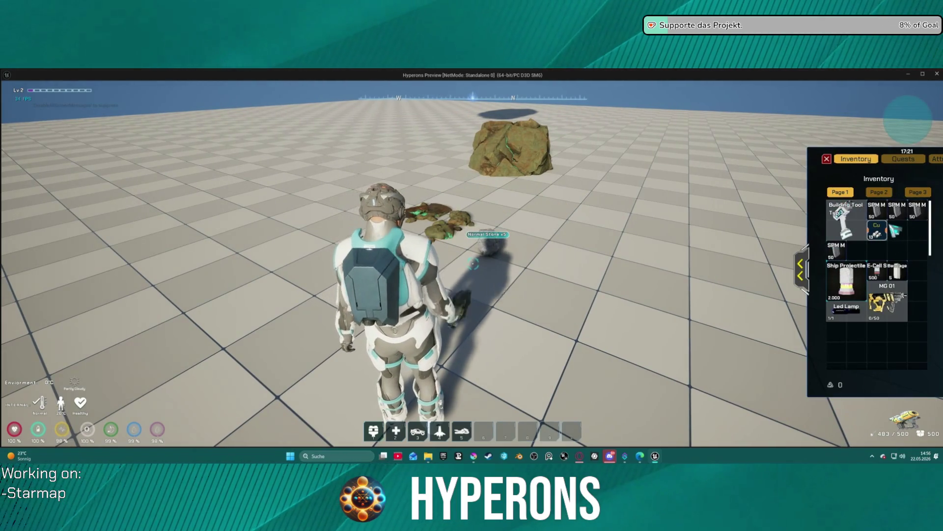
drag(884, 235, 898, 232)
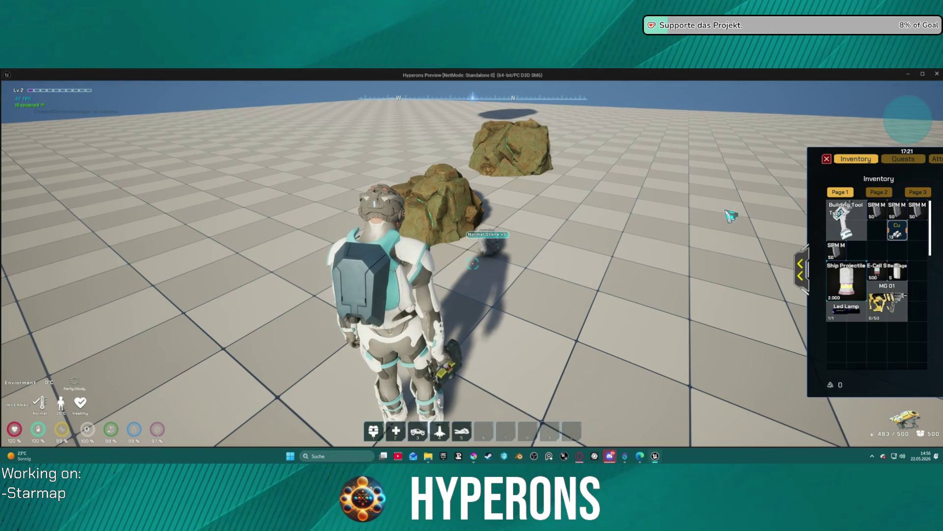
click(483, 238)
key(w)
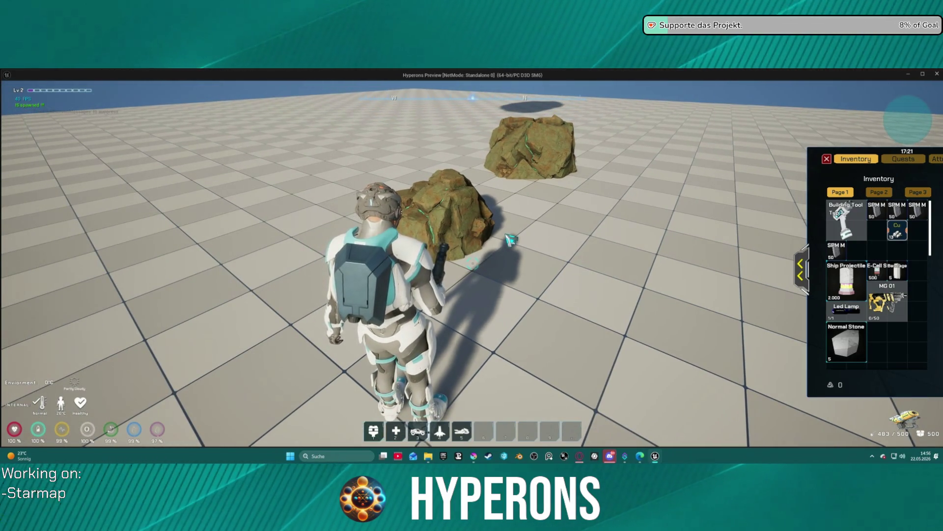
key(Escape)
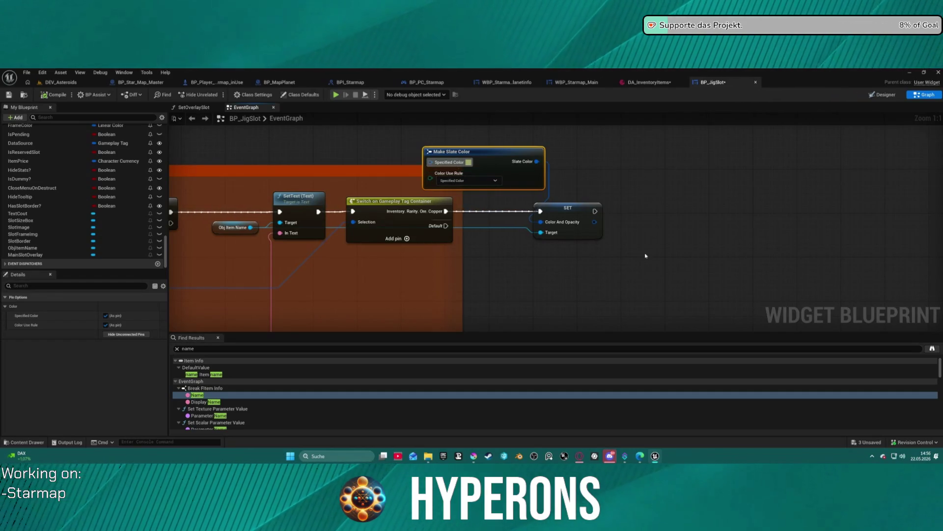
mouse_move(494, 209)
mouse_down()
mouse_move(468, 271)
mouse_move(486, 257)
mouse_move(600, 262)
mouse_up()
scroll(503, 271, down, 3)
mouse_move(503, 272)
mouse_down()
mouse_move(573, 231)
mouse_move(677, 200)
mouse_move(928, 203)
mouse_up()
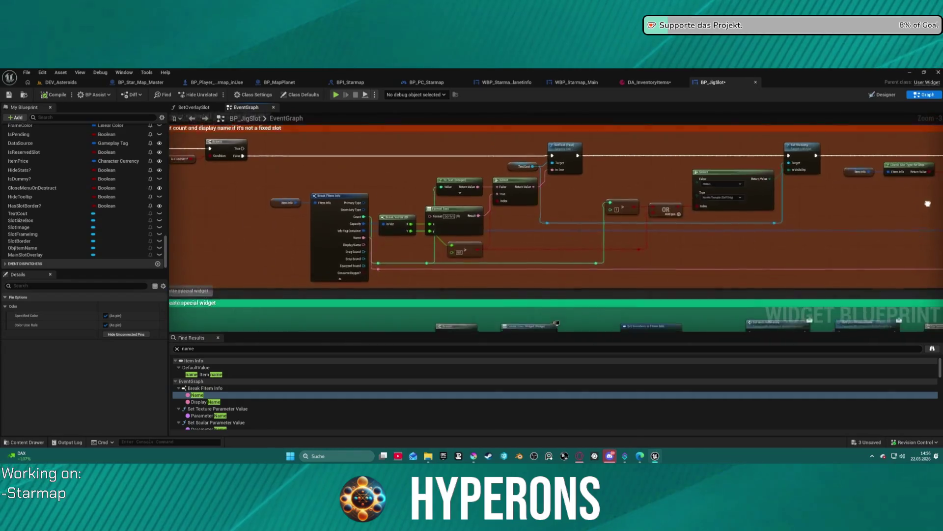
scroll(396, 213, up, 1)
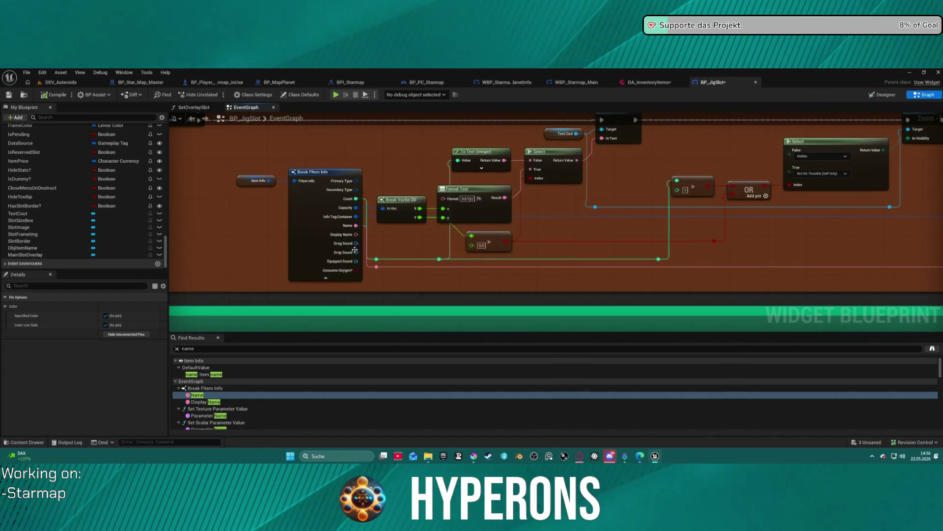
click(648, 83)
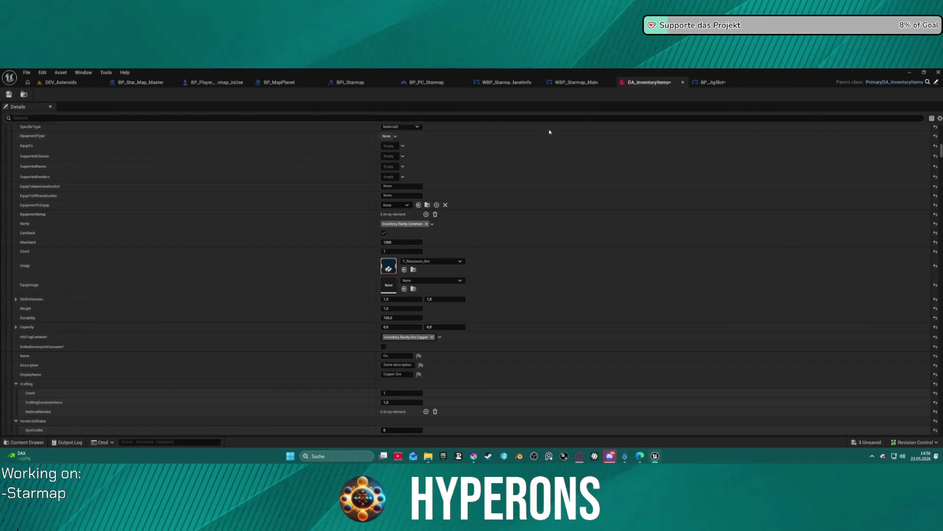
scroll(411, 185, up, 3)
scroll(412, 180, up, 2)
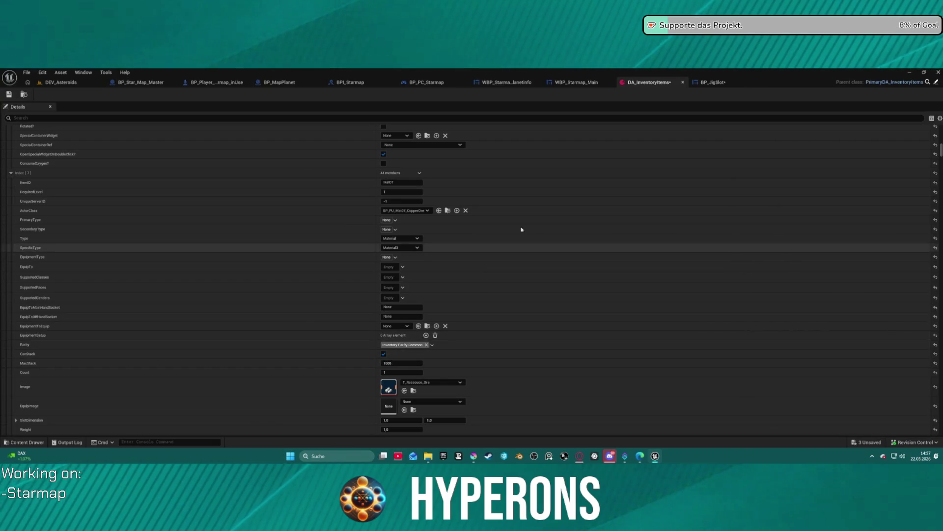
click(712, 82)
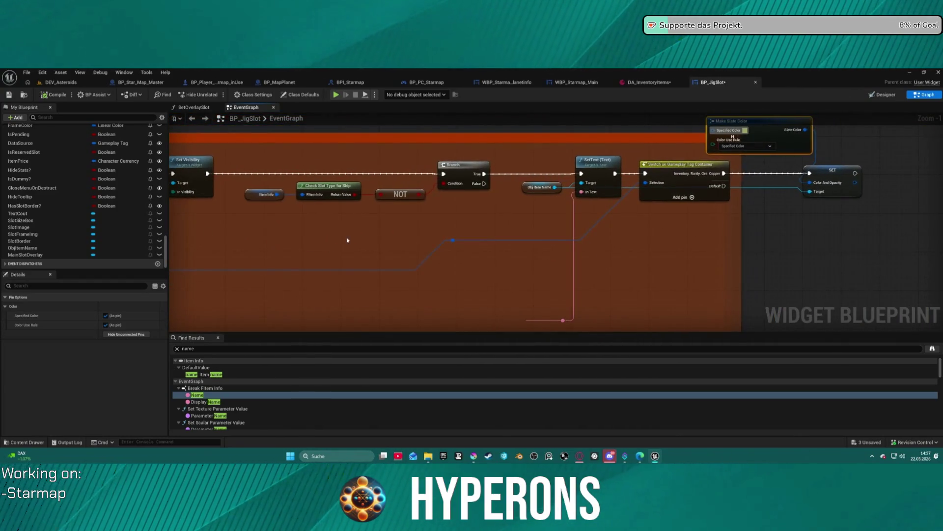
Step: Add a Set Visibility node for ObjItemName, wired between the Switch and the SET node
drag(533, 190, 469, 222)
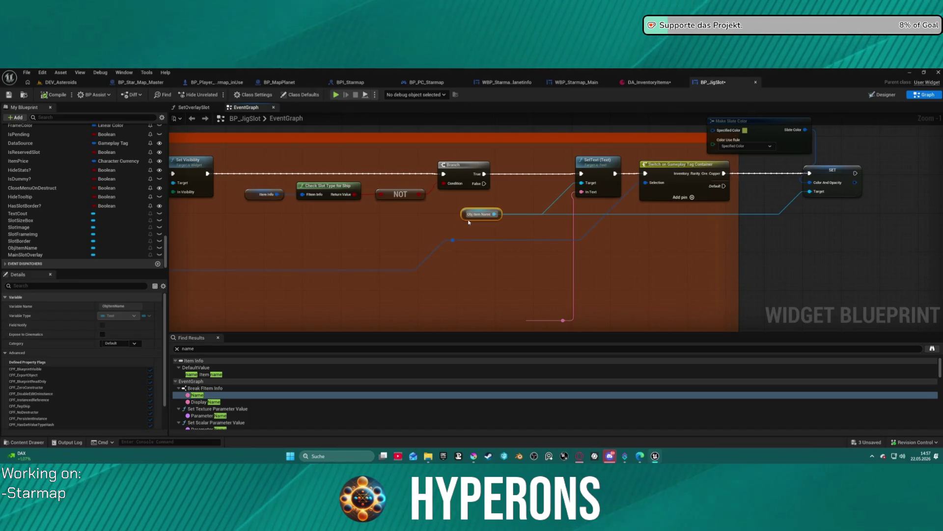
drag(495, 214, 610, 217)
text(set)
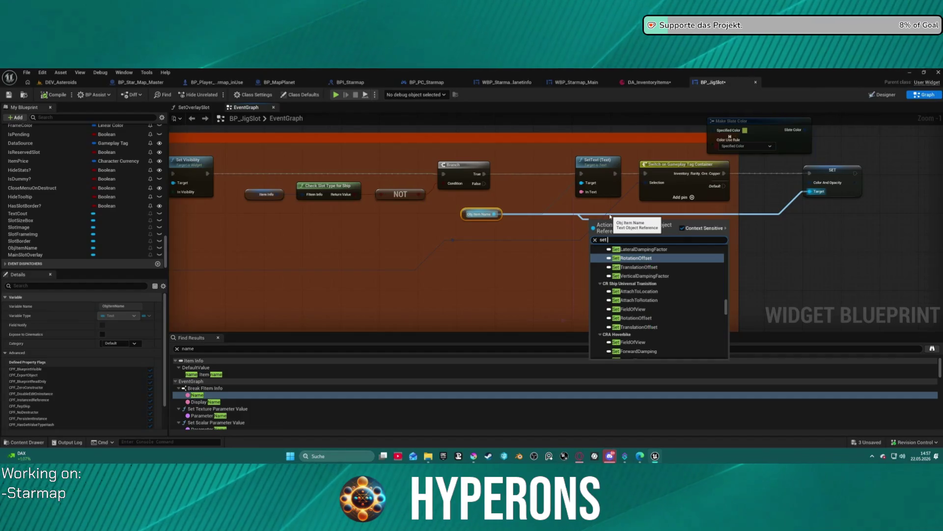
text( vis)
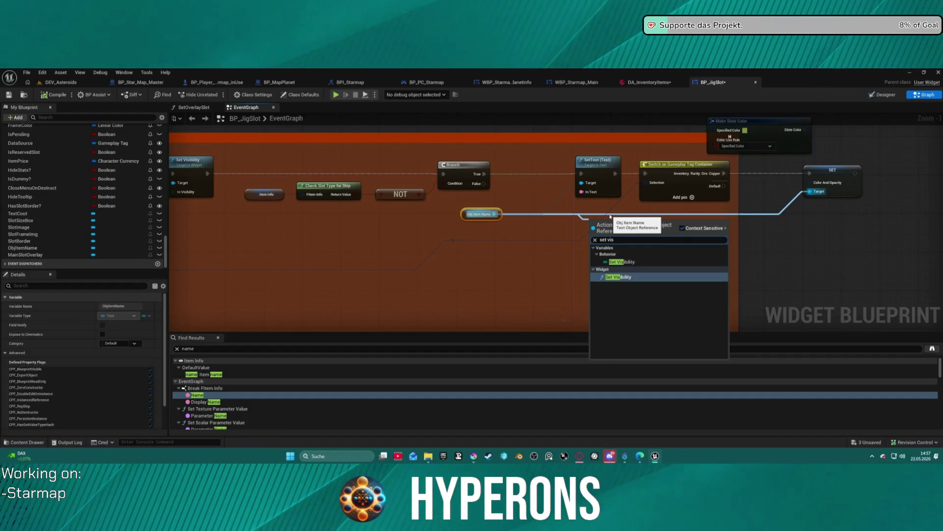
key(Return)
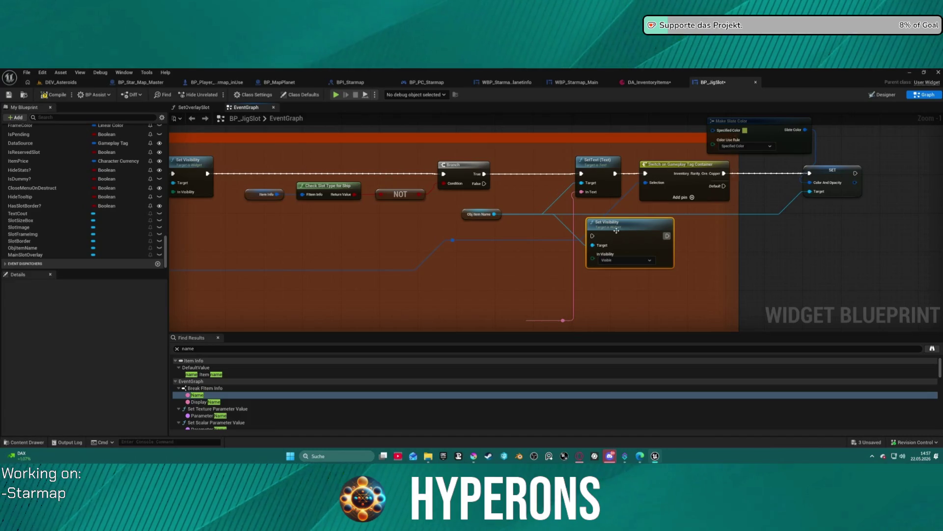
drag(592, 235, 724, 174)
drag(668, 236, 810, 173)
Step: Lay out Set Visibility, SET and Make Slate Color neatly, then save the blueprint
click(831, 176)
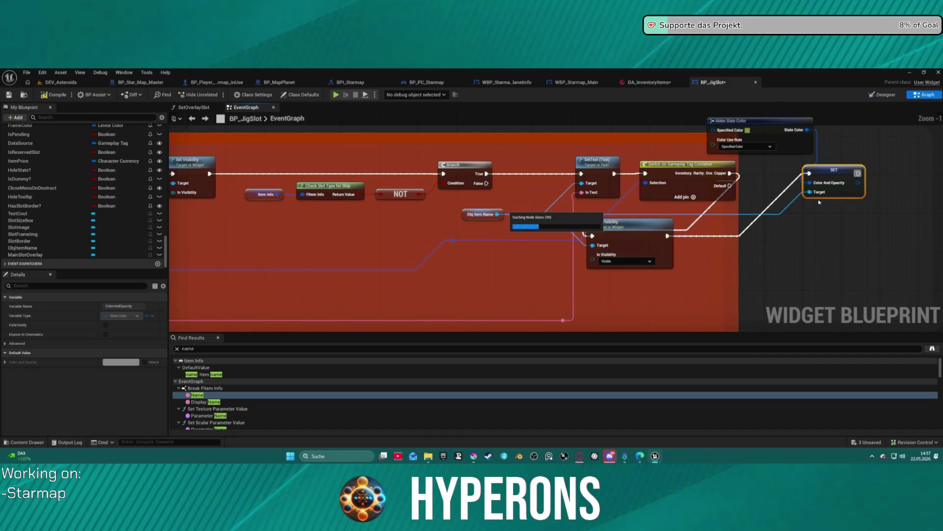
mouse_move(612, 226)
mouse_down()
mouse_move(781, 187)
mouse_move(747, 171)
mouse_up()
drag(838, 173, 897, 167)
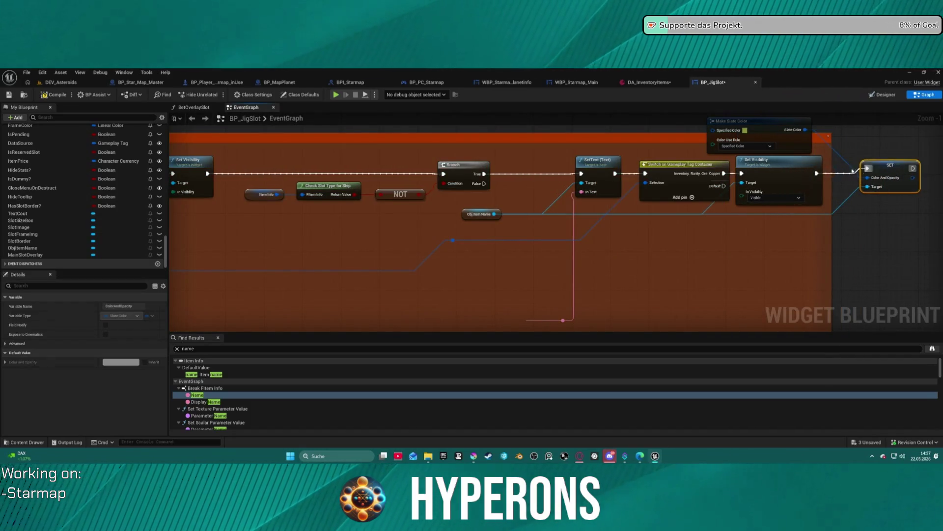
scroll(896, 171, down, 1)
drag(698, 164, 767, 173)
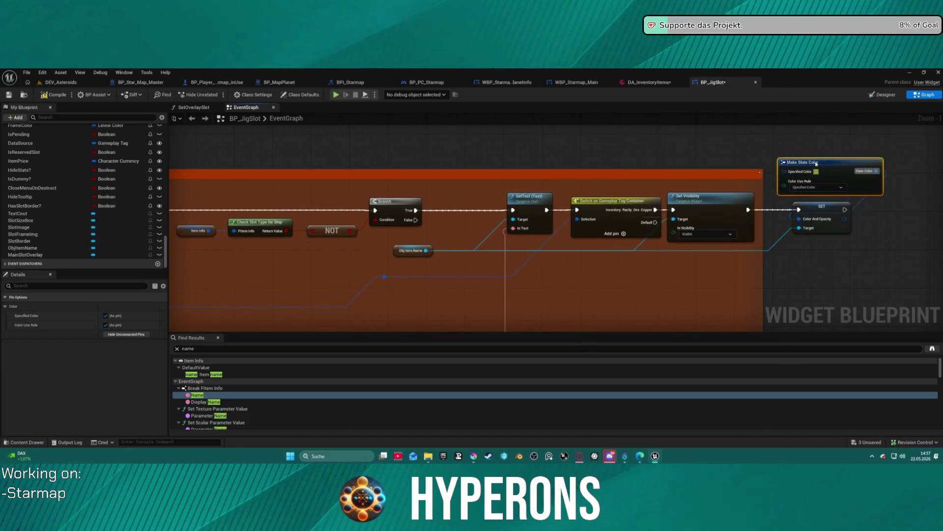
click(637, 207)
scroll(776, 169, down, 7)
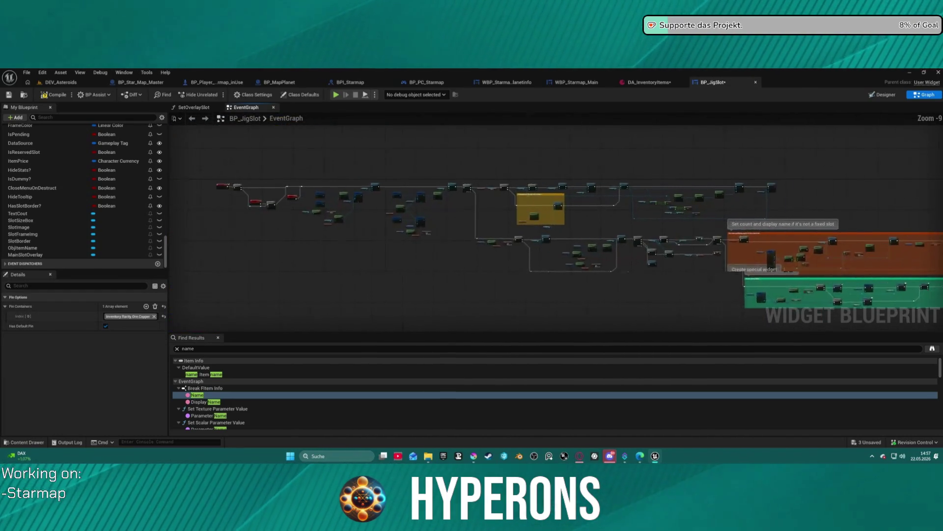
drag(789, 222, 722, 222)
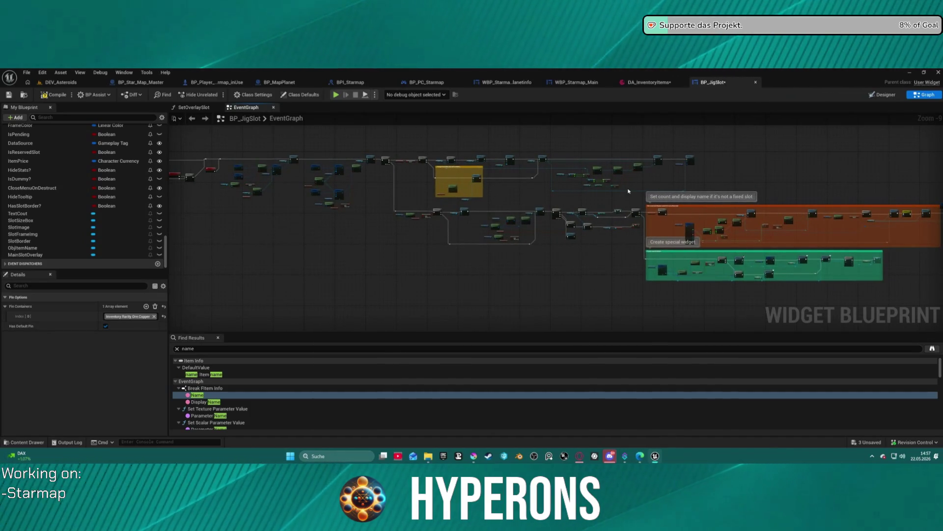
key(ctrl+s)
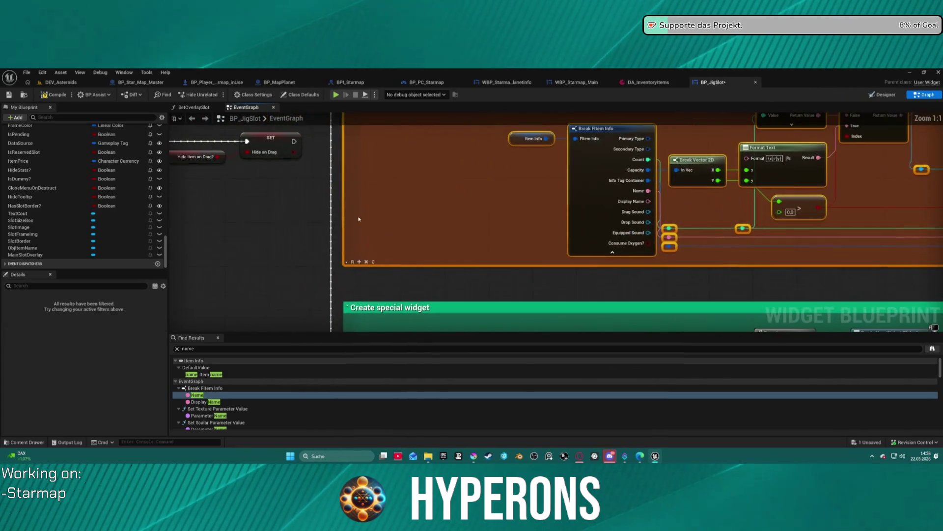
Step: Undo the last edit, frame the orange item-name comment, and jump to ObjItemName in the Designer
key(ctrl+z)
scroll(424, 222, down, 8)
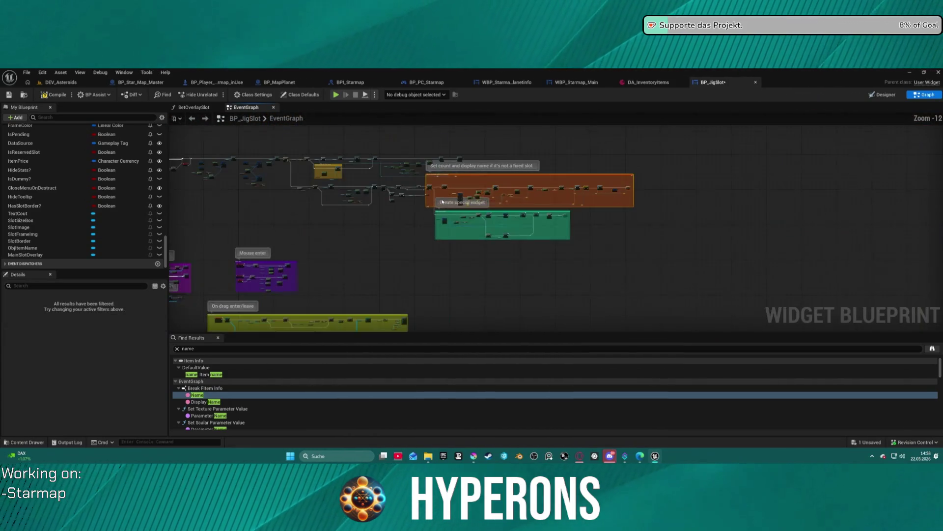
right_click(443, 203)
click(519, 171)
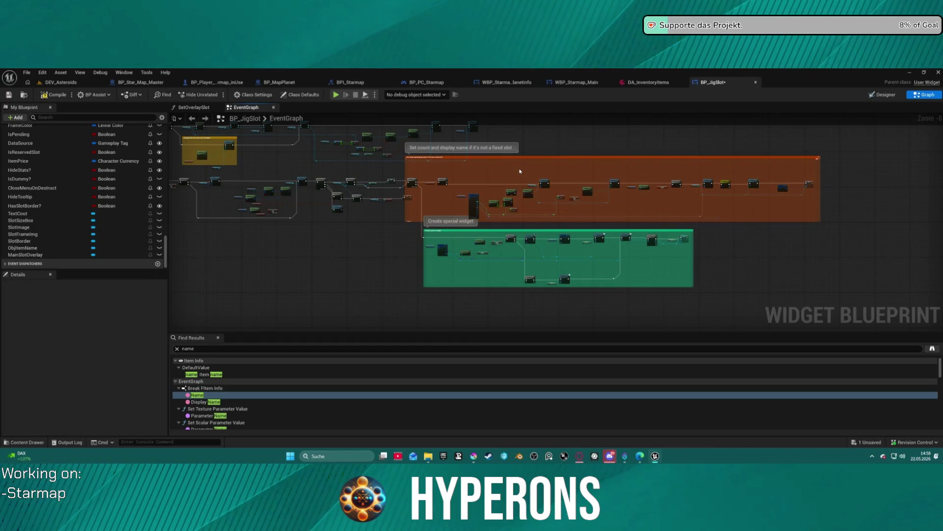
click(412, 194)
scroll(413, 197, up, 7)
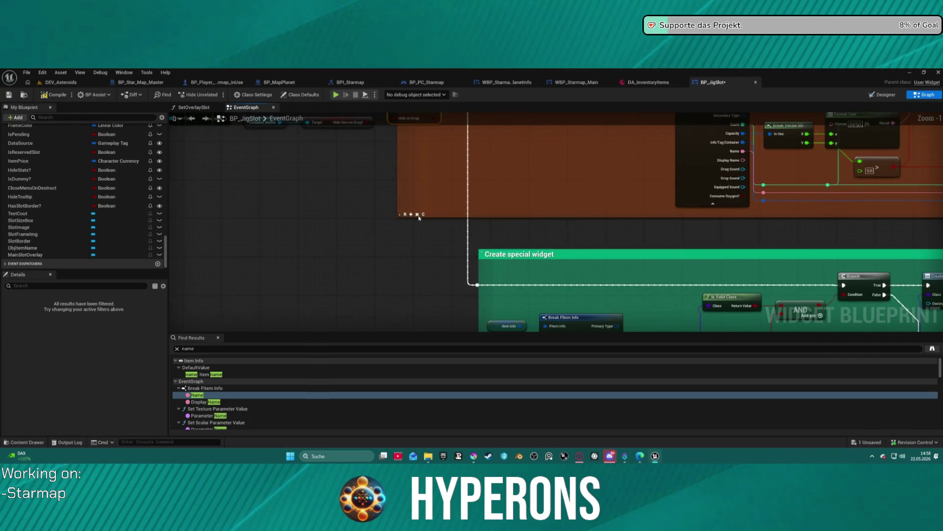
scroll(467, 201, down, 3)
mouse_move(509, 192)
mouse_down()
mouse_move(392, 272)
mouse_move(239, 266)
mouse_move(74, 290)
mouse_up()
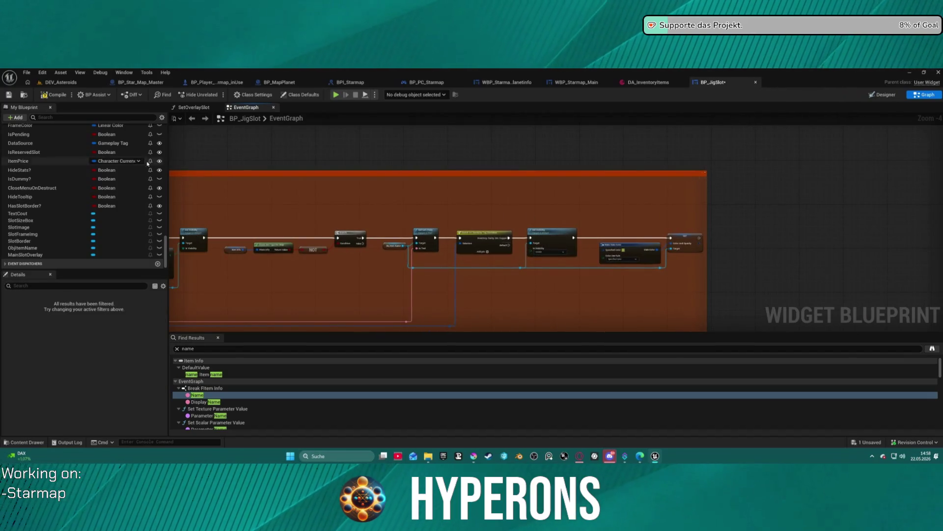
double_click(529, 234)
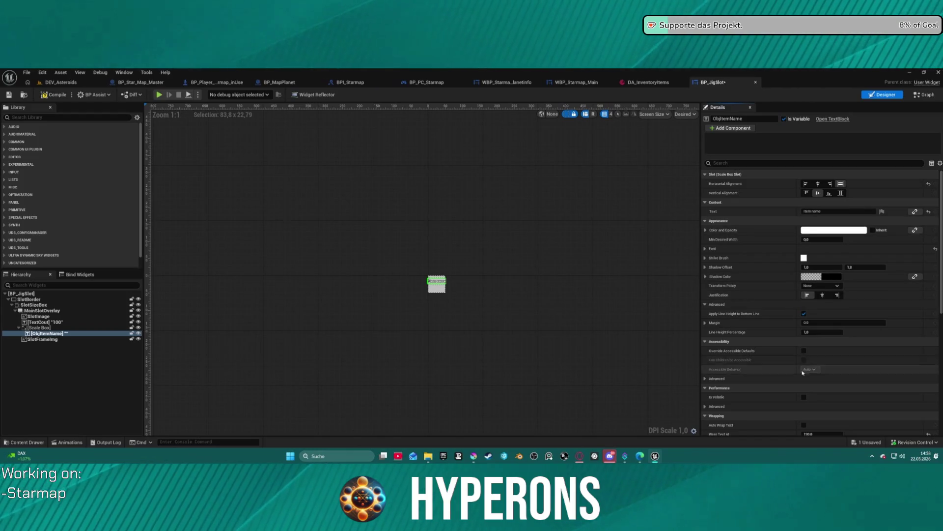
Step: Set ObjItemName's default Visibility to Hidden in the Details panel
scroll(818, 294, down, 5)
scroll(823, 298, down, 1)
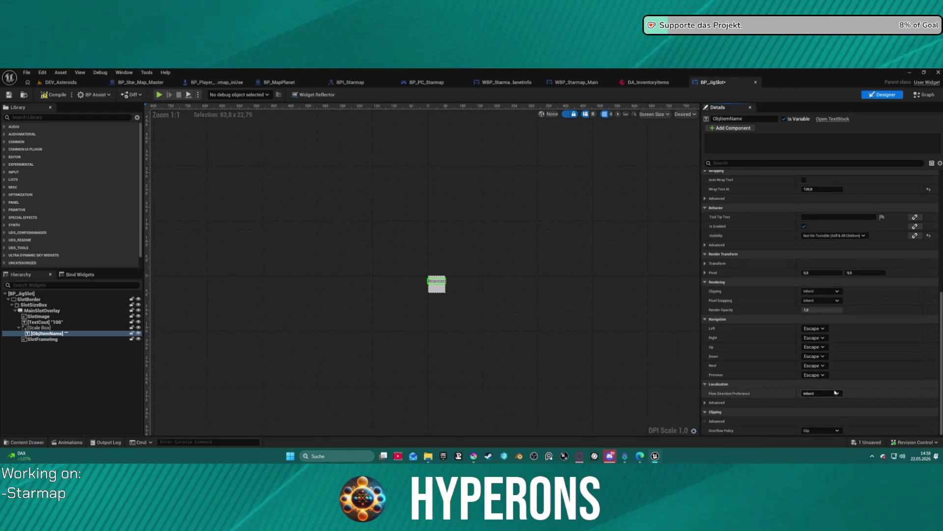
click(833, 236)
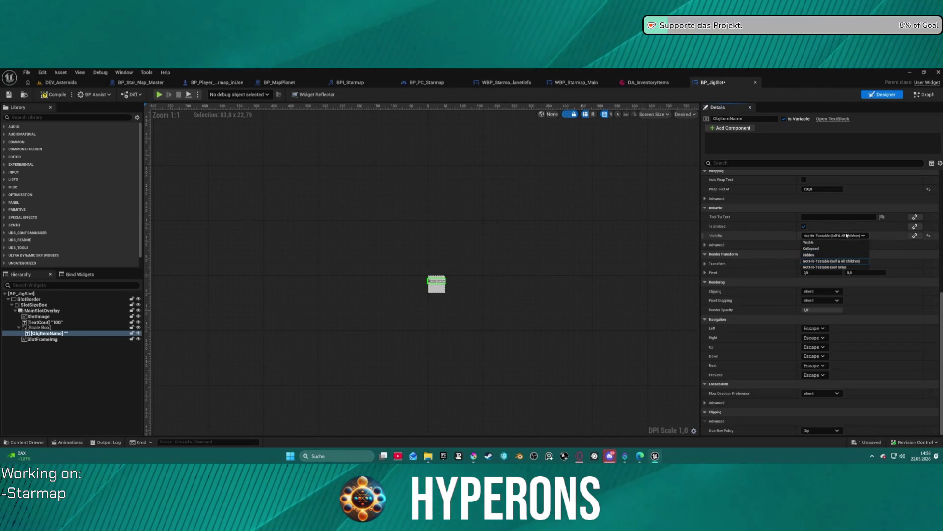
click(817, 255)
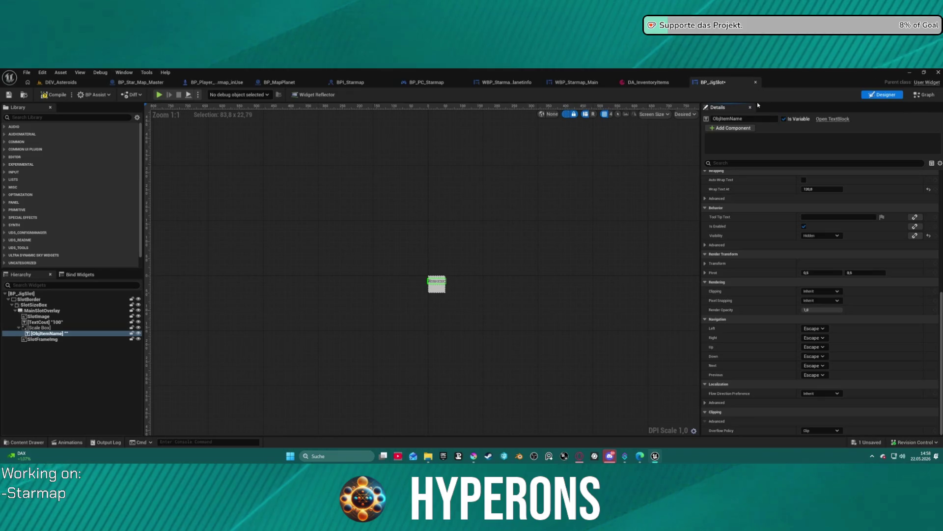
Step: Set Set Visibility's In Visibility to Not Hit-Testable (Self & All Children) and start Play
click(924, 94)
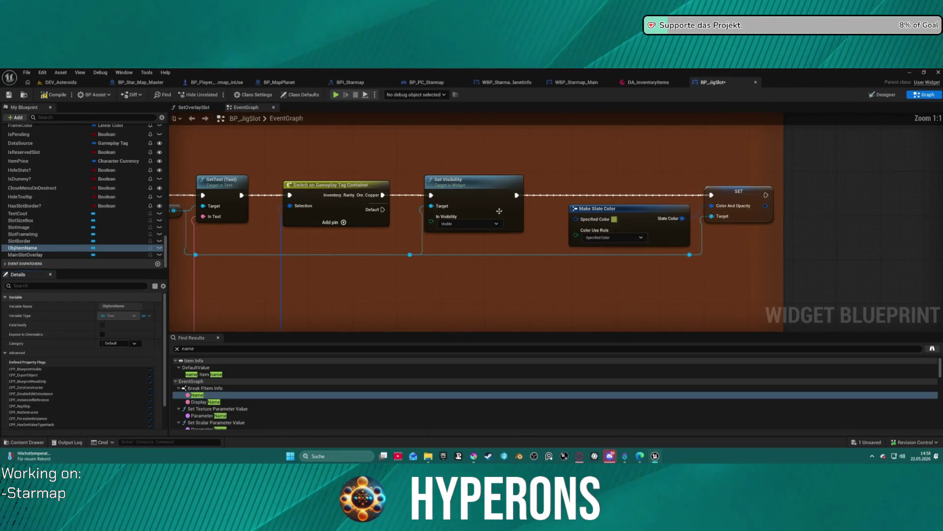
click(496, 224)
click(471, 247)
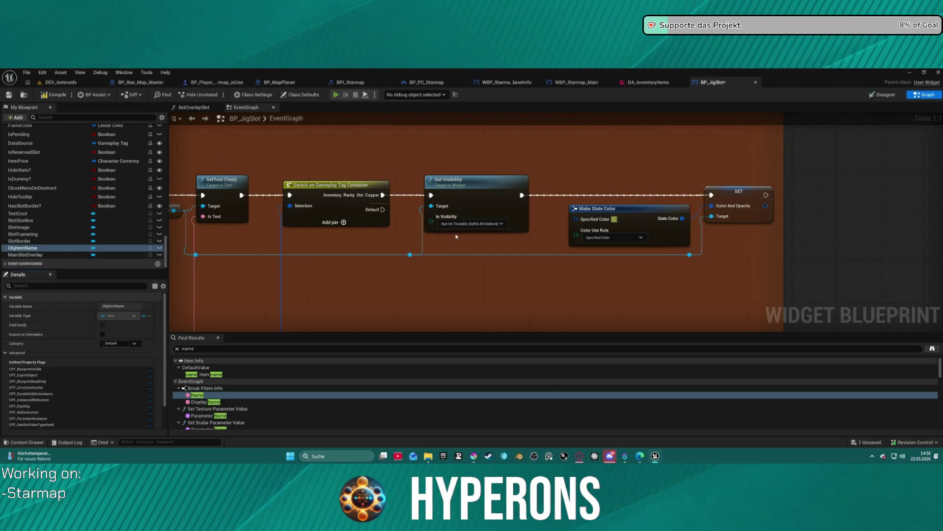
key(alt+p)
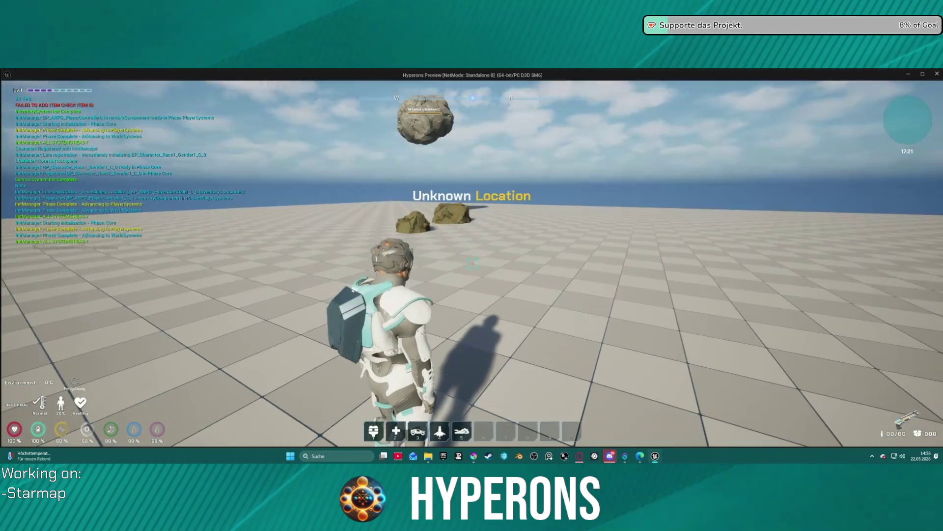
Step: Equip the gold mining gun from the inventory and laser the nearest rock until it breaks
key(i)
key(w)
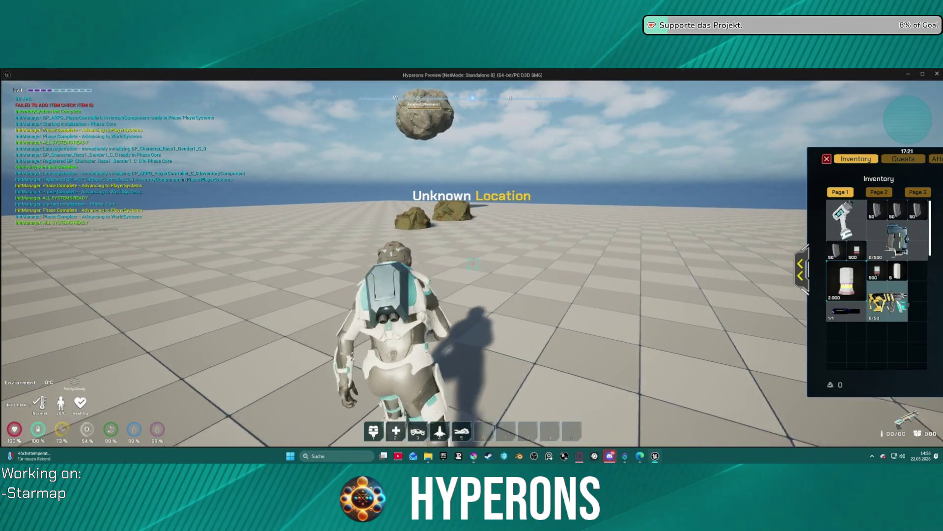
double_click(880, 322)
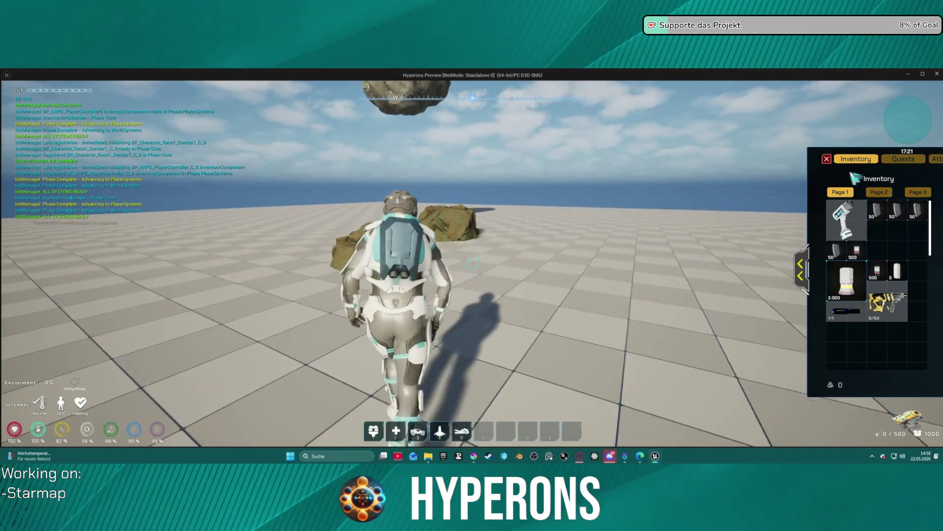
key(i)
key(r)
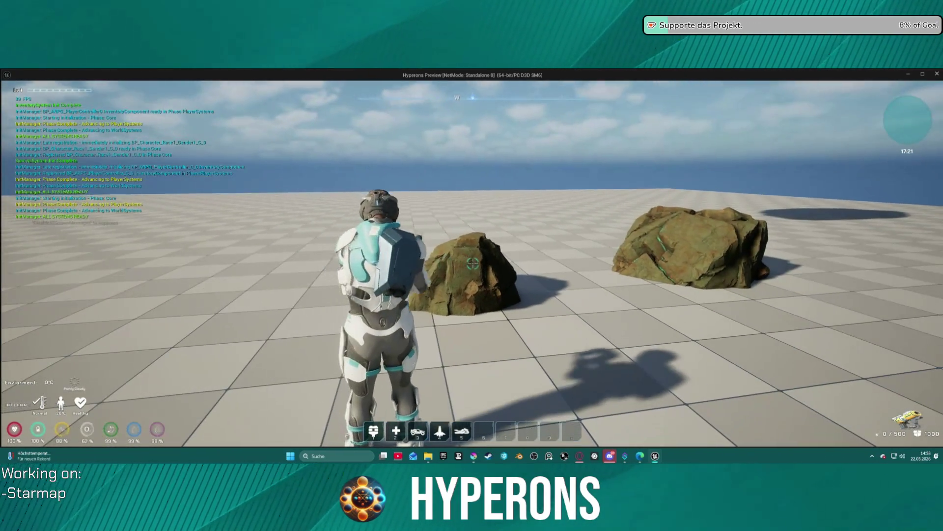
click(472, 264)
drag(472, 264, 472, 264)
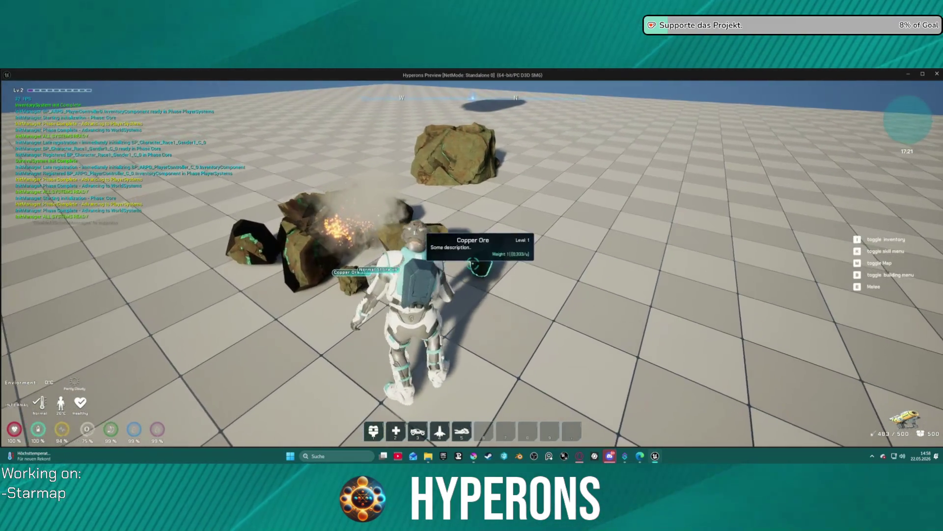
Step: Check the inventory, then walk over the drops to collect stone and Copper Ore
key(i)
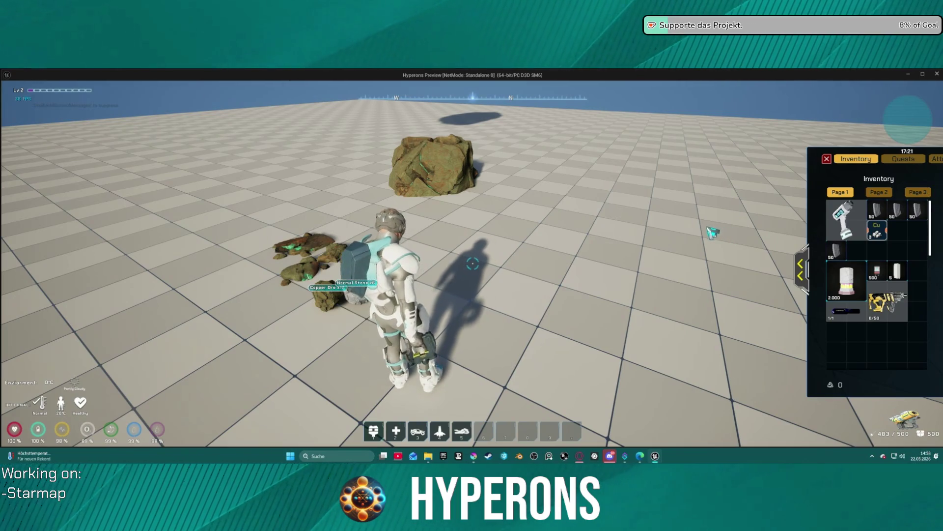
drag(664, 234, 472, 264)
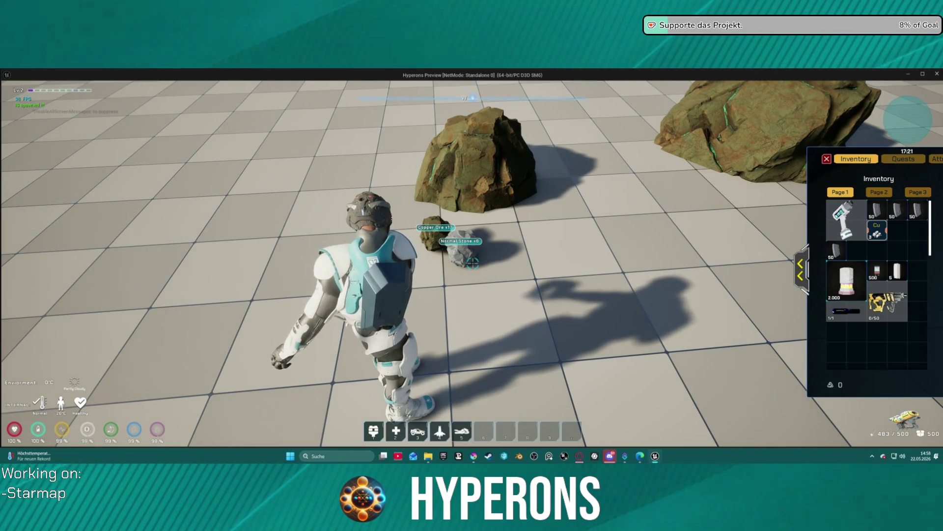
key(w)
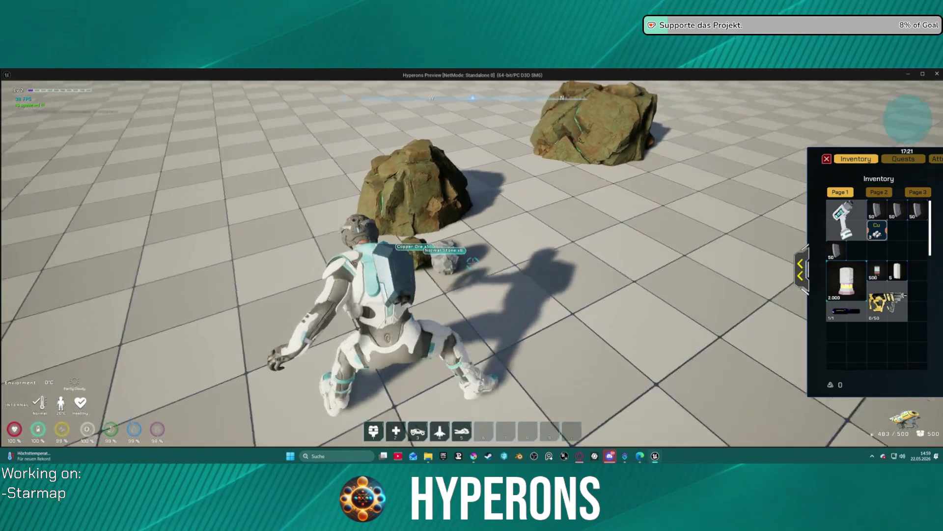
key(w)
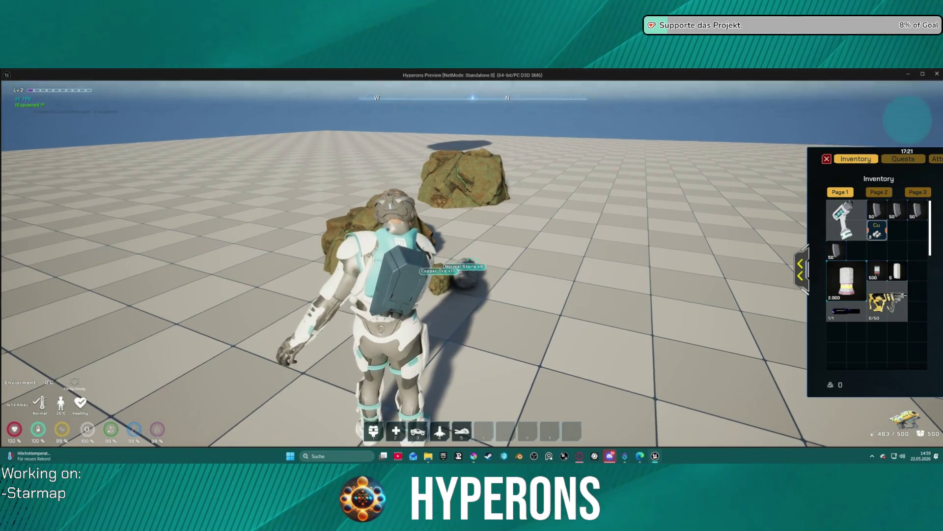
key(w)
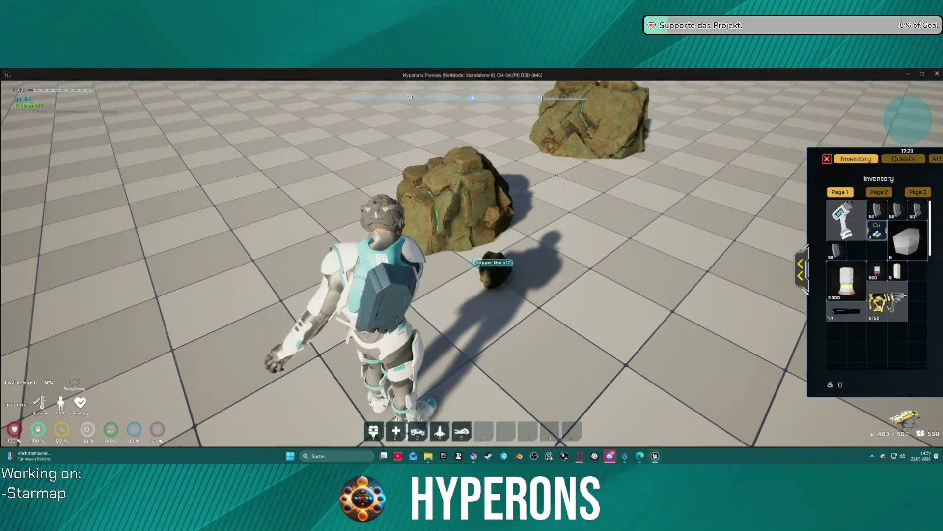
key(w)
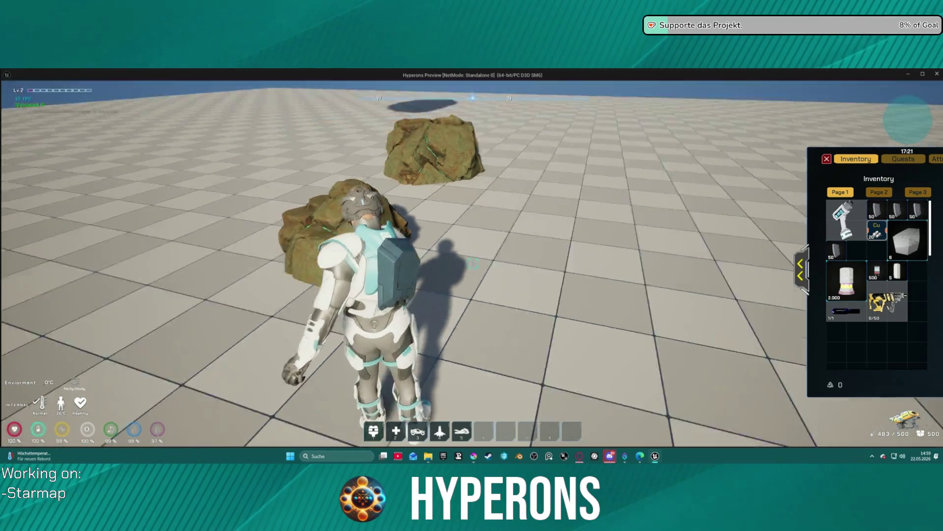
Step: Mine the copper rock, collect its remaining ore piles, and start on the next rock
click(472, 265)
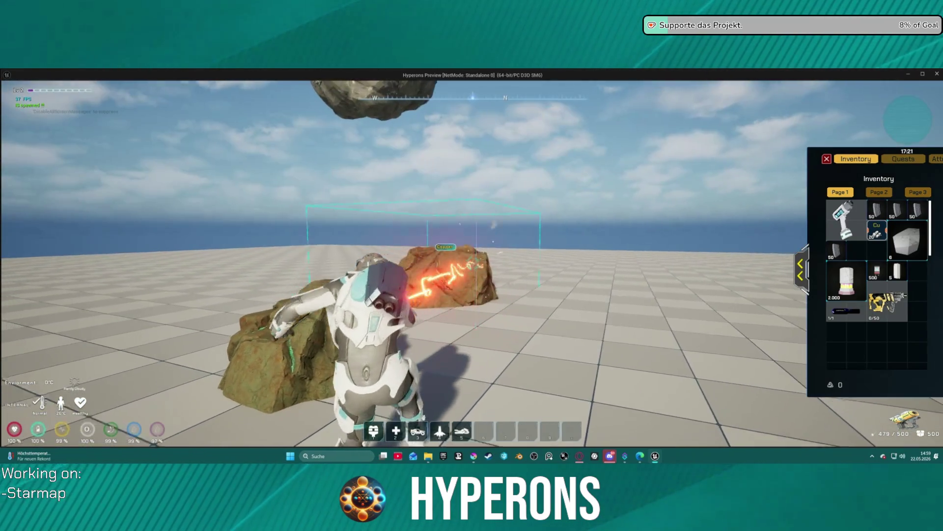
key(w)
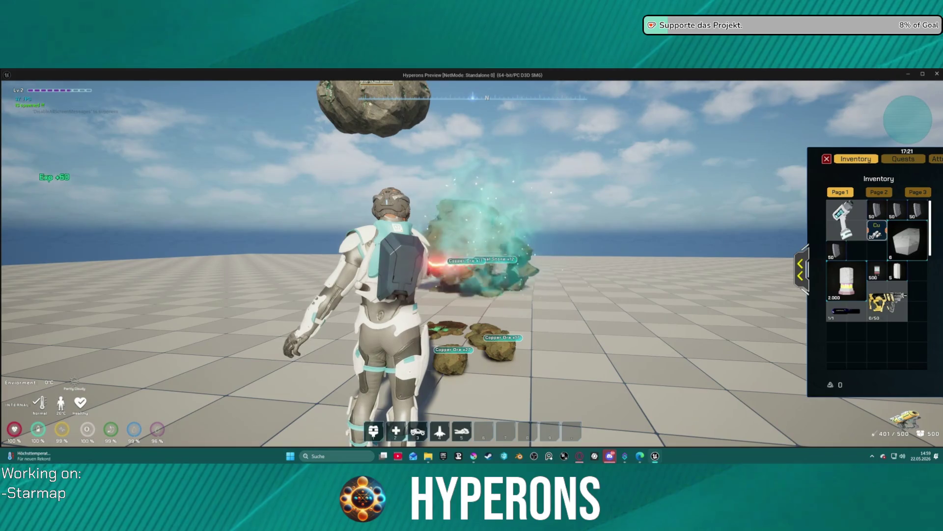
key(w)
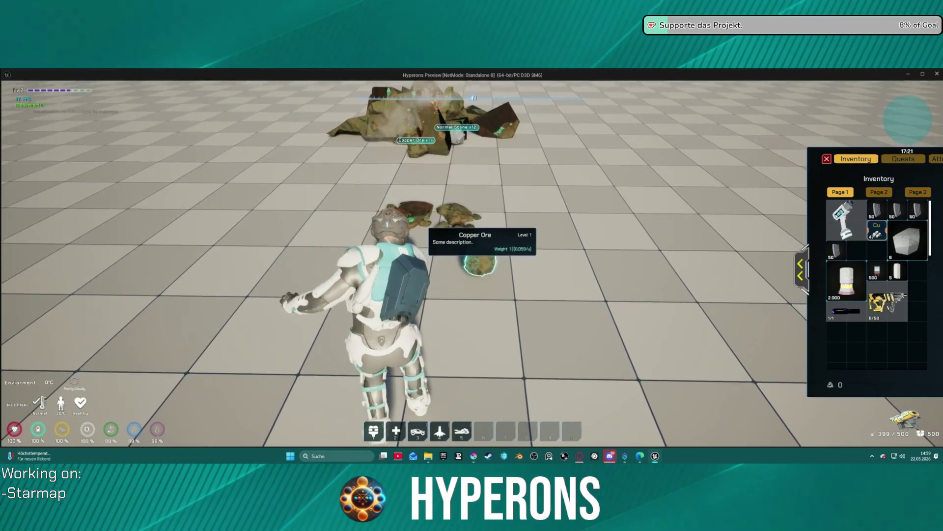
key(w)
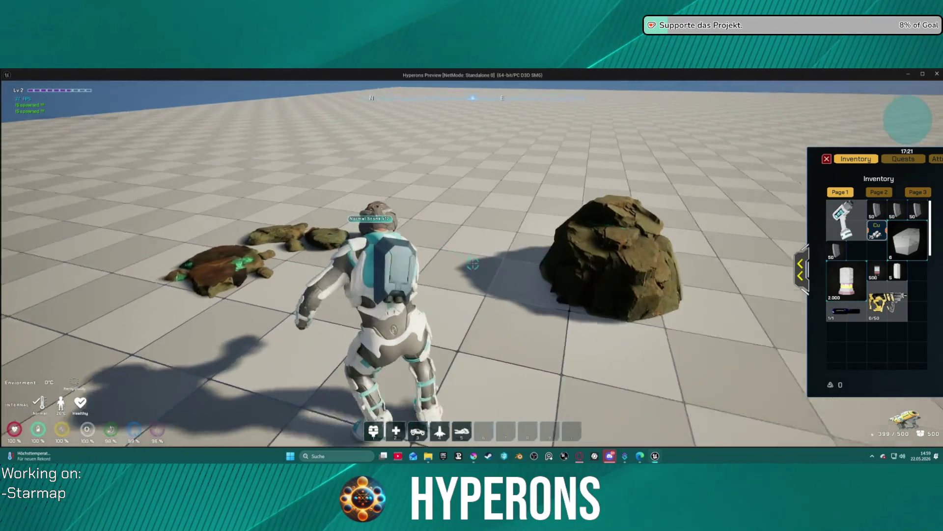
click(472, 264)
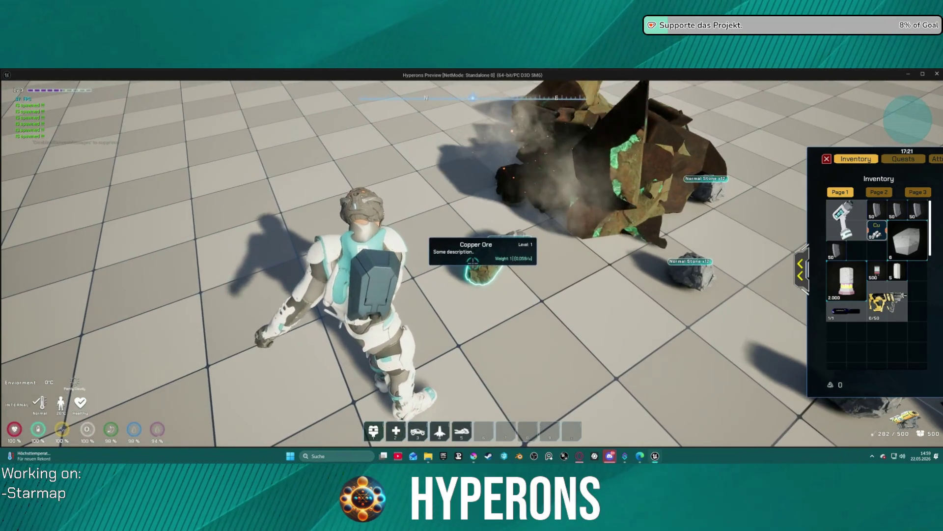
Step: Pick up the Copper Ore drop from the broken rock, bringing copper to 118
key(e)
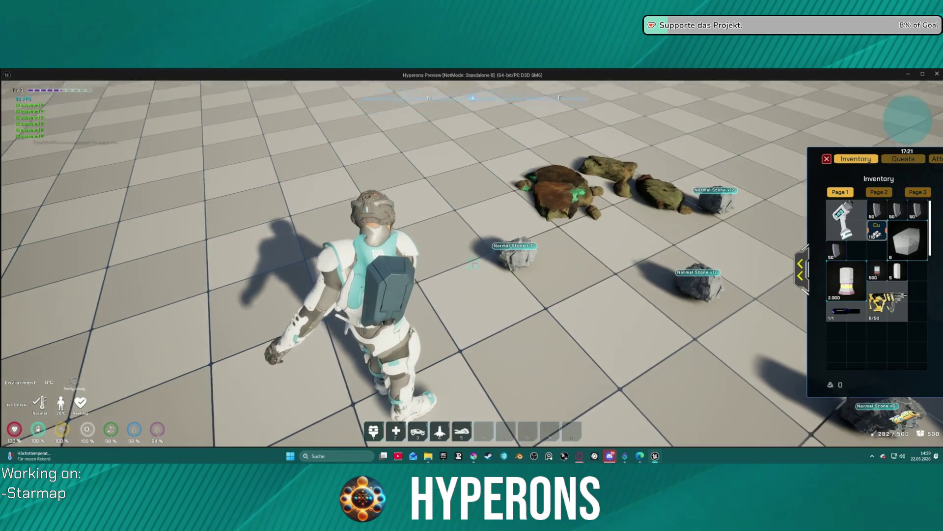
Step: Run from the mined rocks, jetpack toward the boulders, and vault onto the large ore boulder
key(w)
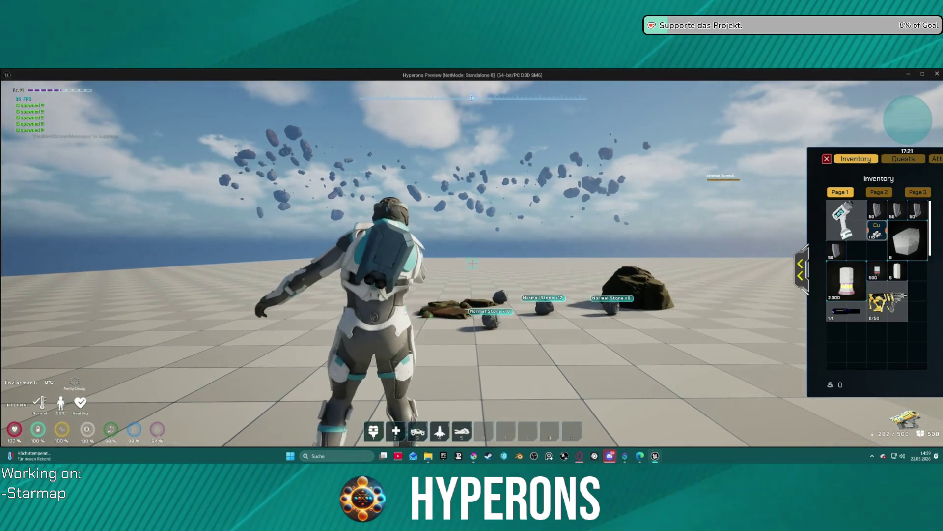
click(472, 264)
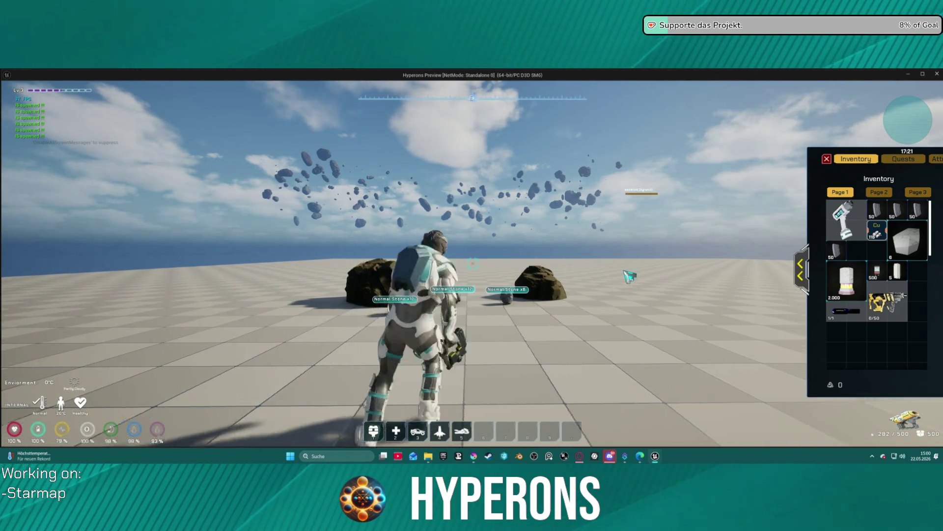
key(space)
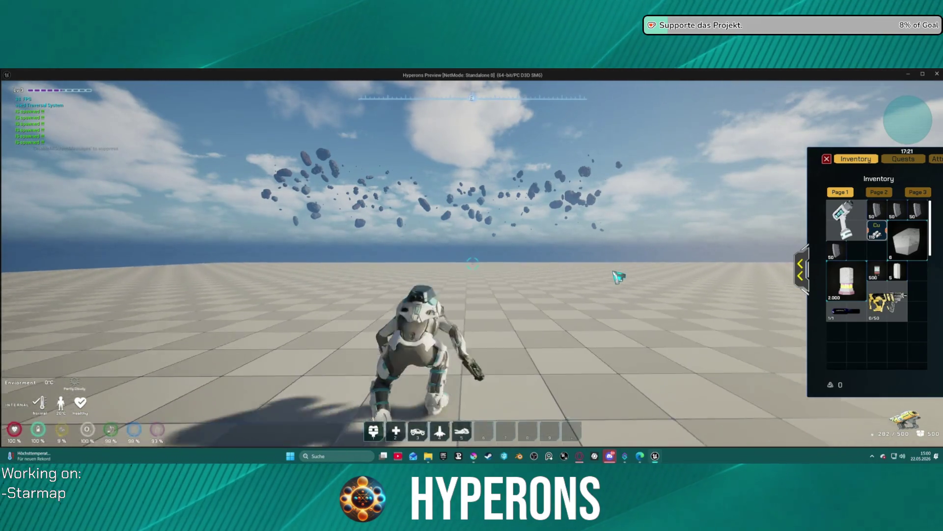
key(c)
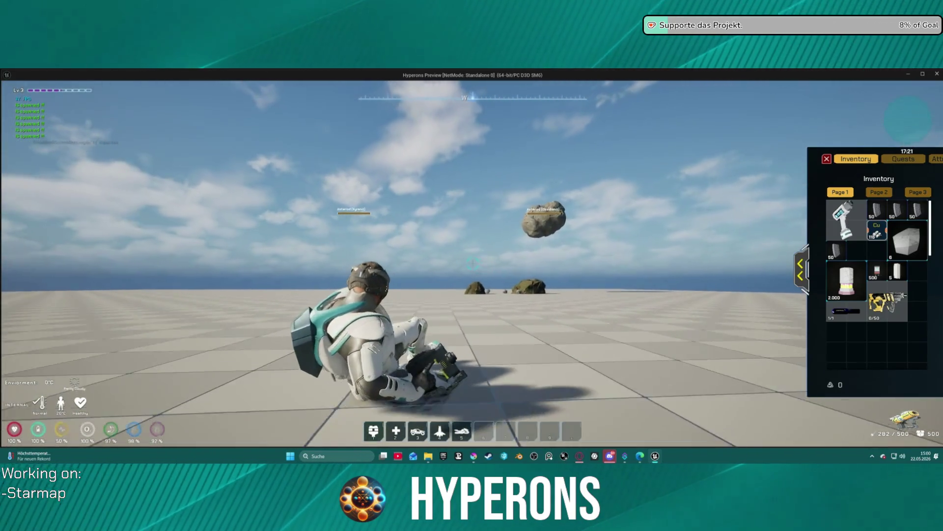
key(space)
key(w)
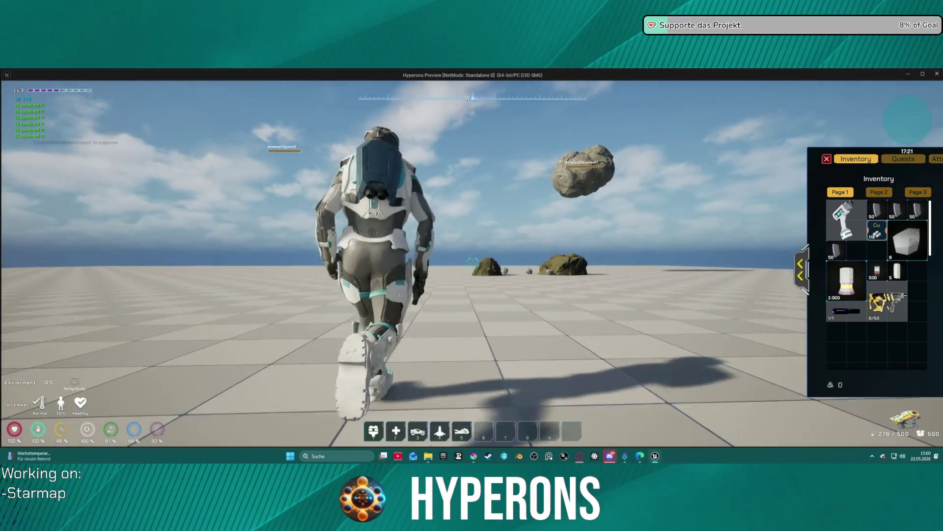
key(w)
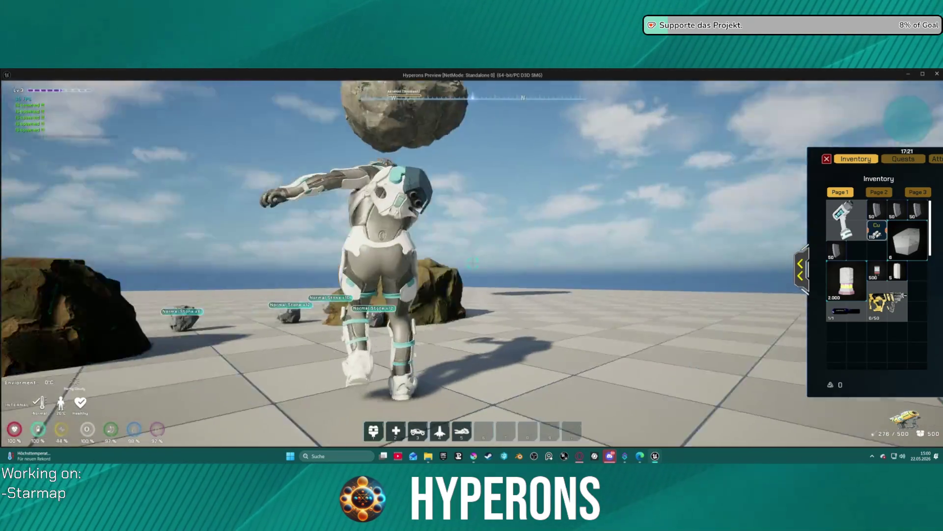
key(w)
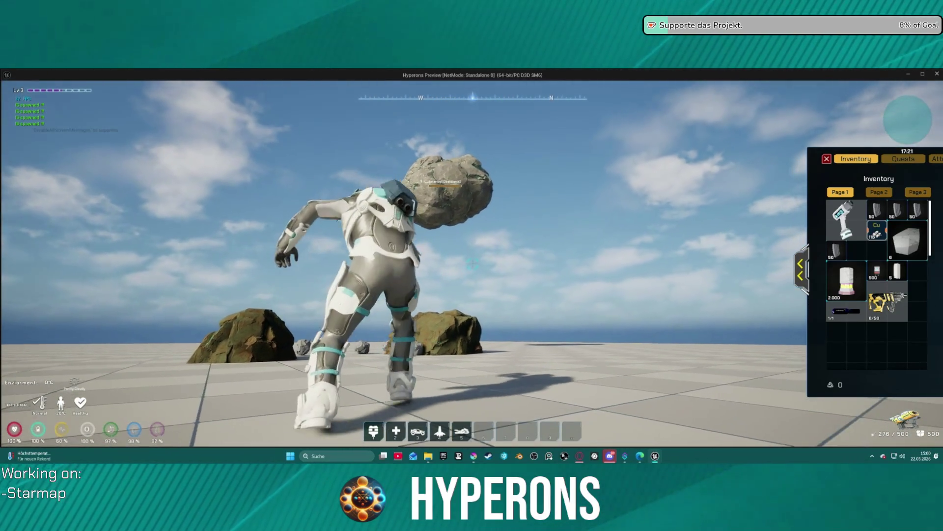
key(space)
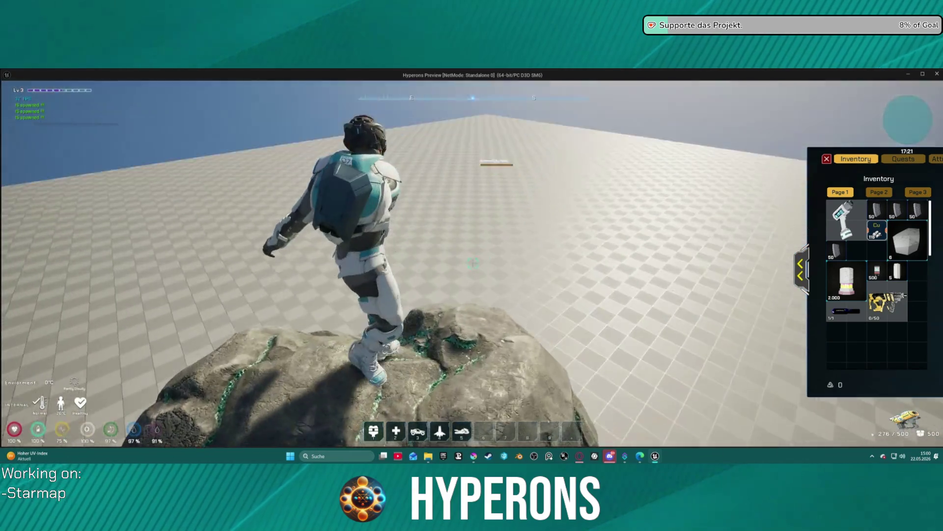
Step: Move across the ore rock toward the smaller one, then end the play test with Esc
key(w)
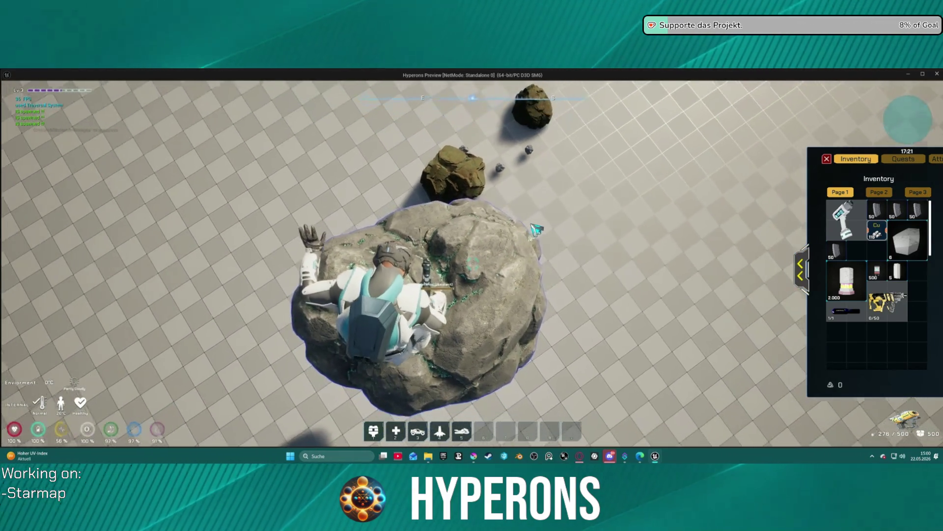
key(w)
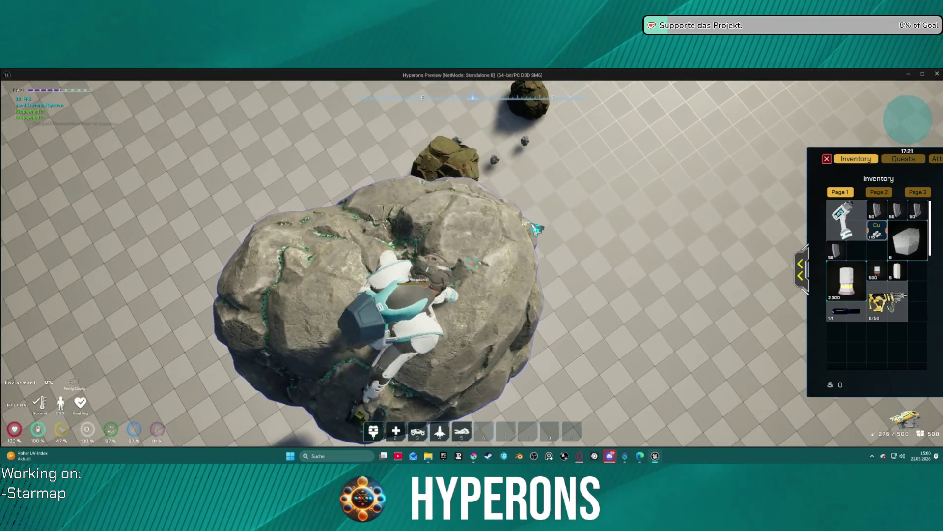
key(s)
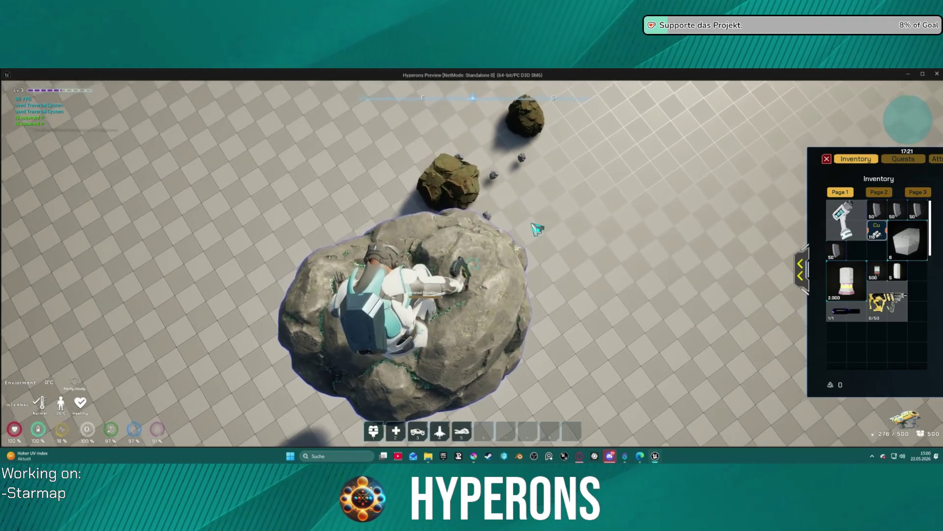
key(w)
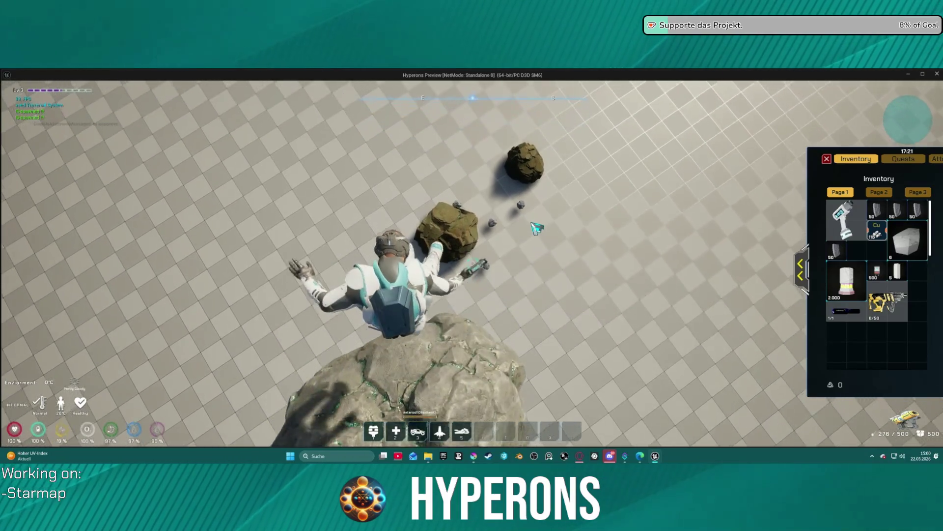
scroll(532, 225, up, 3)
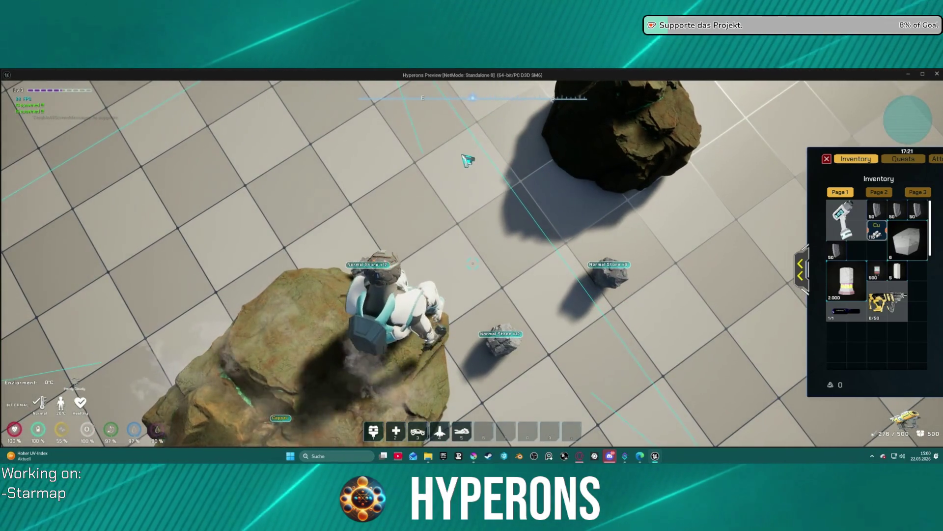
scroll(468, 160, up, 3)
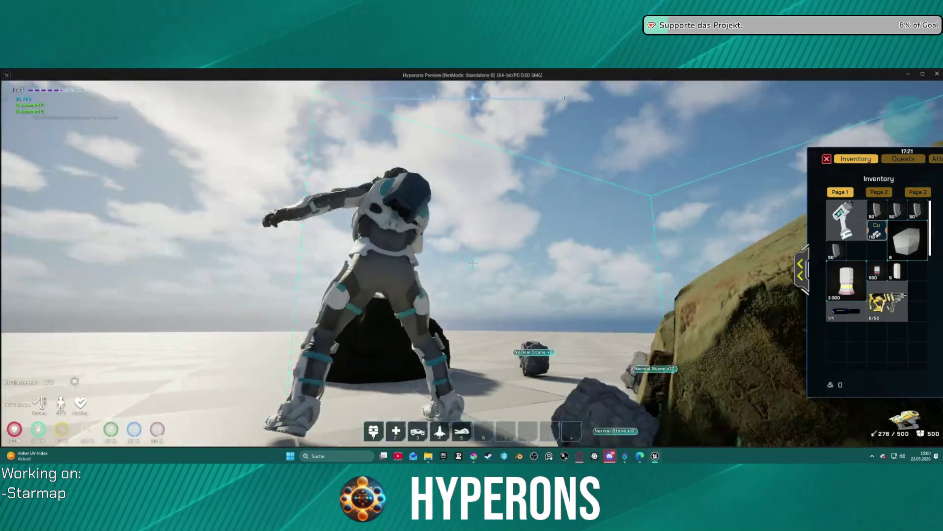
key(Escape)
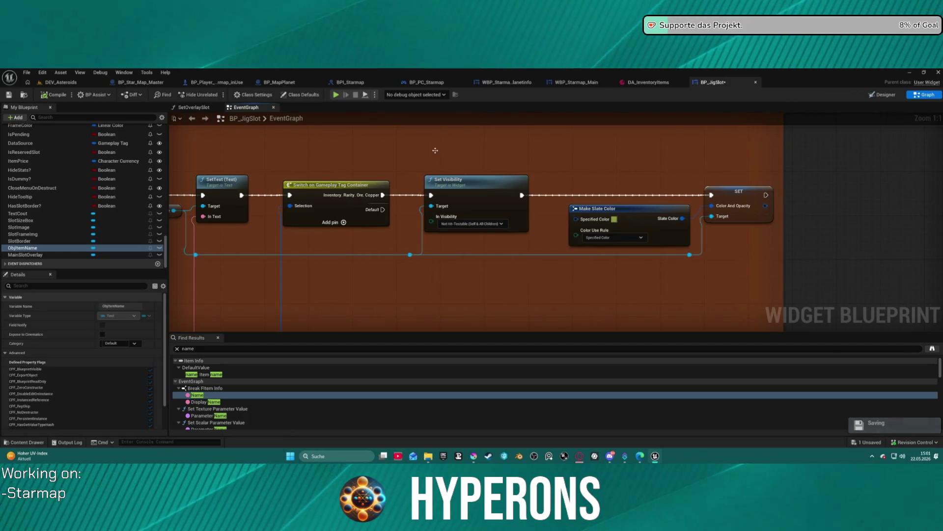
Step: Cycle through BP_Star_Map_Master, DEV_Asteroids, DA_InventoryItems and BP_JigSlot, ending on WBP_Starmap_Planetinfo
click(140, 83)
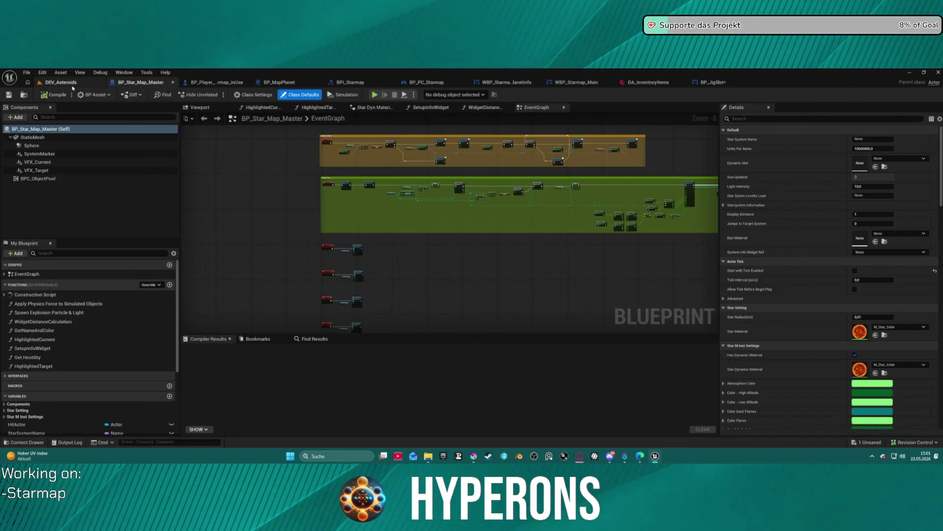
click(66, 84)
click(655, 82)
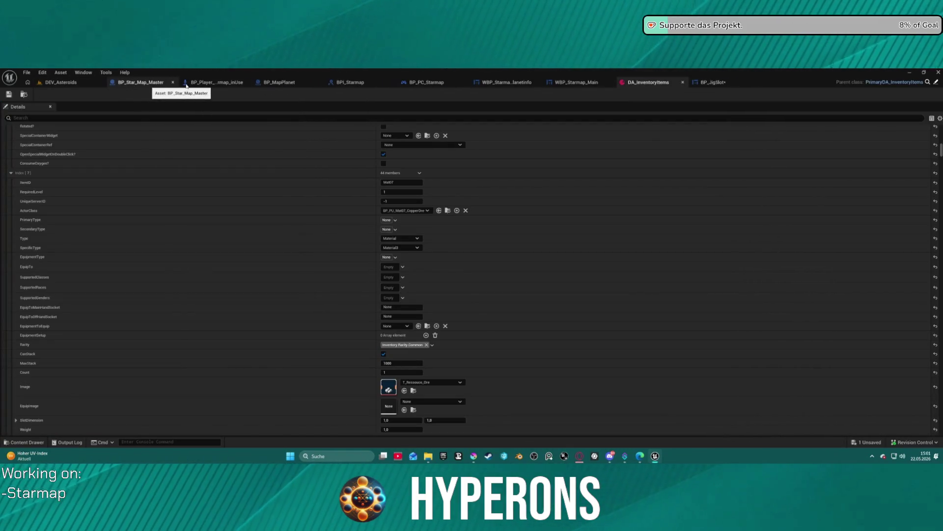
click(148, 84)
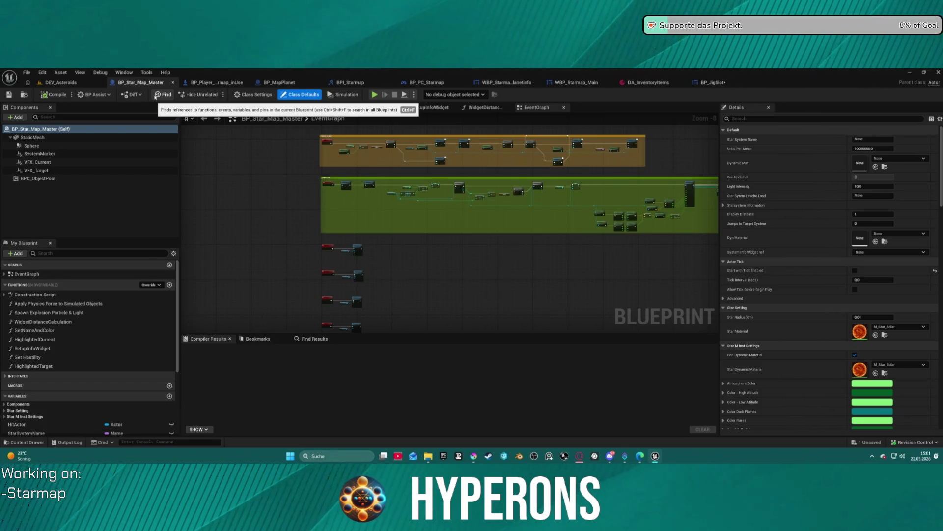
click(716, 84)
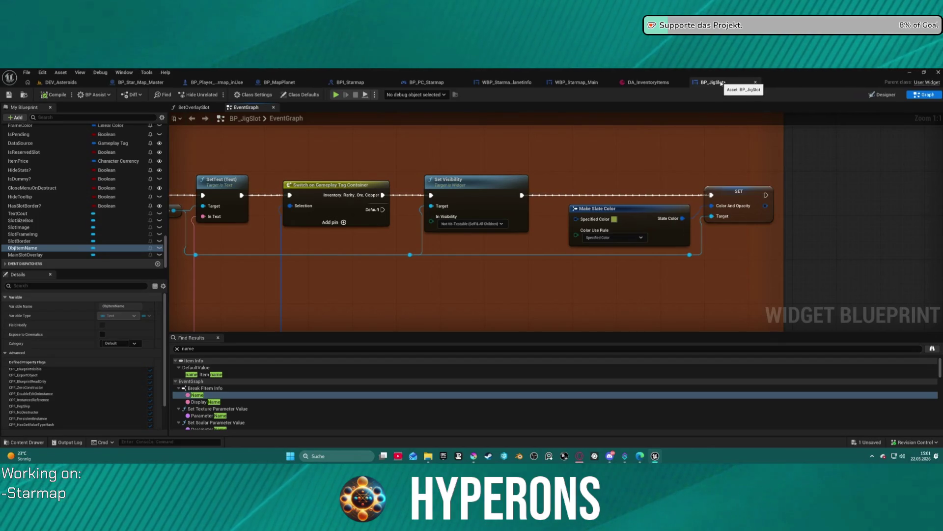
click(510, 83)
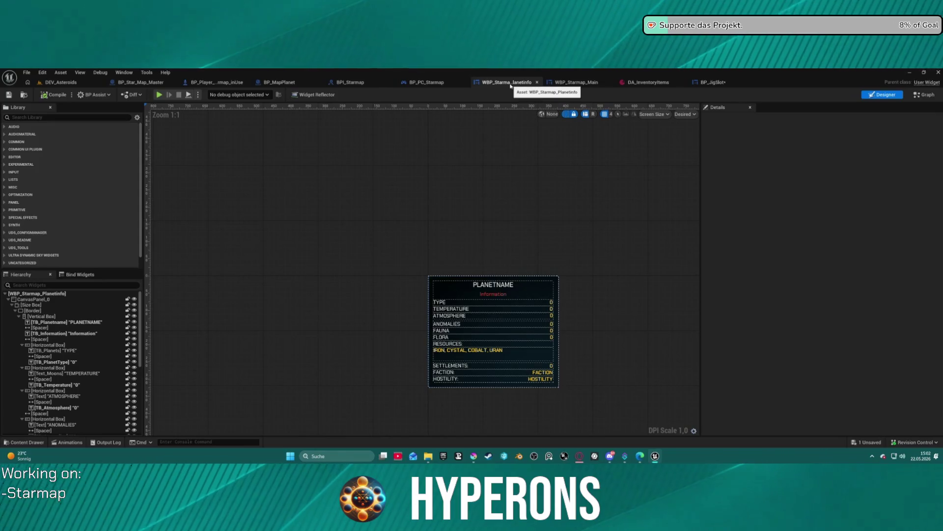
Step: Switch to WBP_Starmap_Main and locate the ore icon texture via DA_InventoryItems' Image field
click(576, 82)
scroll(259, 259, down, 2)
scroll(259, 259, up, 2)
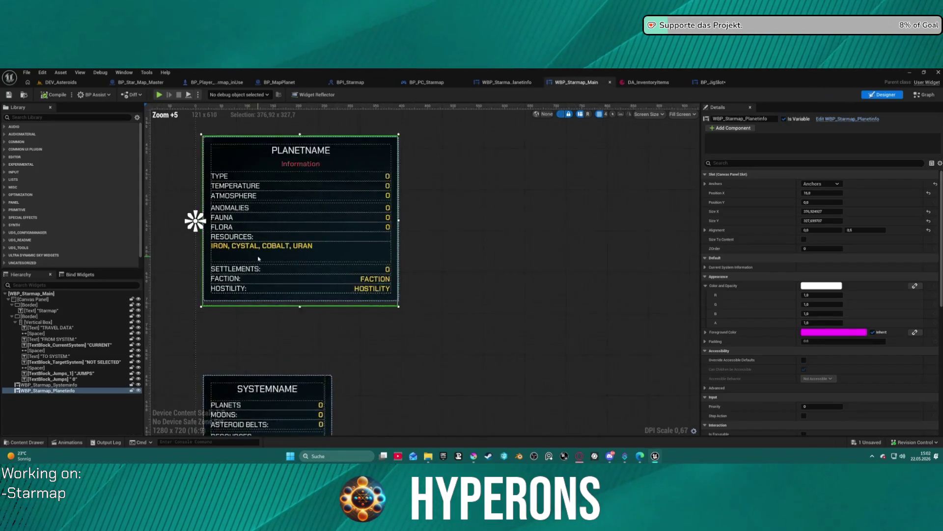
scroll(259, 259, up, 1)
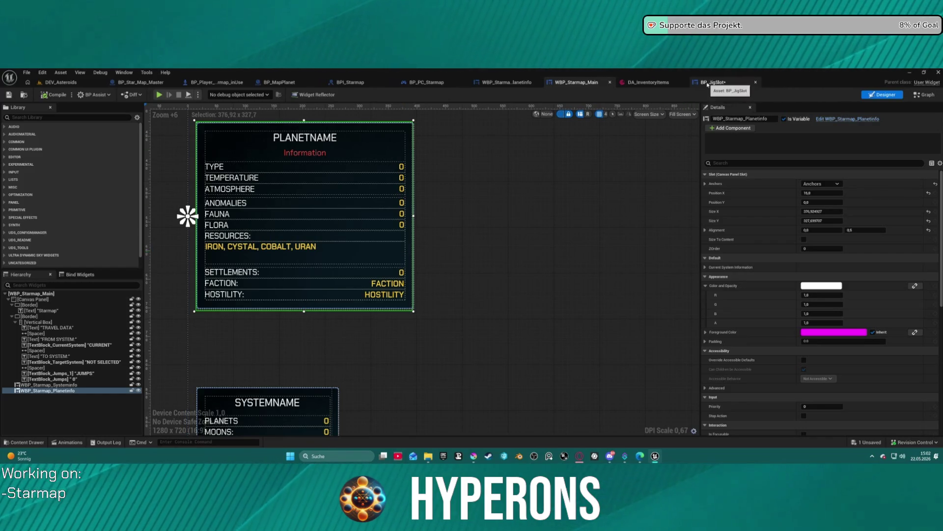
key(ctrl+space)
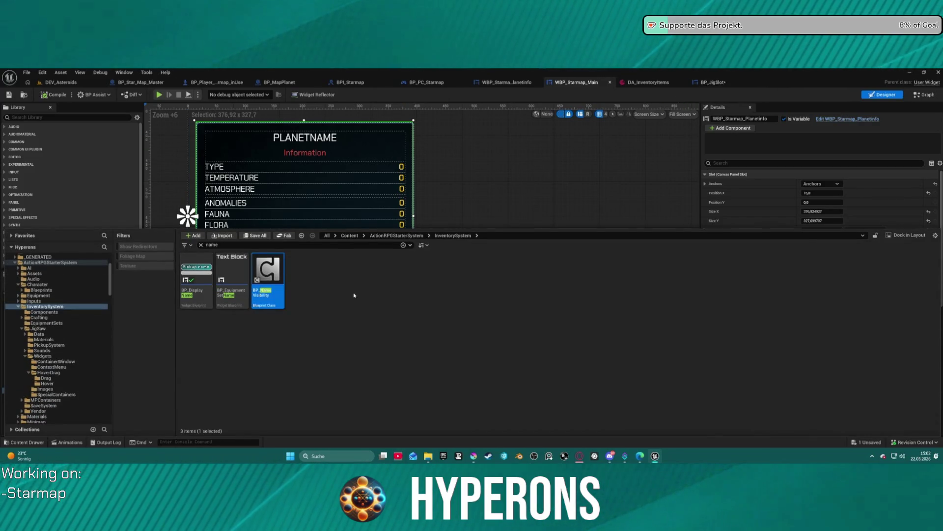
key(ctrl+space)
click(648, 82)
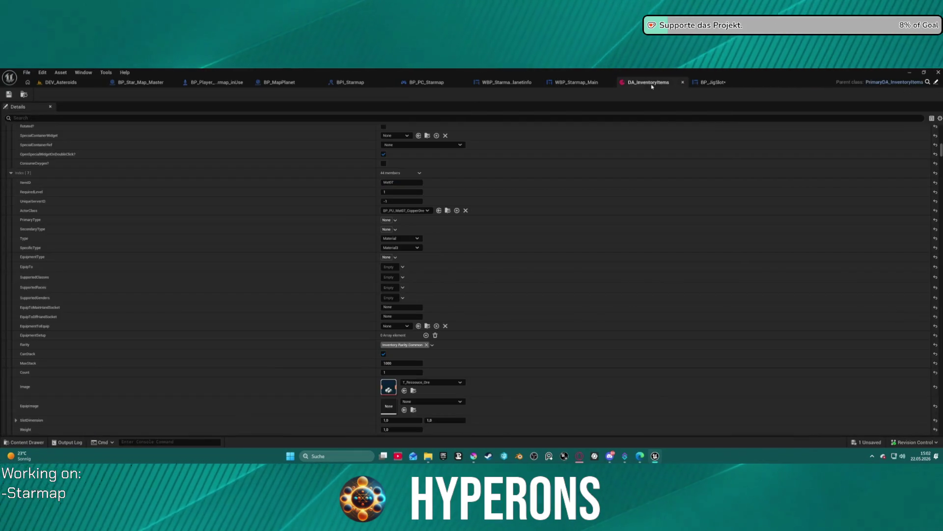
click(413, 390)
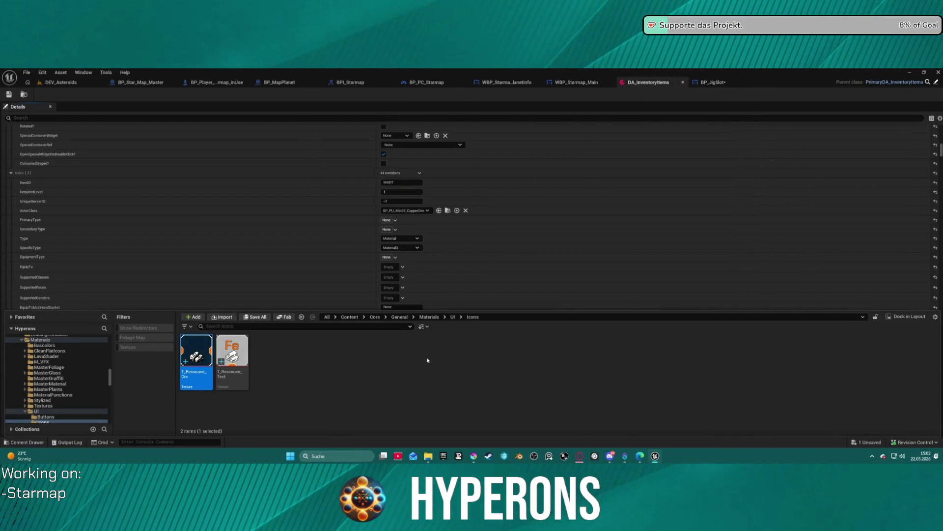
Step: Drag the ore icon texture from the Content Drawer onto the starmap canvas
click(521, 84)
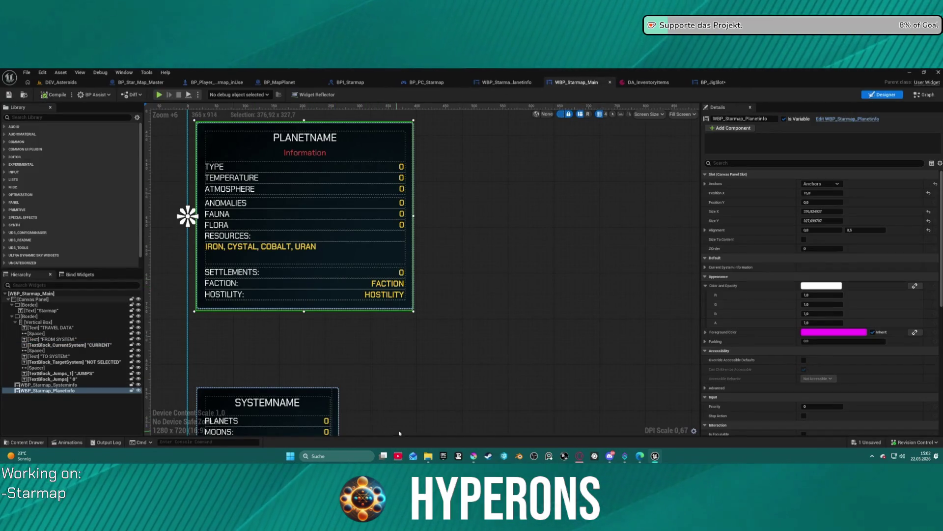
key(ctrl+space)
mouse_move(196, 285)
mouse_down()
mouse_move(315, 230)
mouse_move(337, 255)
mouse_move(164, 316)
mouse_move(80, 388)
mouse_move(63, 374)
mouse_move(86, 357)
mouse_move(298, 313)
mouse_move(146, 339)
mouse_move(142, 364)
mouse_move(110, 400)
mouse_move(99, 405)
mouse_move(544, 133)
mouse_move(684, 98)
mouse_move(683, 111)
mouse_up()
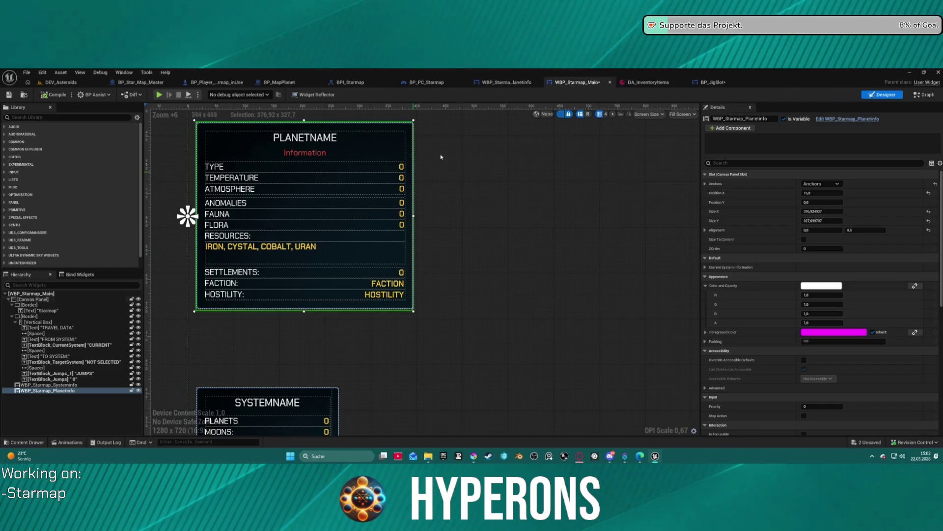
Step: Drag the T_Ressource_Ore texture into the RESOURCES row of WBP_Starmap_PlanetInfo as an Image
click(504, 82)
key(ctrl+space)
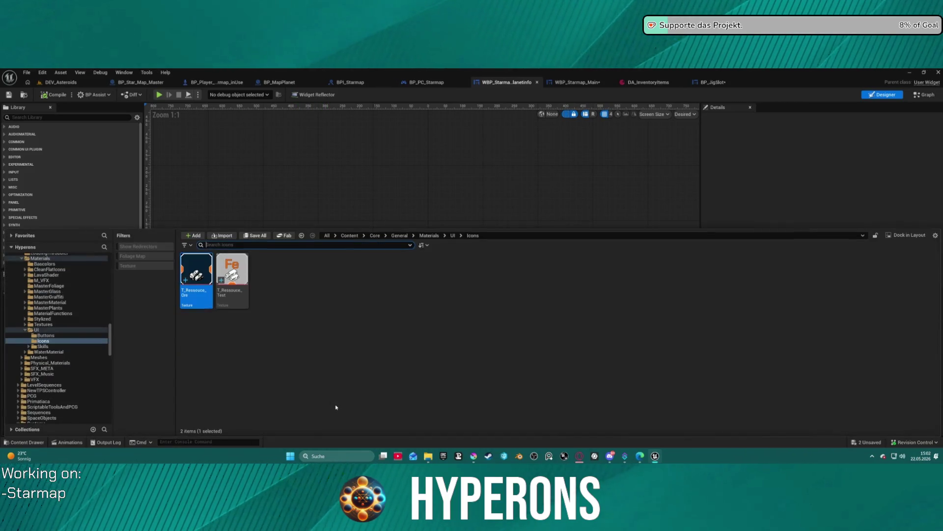
mouse_move(197, 272)
mouse_down()
mouse_move(202, 280)
mouse_move(548, 175)
mouse_move(449, 373)
mouse_move(506, 348)
mouse_move(472, 356)
mouse_move(541, 352)
mouse_up()
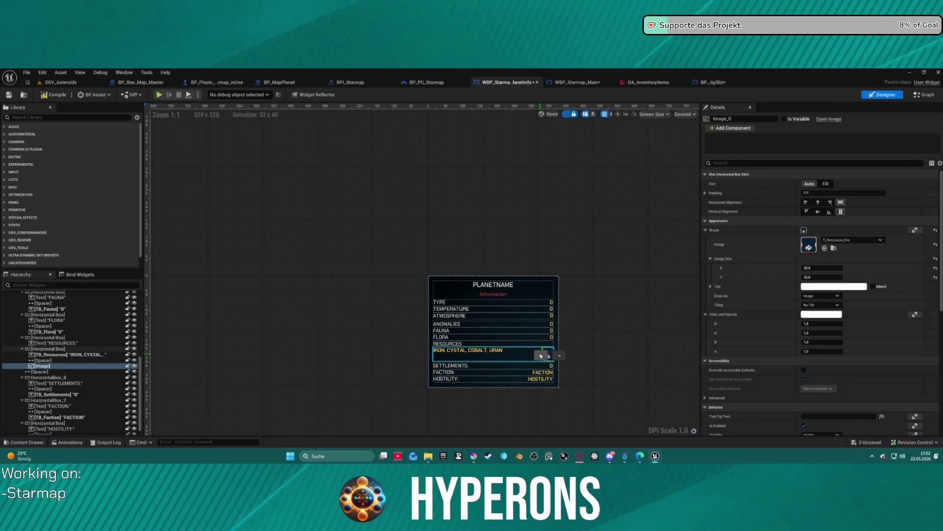
scroll(543, 361, up, 4)
scroll(543, 361, up, 3)
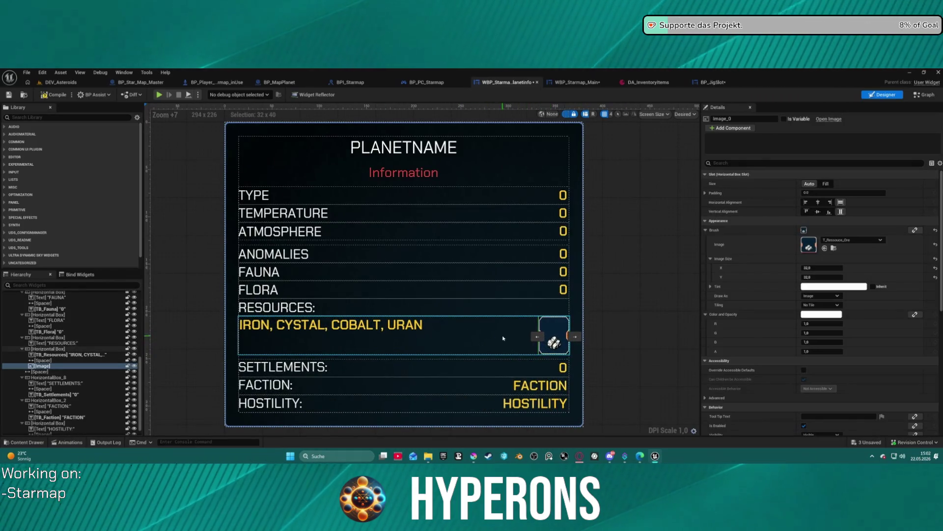
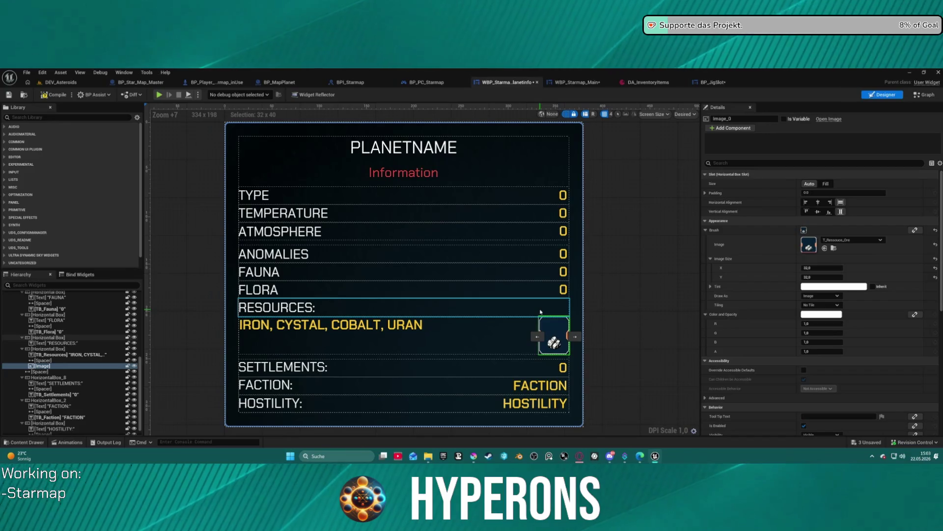
Step: Check the BP_JigSlot widget graph, the JigSaw widget folder and the DA_InventoryItems data asset
click(713, 83)
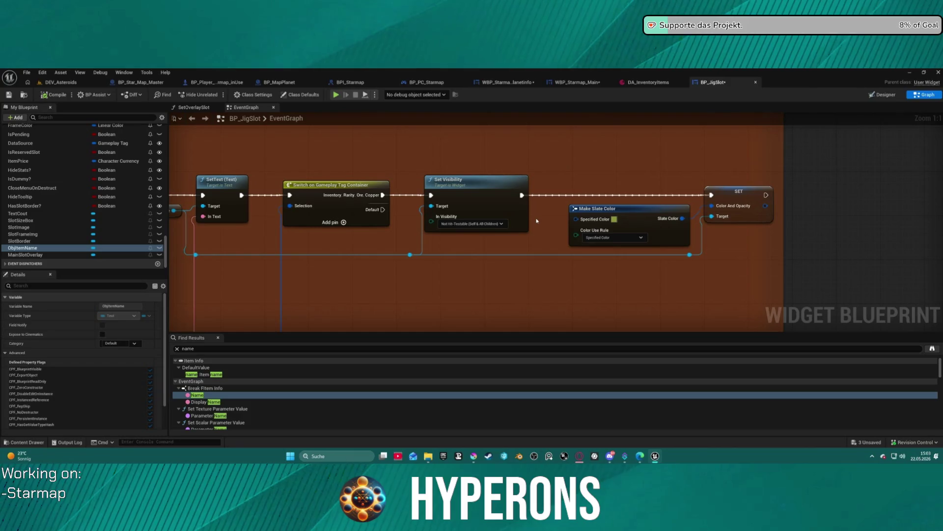
click(24, 95)
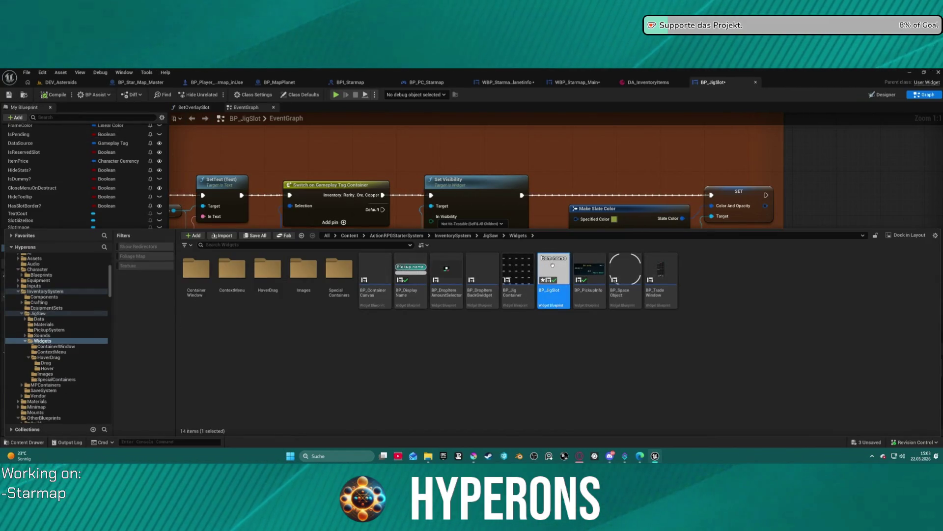
click(639, 82)
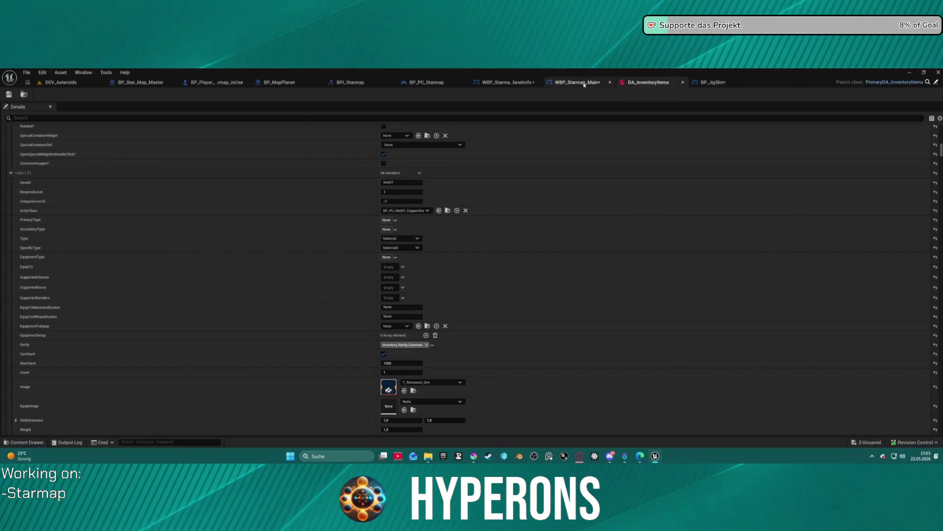
Step: Return to the PlanetInfo designer, then switch to the WBP_Starmap_Main widget layout
click(506, 82)
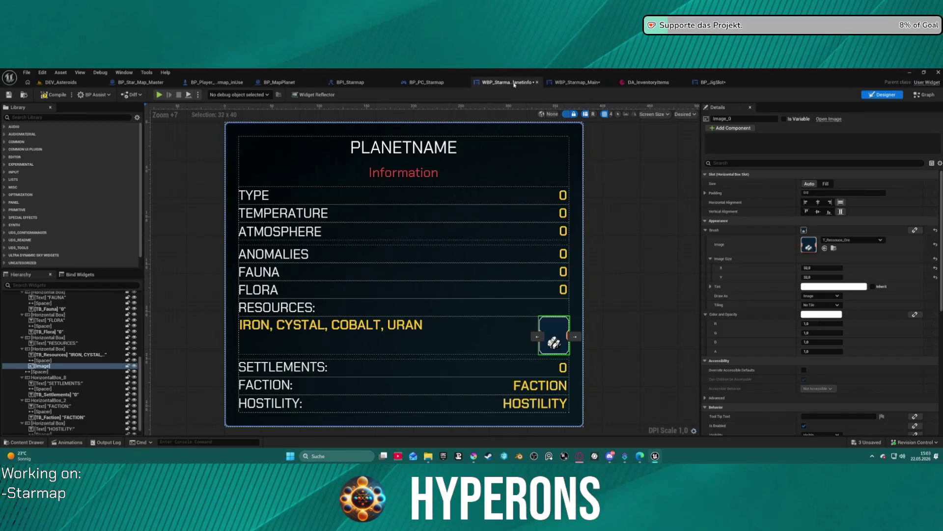
key(ctrl+space)
click(535, 227)
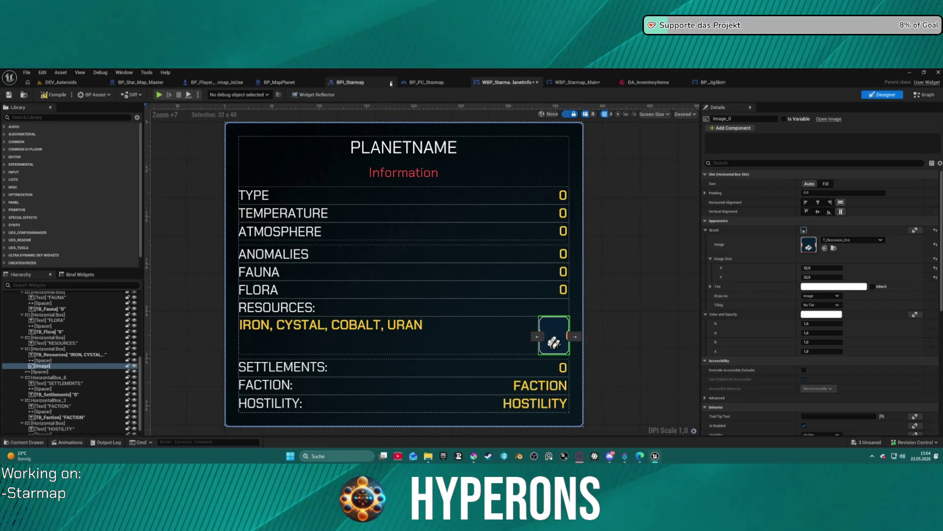
click(557, 88)
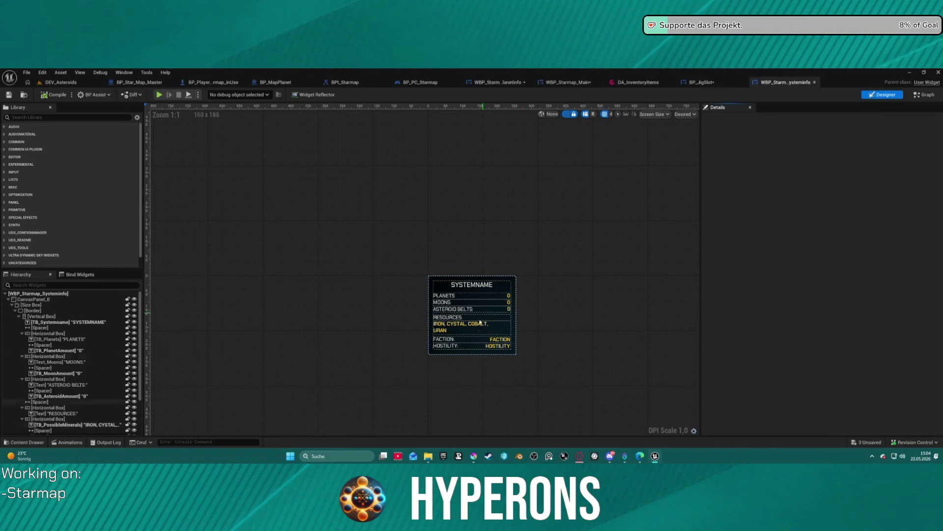
Step: Select TB_PossibleMinerals and drop BP_JigSlot from the Content Drawer beside it
scroll(481, 322, up, 6)
click(480, 320)
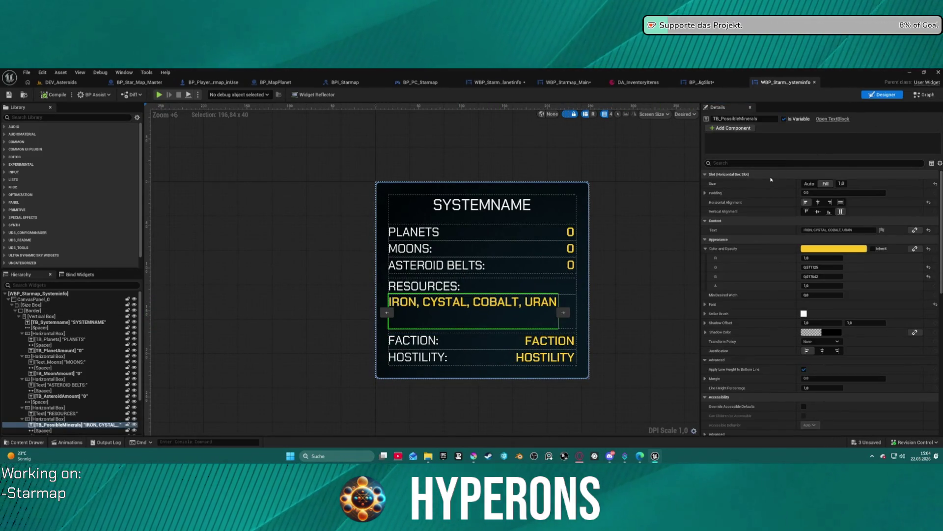
key(ctrl+space)
mouse_move(553, 282)
mouse_down()
mouse_move(545, 167)
mouse_move(570, 340)
mouse_move(575, 309)
mouse_up()
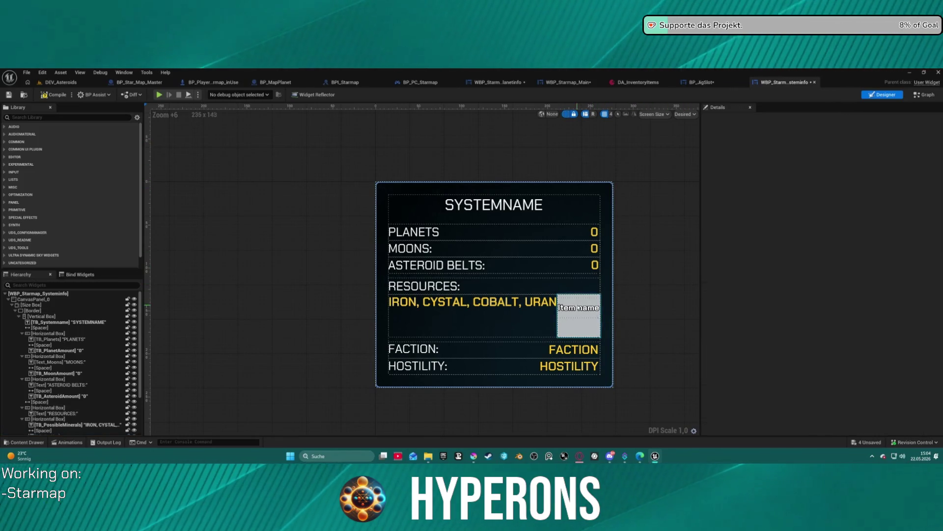
Step: Expand the new BP_JigSlot's Item Info category in Details and reopen the Content Drawer
scroll(817, 354, down, 3)
scroll(817, 354, down, 2)
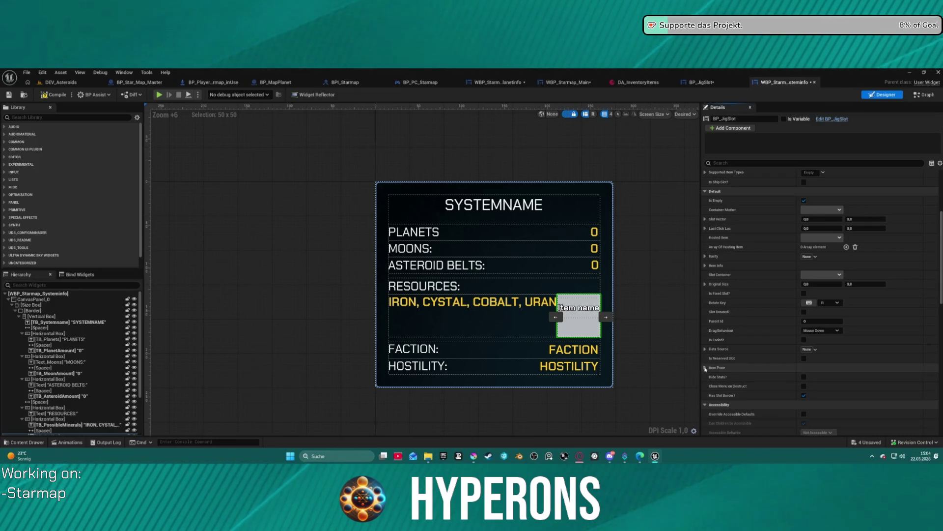
click(705, 265)
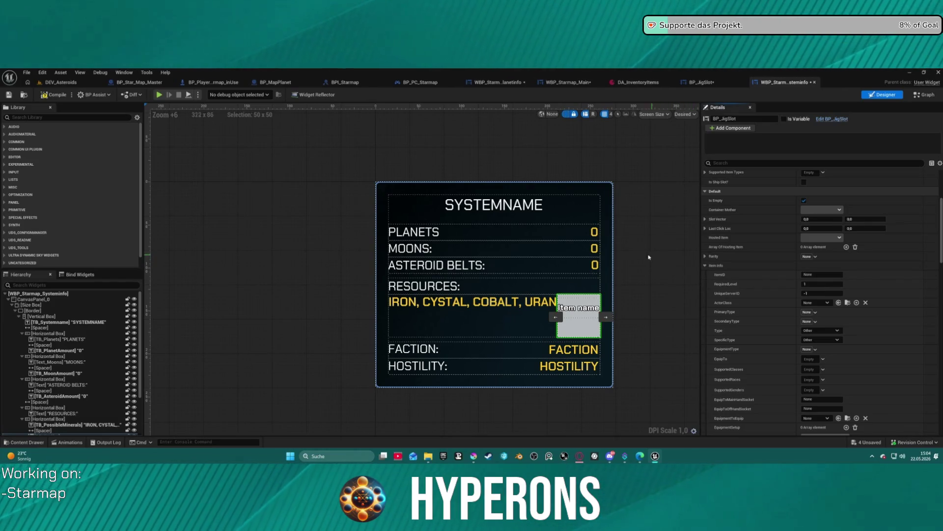
key(ctrl+space)
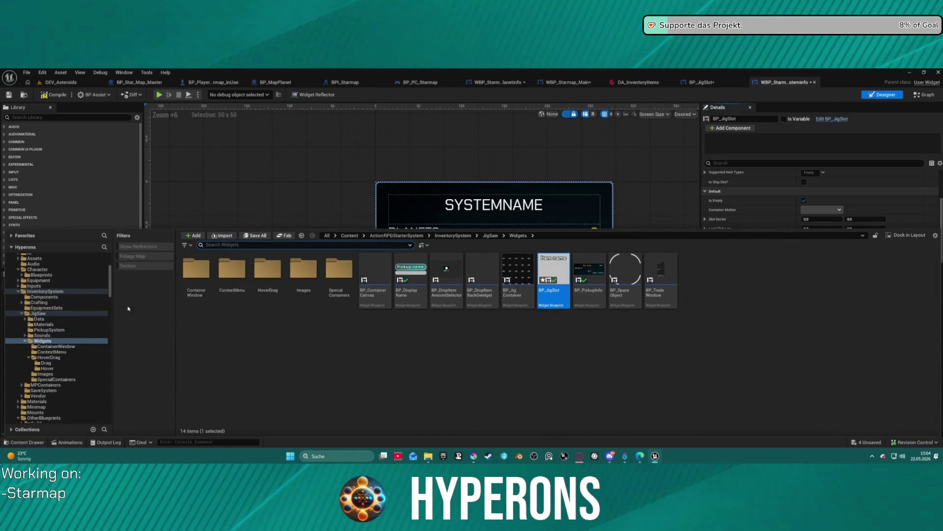
Step: Open DT_Starsystem_Informations from Core/Data and inspect the Star_System_NewEden row
scroll(79, 327, up, 5)
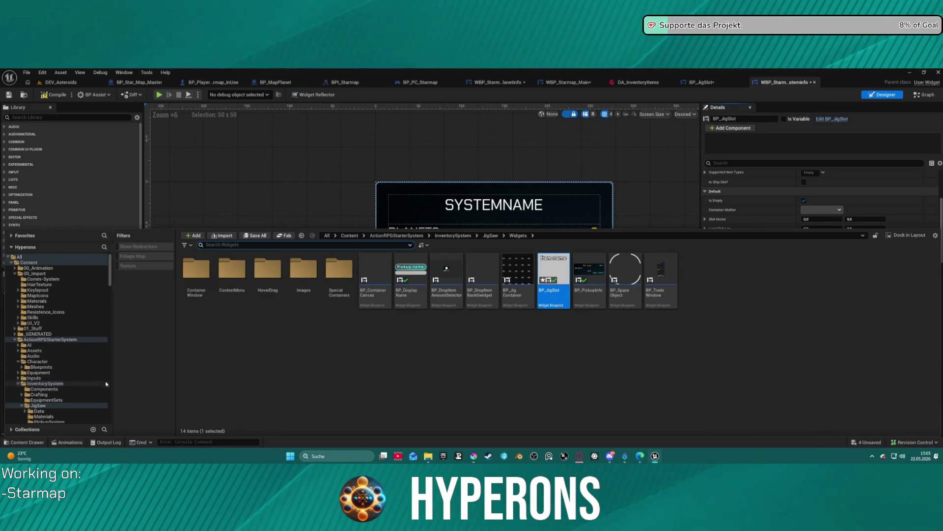
scroll(106, 383, down, 15)
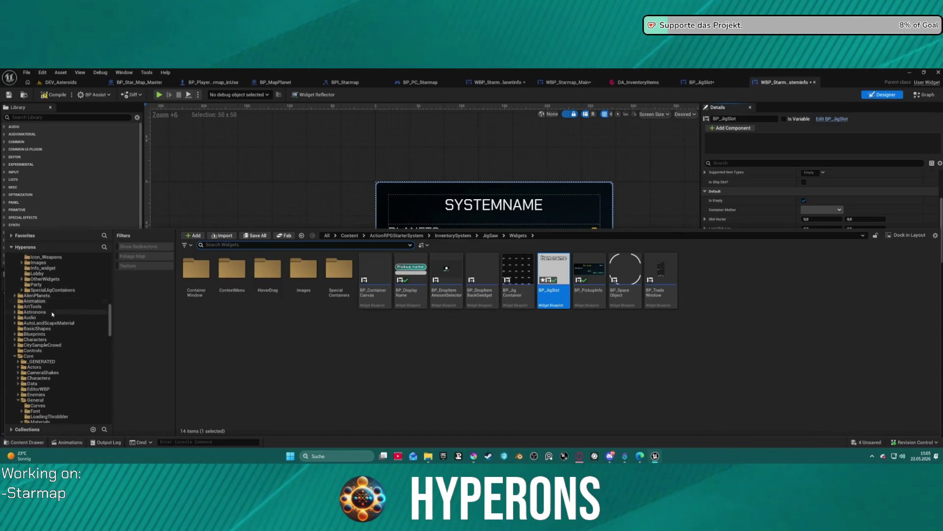
click(32, 383)
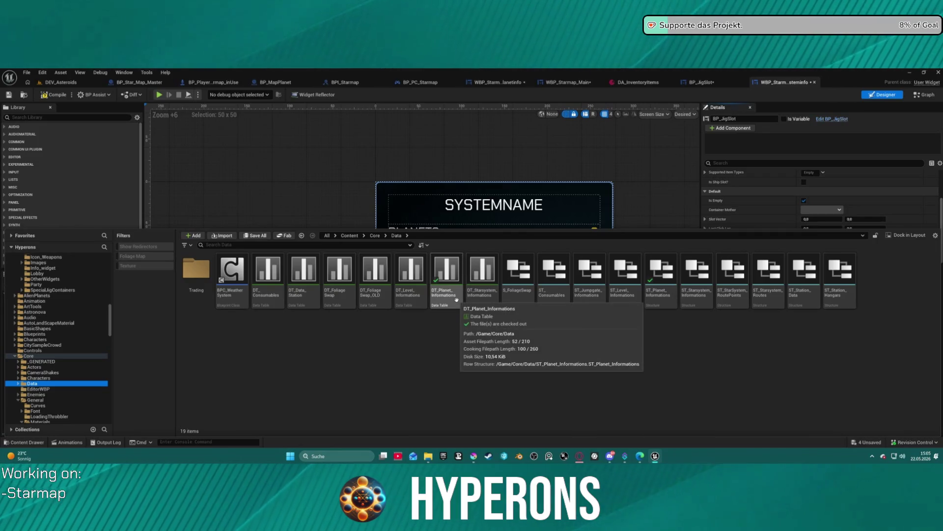
double_click(476, 296)
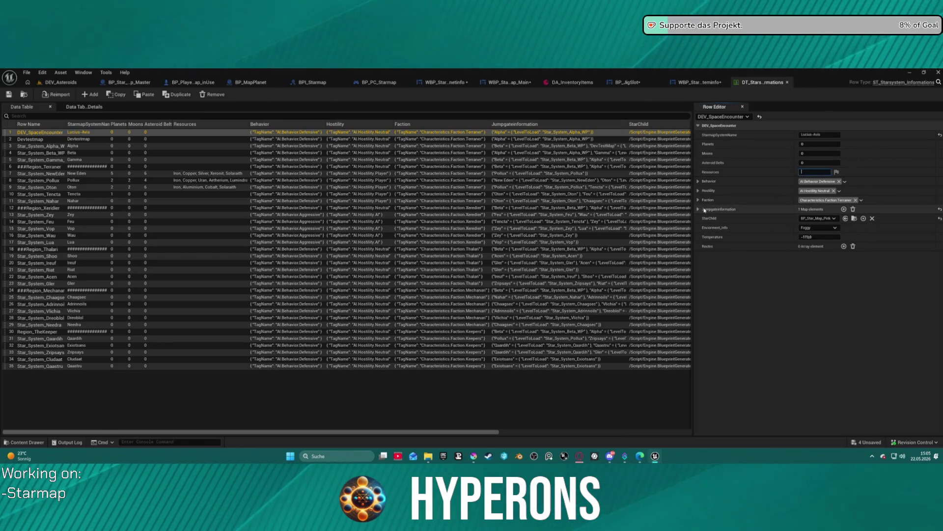
click(62, 174)
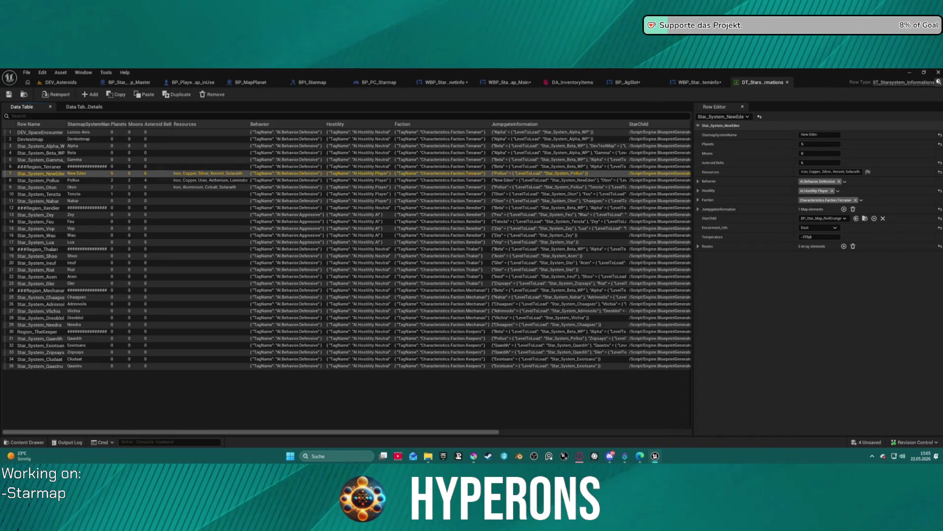
Step: Locate the ST_Starsystem_Informations structure in the Core/Data folder
click(938, 82)
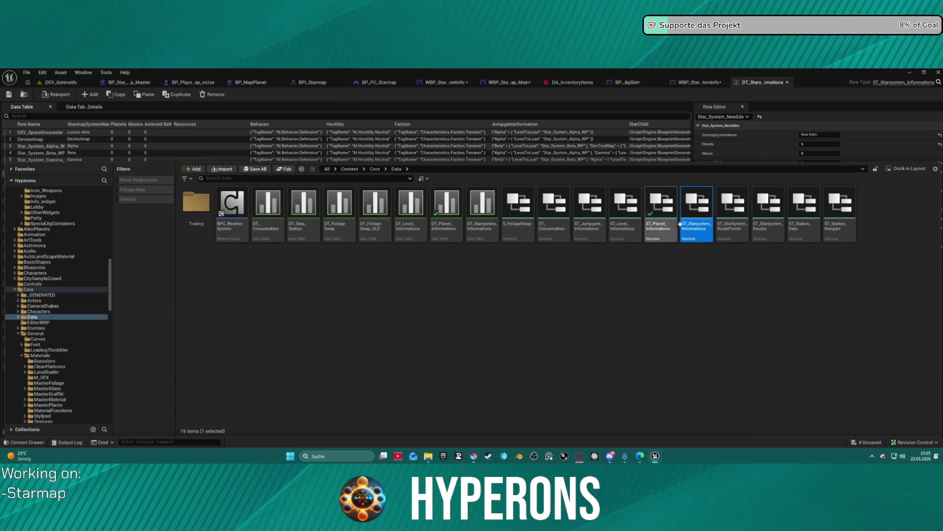
right_click(700, 202)
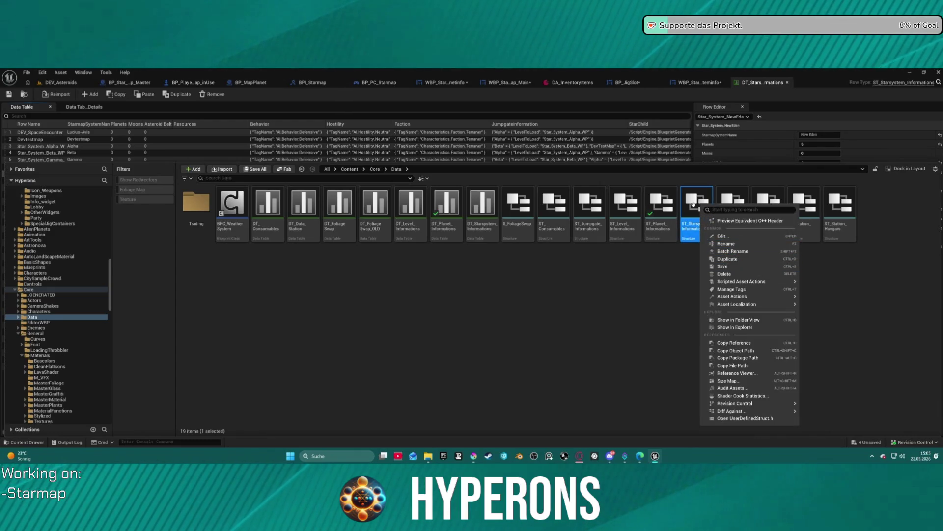
click(693, 203)
Step: Add a new single-value item-info variable to the ST_Starsystem_Informations structure
double_click(692, 204)
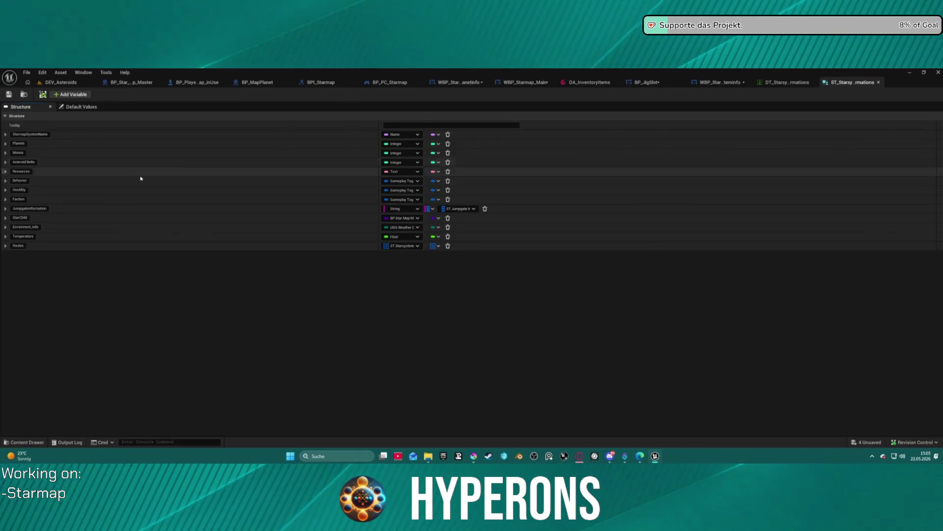
click(71, 94)
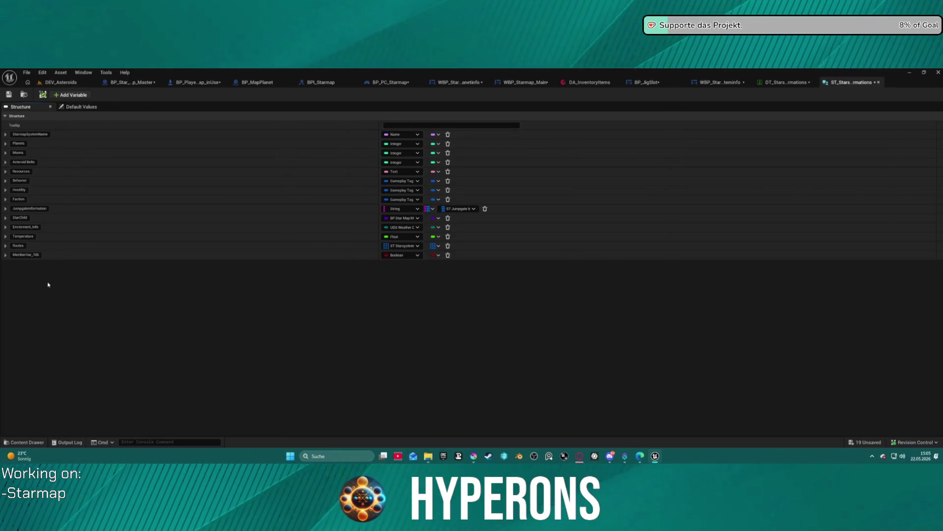
click(394, 256)
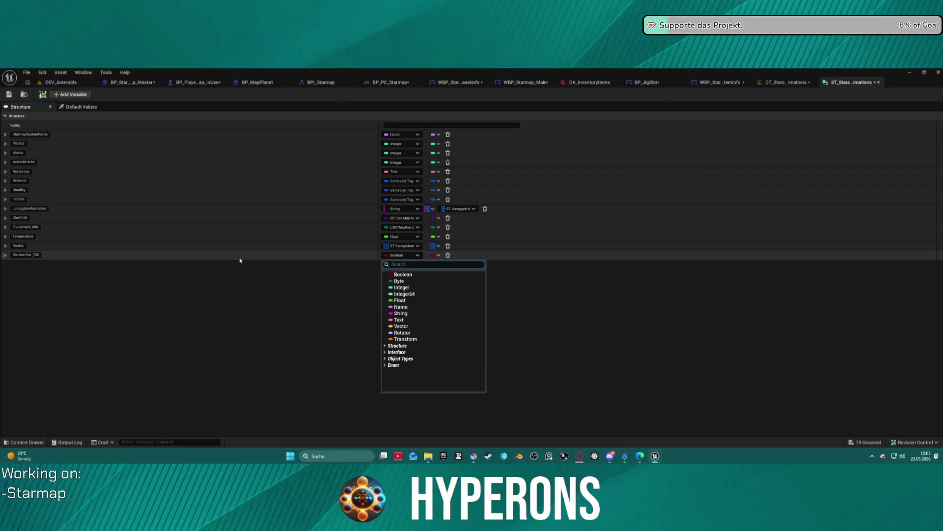
text(fite)
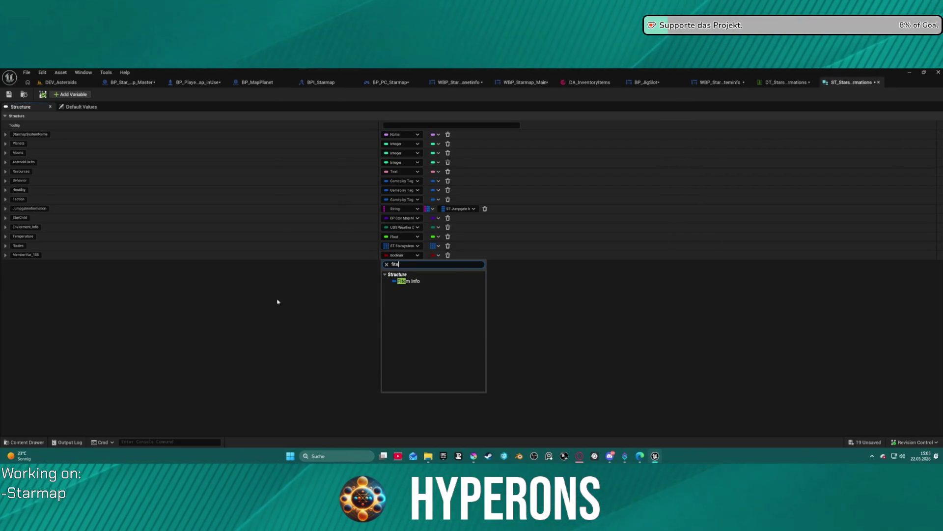
click(415, 277)
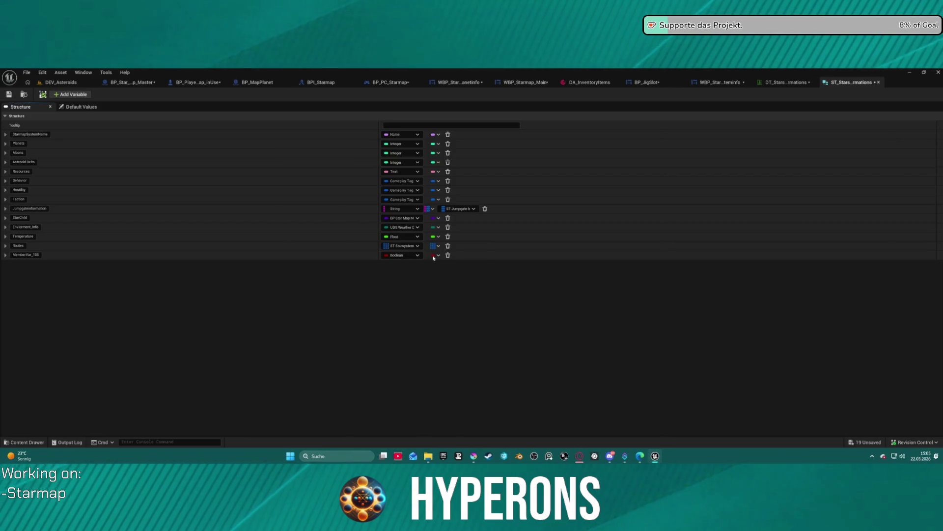
click(435, 255)
click(438, 277)
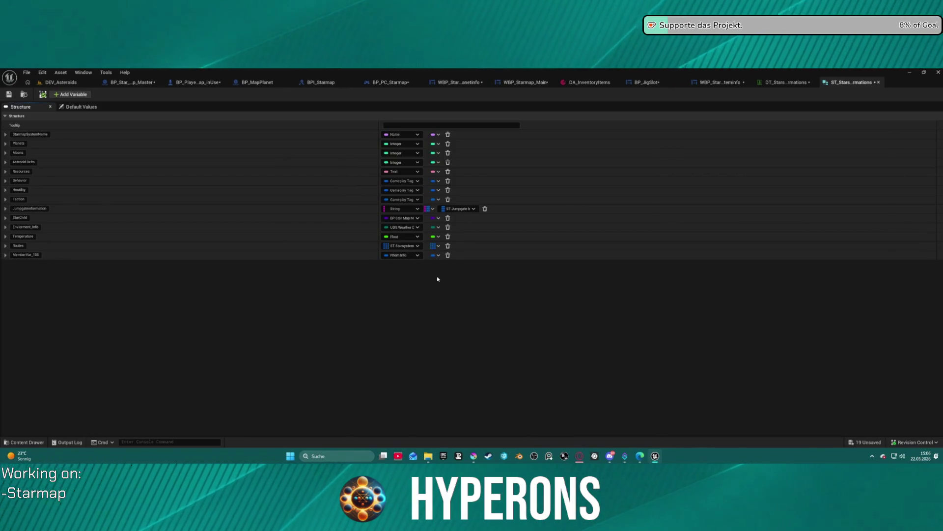
Step: Rename the variable Resources2 and move it directly below Resources
click(26, 255)
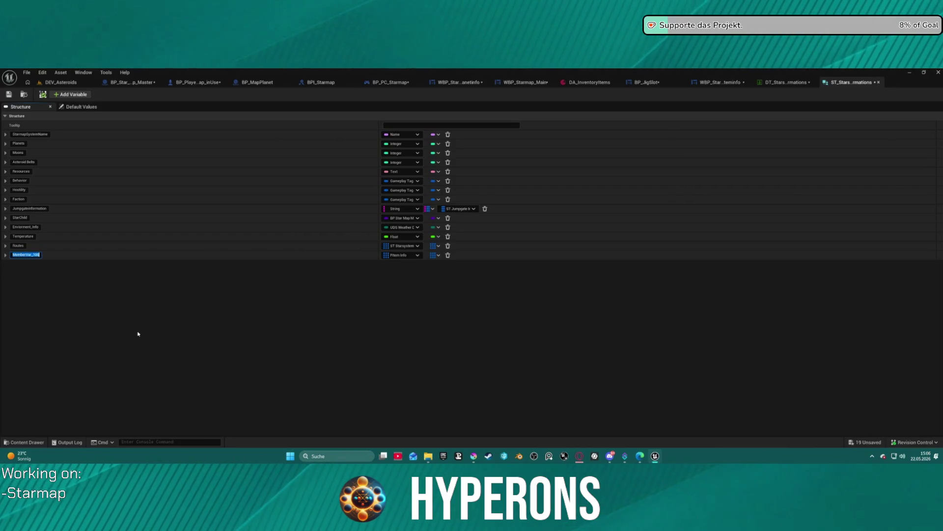
text(Reouc)
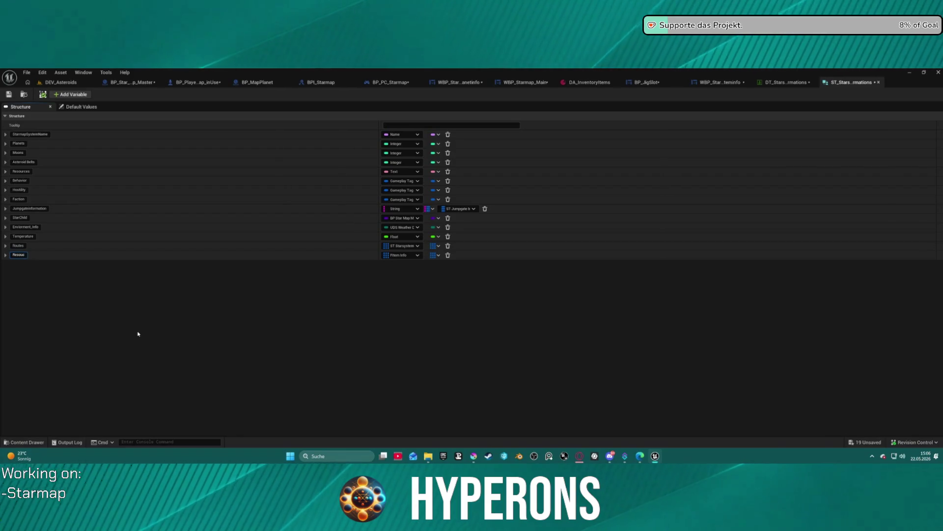
key(BackSpace)
text(rces2)
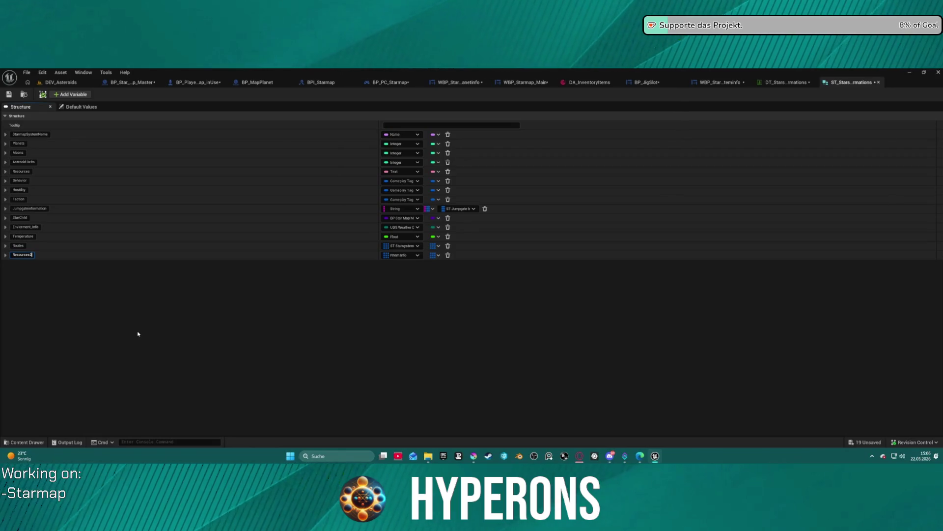
key(Return)
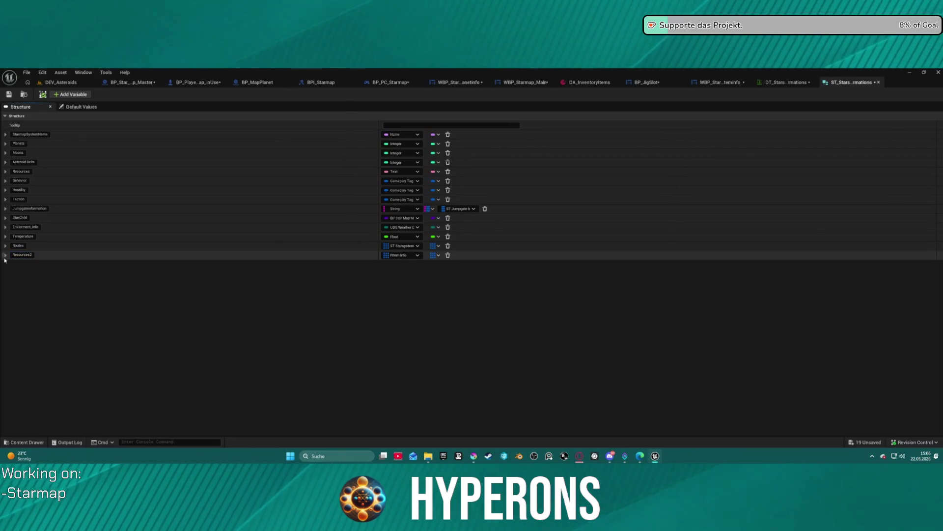
mouse_move(5, 254)
mouse_down()
mouse_move(5, 172)
mouse_move(11, 182)
mouse_up()
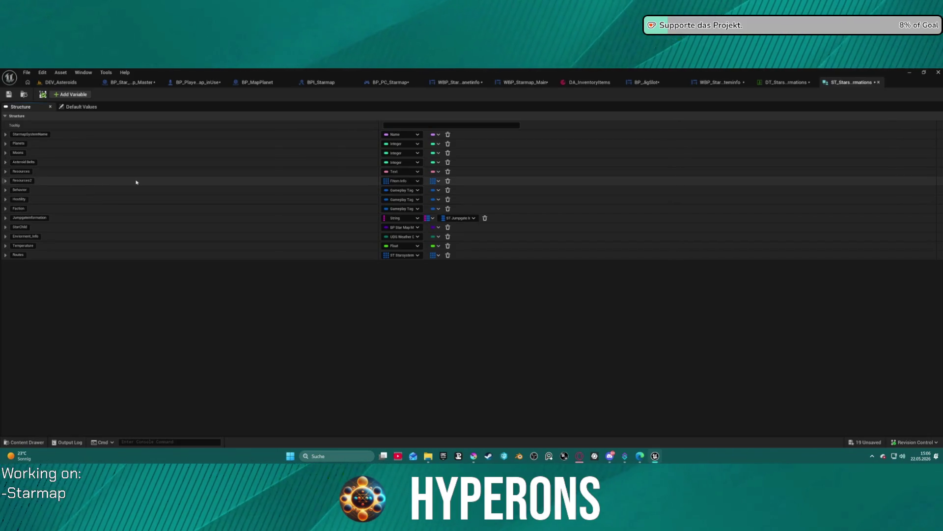
Step: Save the structure, checking out the structure and its dependent assets
click(12, 95)
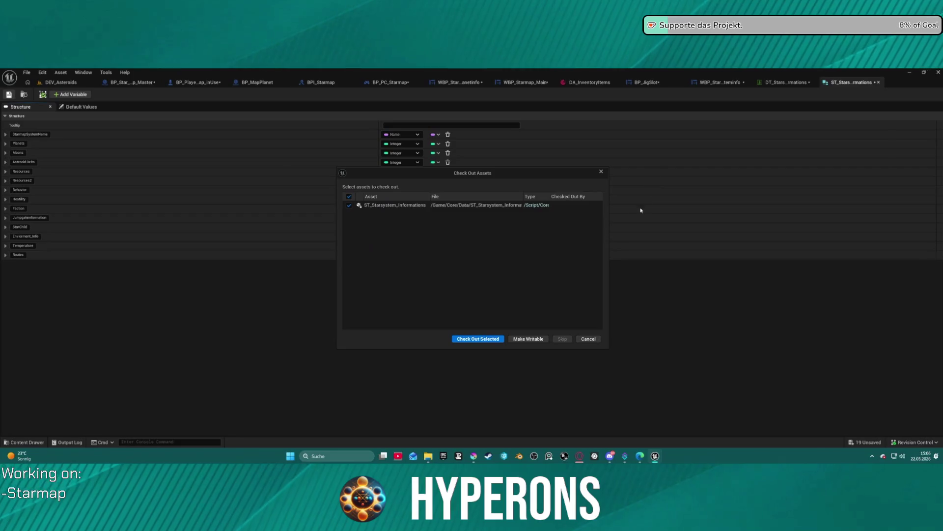
click(488, 337)
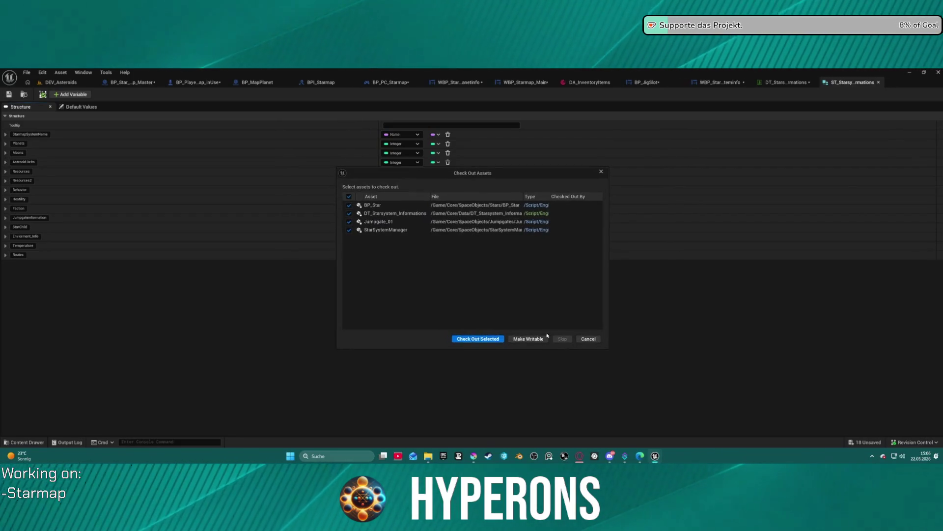
click(462, 337)
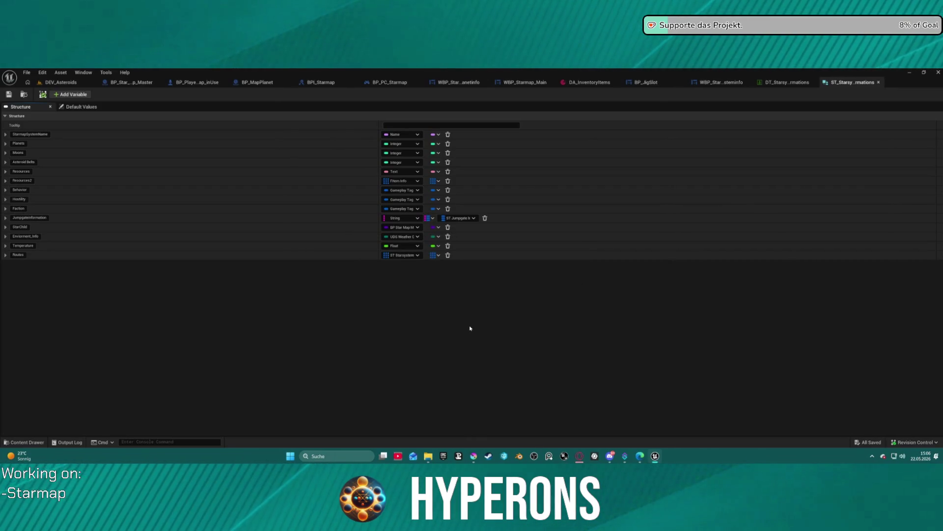
Step: Add one Resources2 element to the New Eden row and expand it, then return to the structure
click(786, 82)
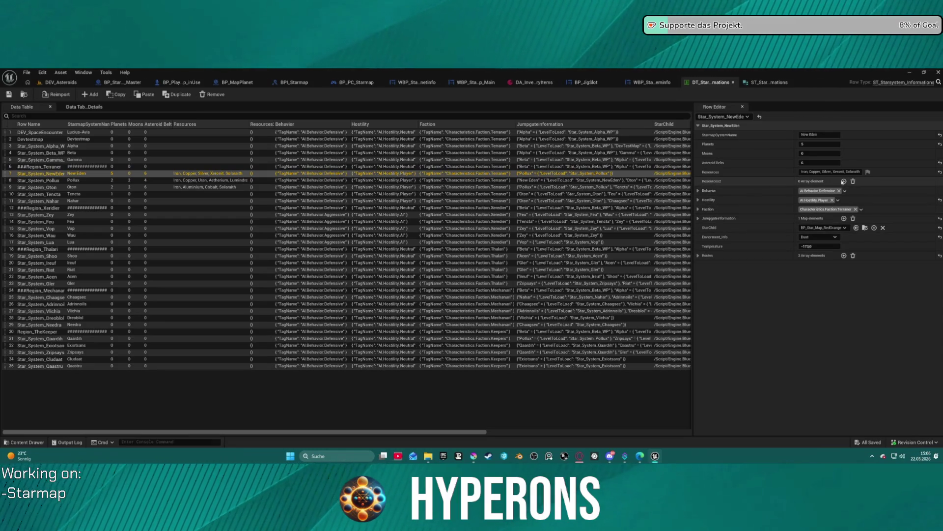
click(843, 181)
click(705, 191)
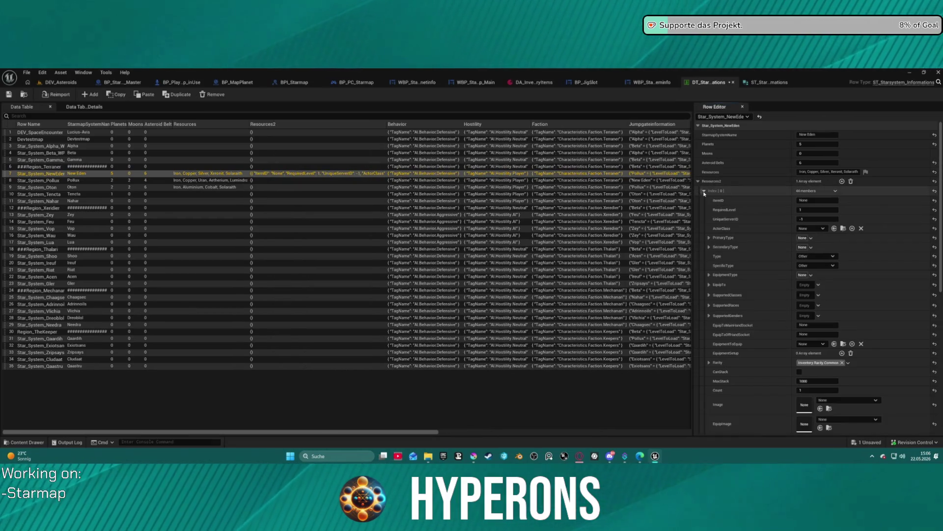
click(705, 192)
click(704, 191)
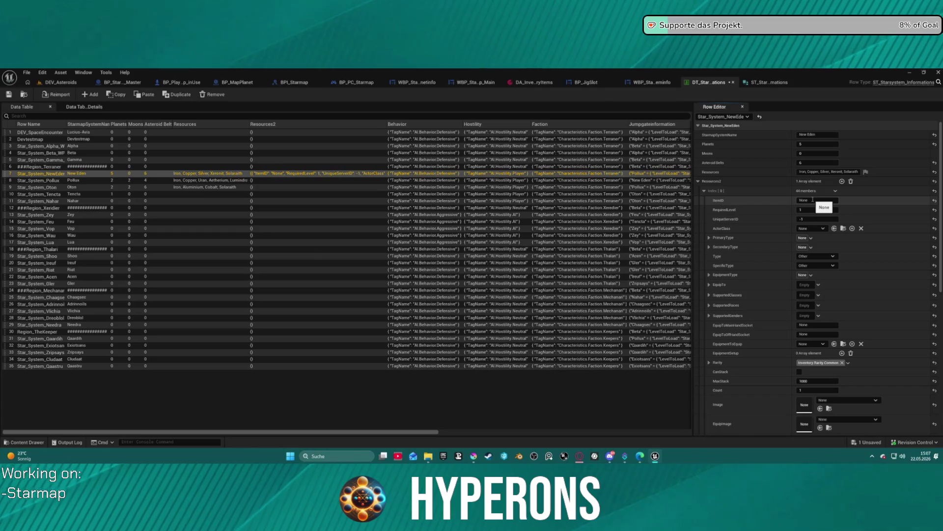
click(766, 82)
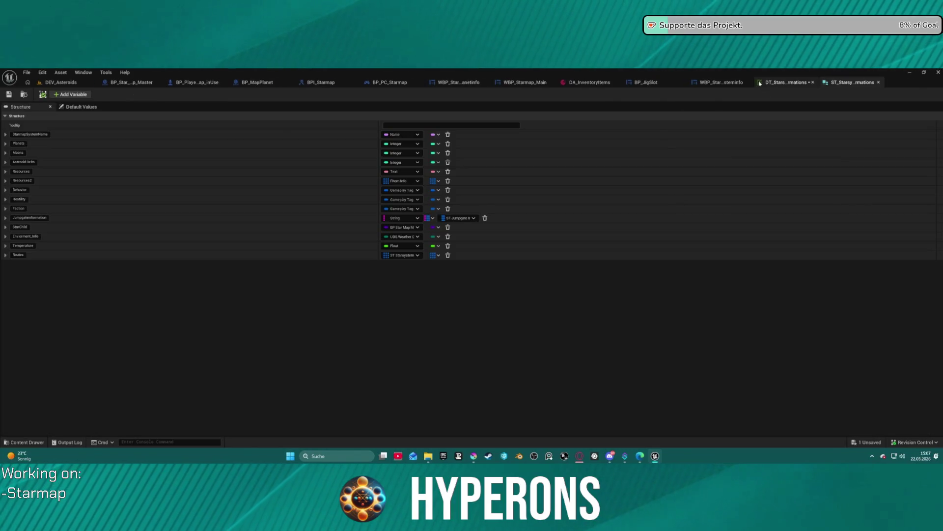
Step: Change Resources2's element type to String and save the ST_Starsystem_Informations structure
click(404, 181)
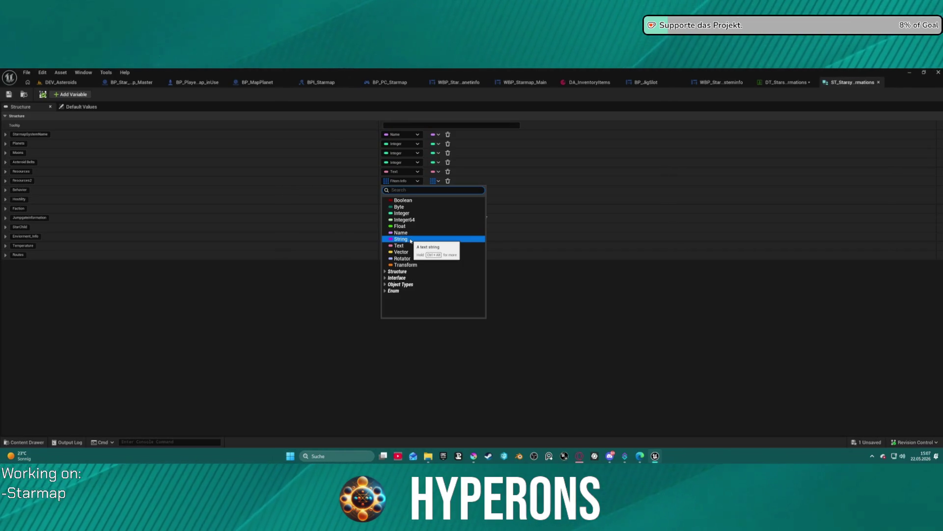
key(Escape)
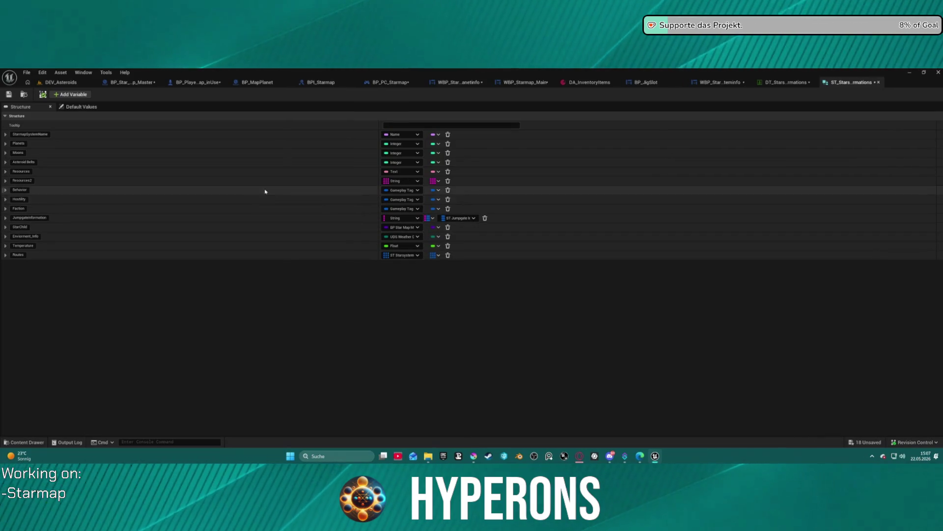
click(8, 94)
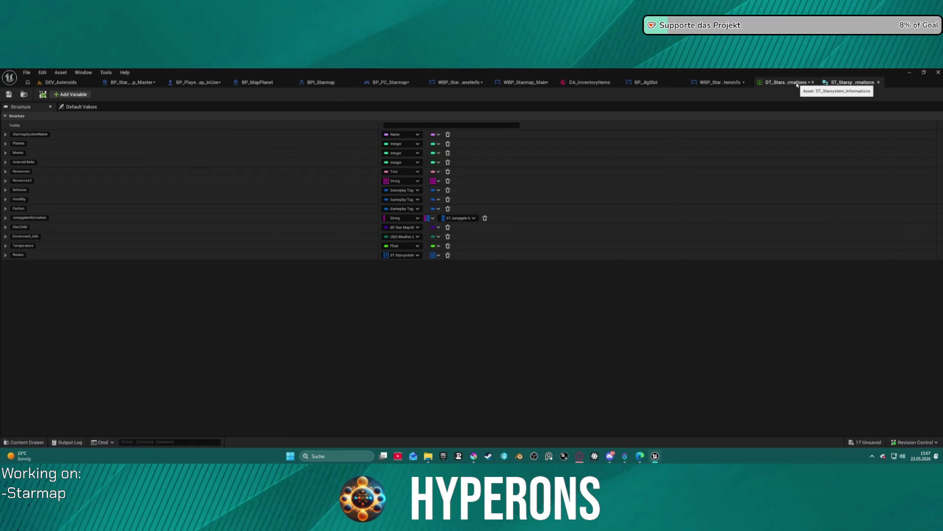
click(797, 83)
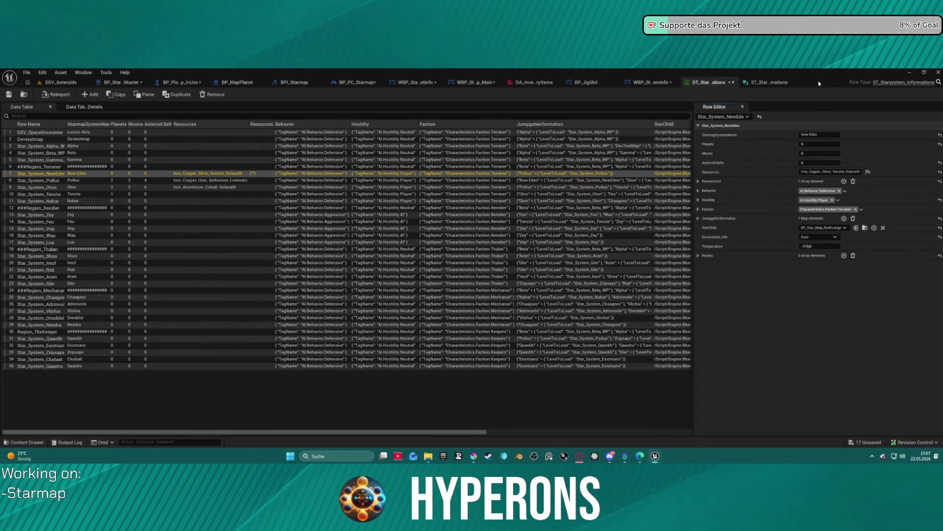
Step: Fill New Eden's first Resources2 entry with an item ID taken from DA_InventoryItems
click(698, 182)
click(827, 191)
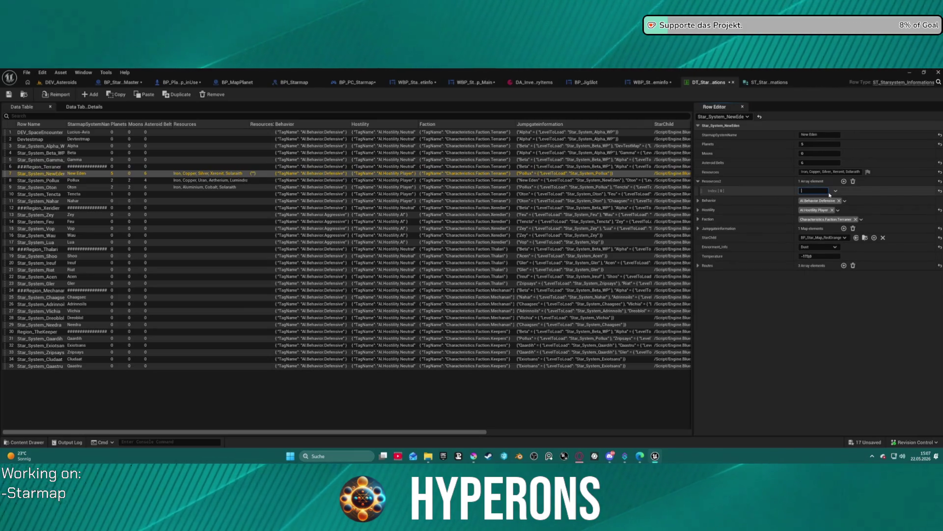
text(MAT_08)
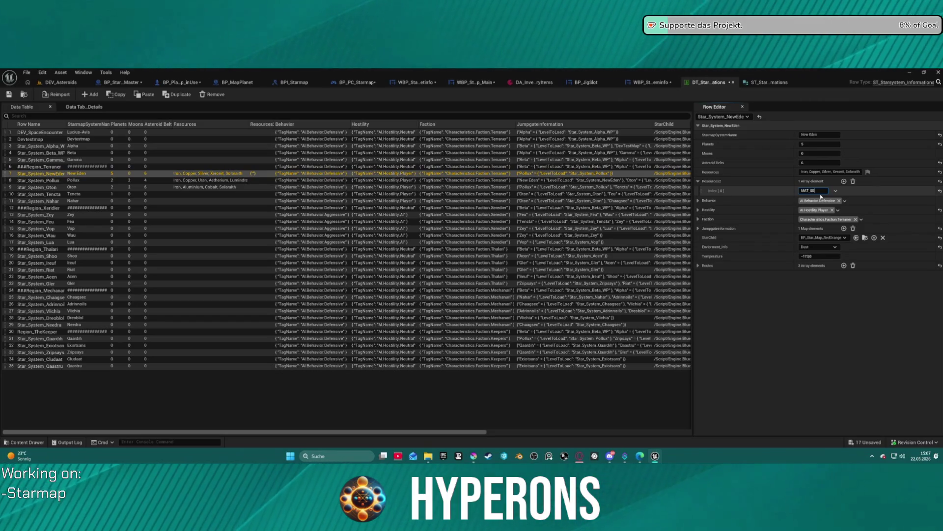
click(535, 82)
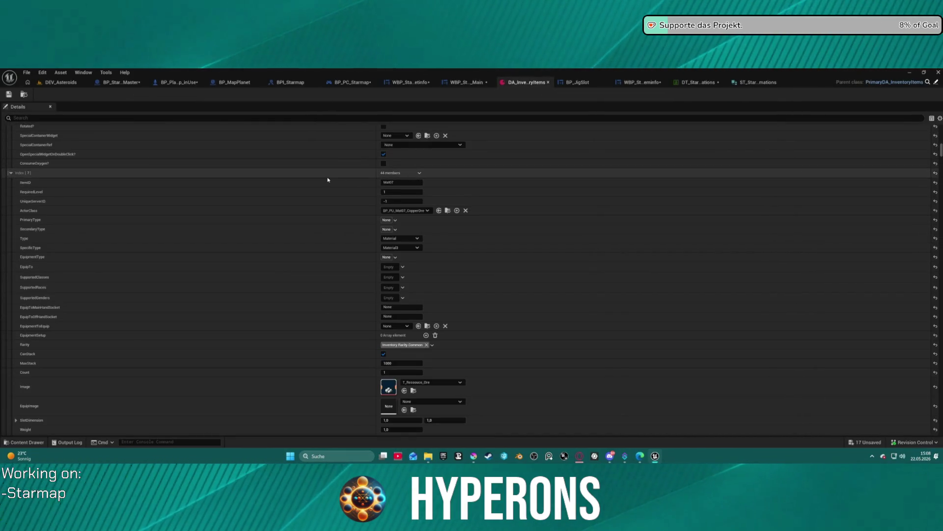
click(698, 82)
key(ctrl+v)
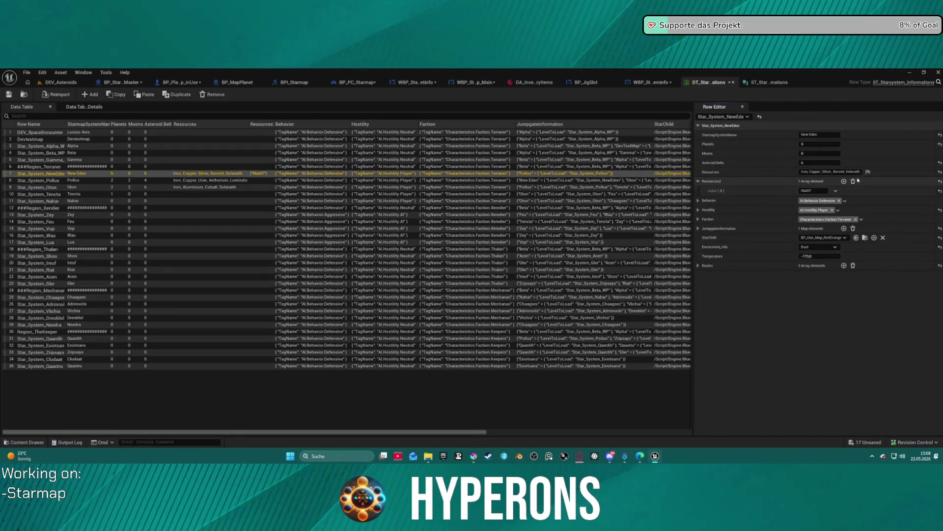
Step: Add more Resources2 entries and paste the copied item ID into each one
click(844, 182)
click(845, 182)
click(844, 181)
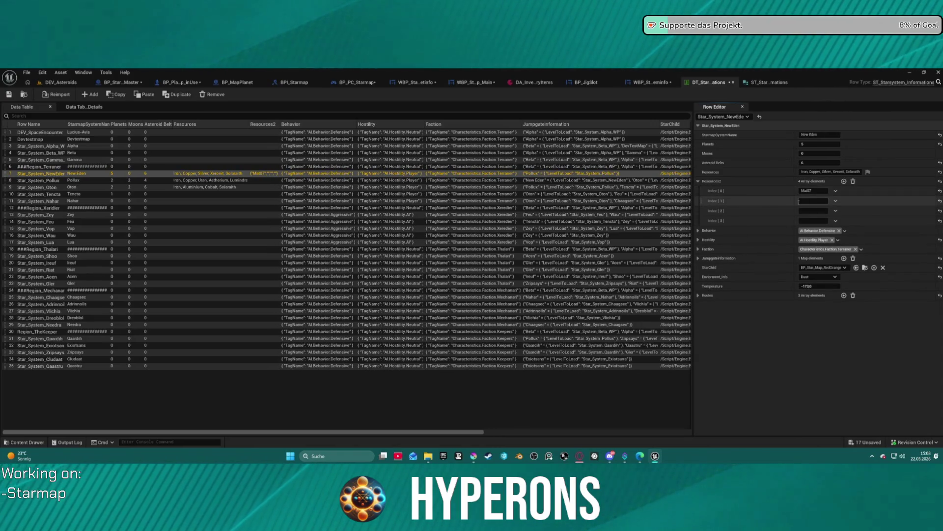
click(806, 200)
text(Mat07)
click(805, 210)
text(Mat07)
click(806, 220)
key(ctrl+v)
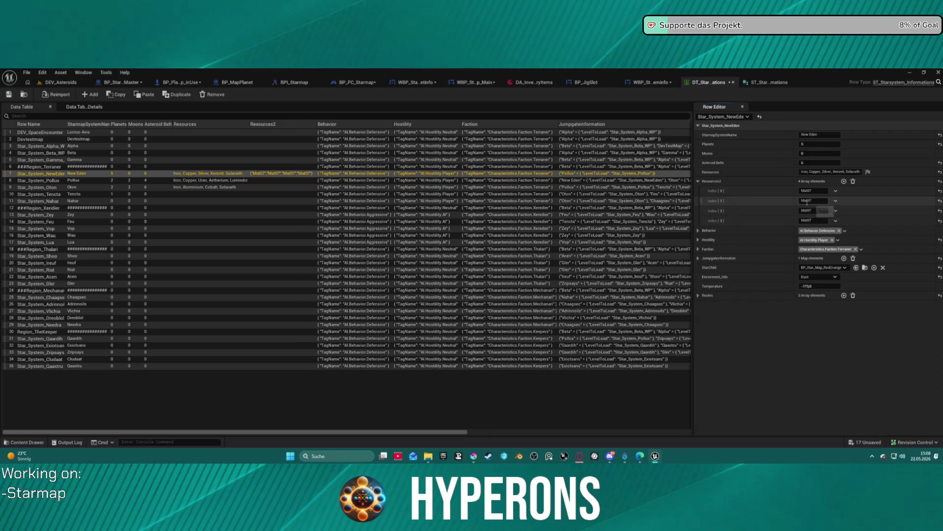
text(2)
Step: Edit the four entries to Mat7, Mat9, Mat3 and Mat5 and save the data table
click(811, 211)
text(Mat1)
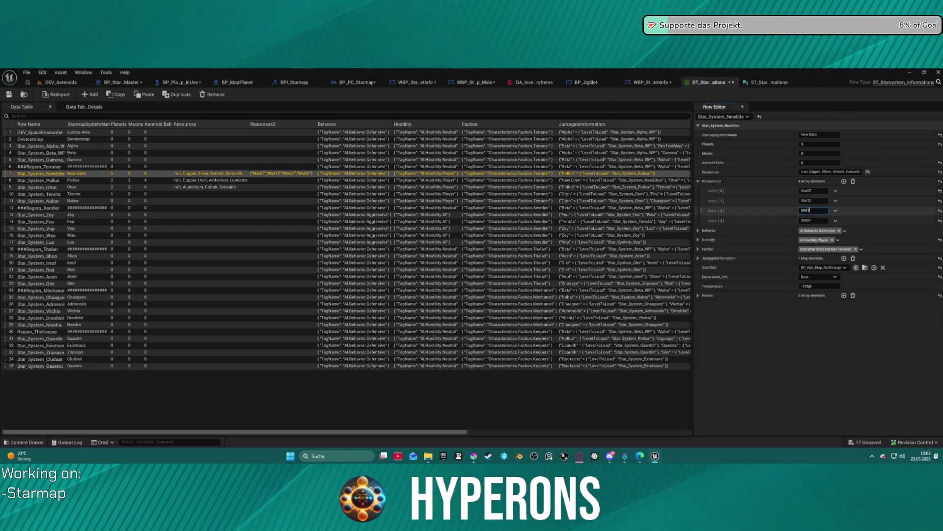
text(3)
click(814, 220)
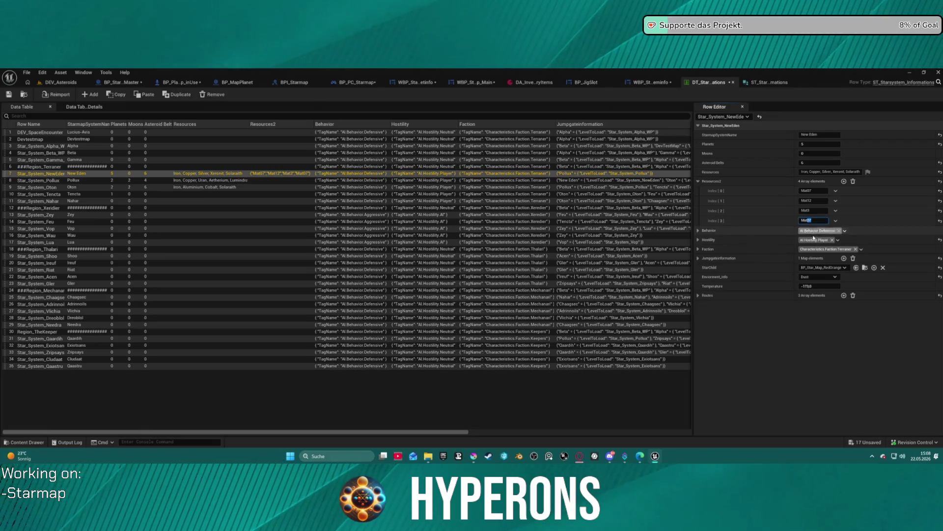
click(814, 201)
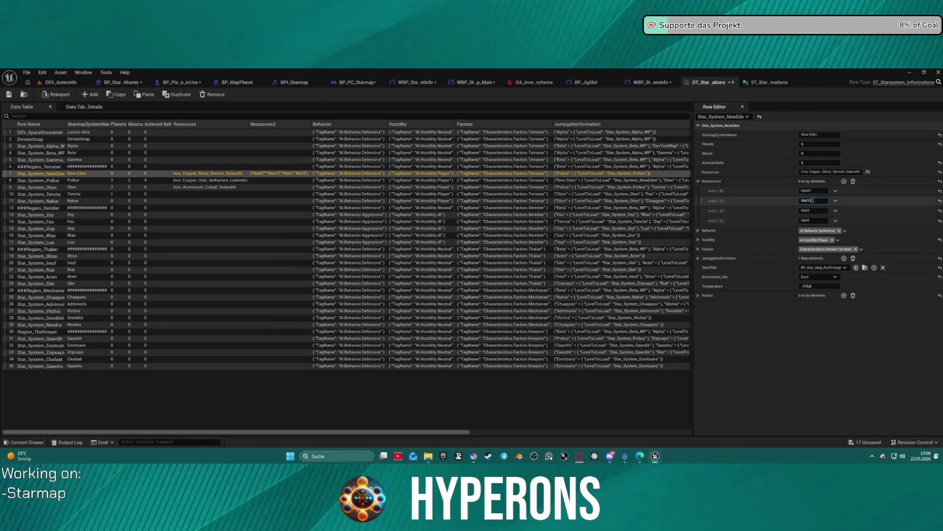
text(9)
key(Return)
click(816, 192)
text(Mat7)
key(Return)
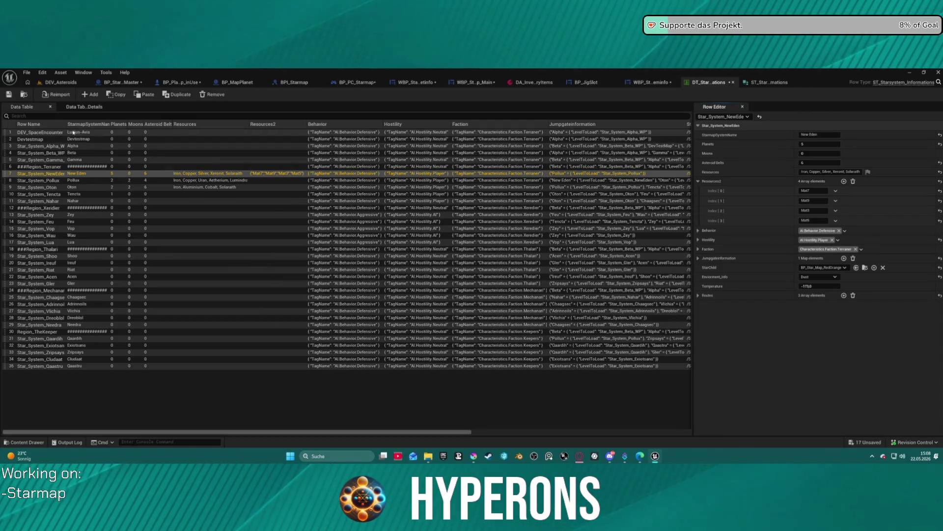
key(ctrl+s)
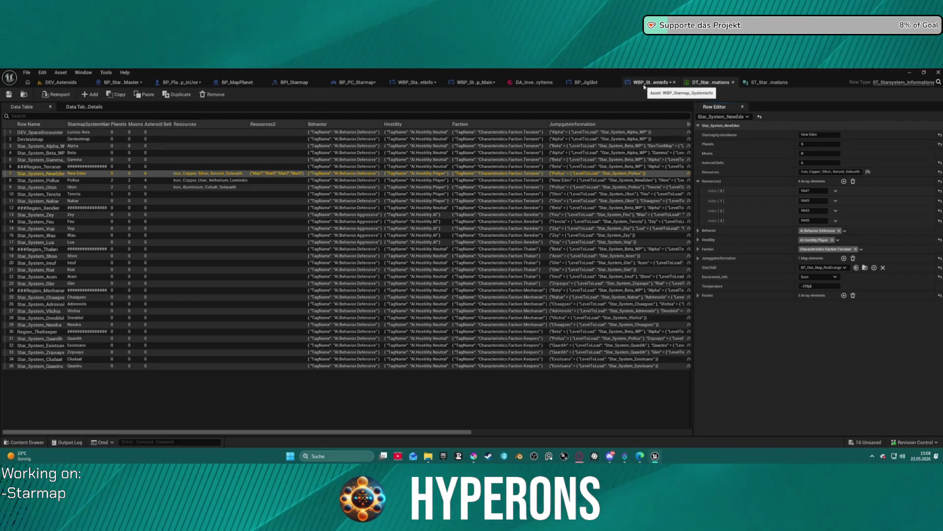
Step: Open the system info widget's Graph view and frame the Event Construct node
click(658, 87)
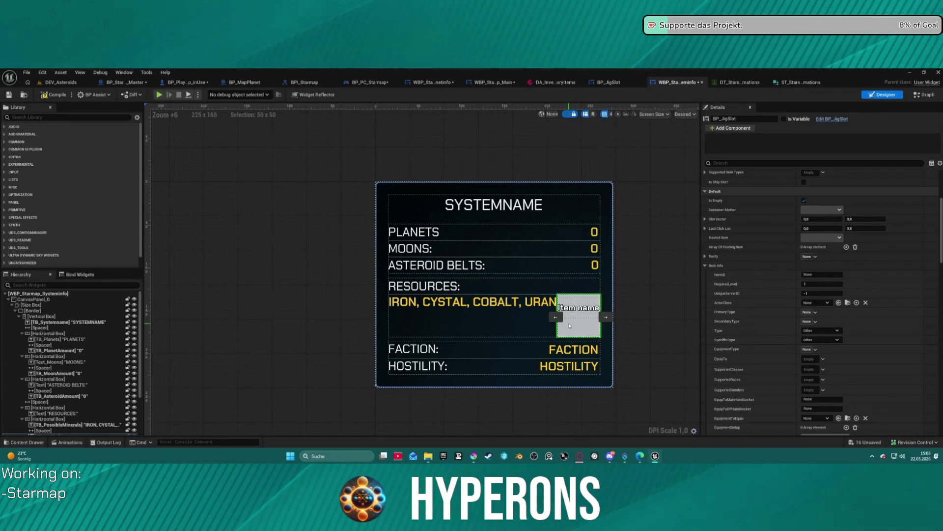
click(926, 98)
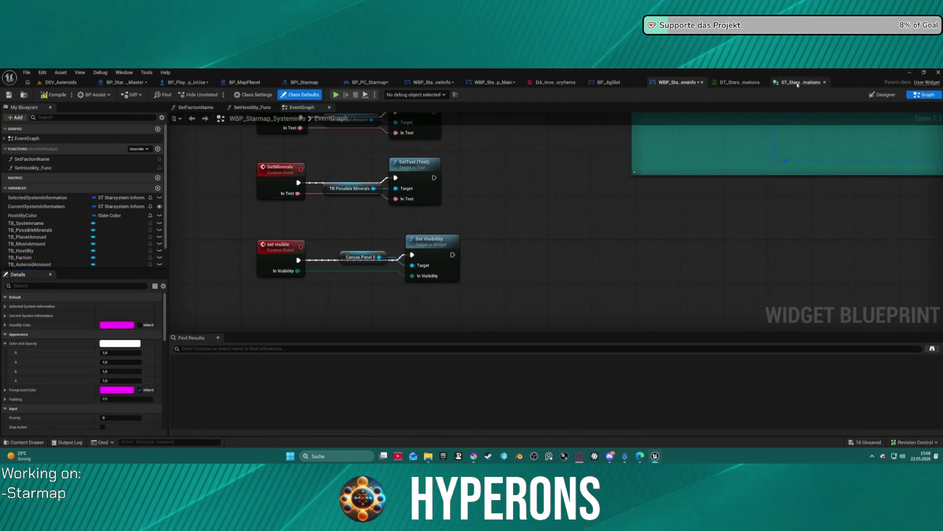
click(886, 94)
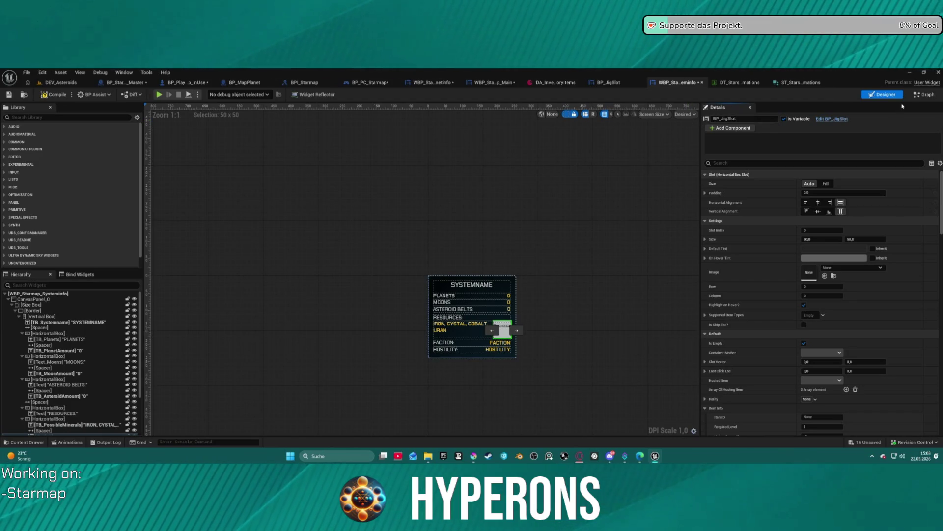
click(925, 94)
scroll(512, 173, down, 2)
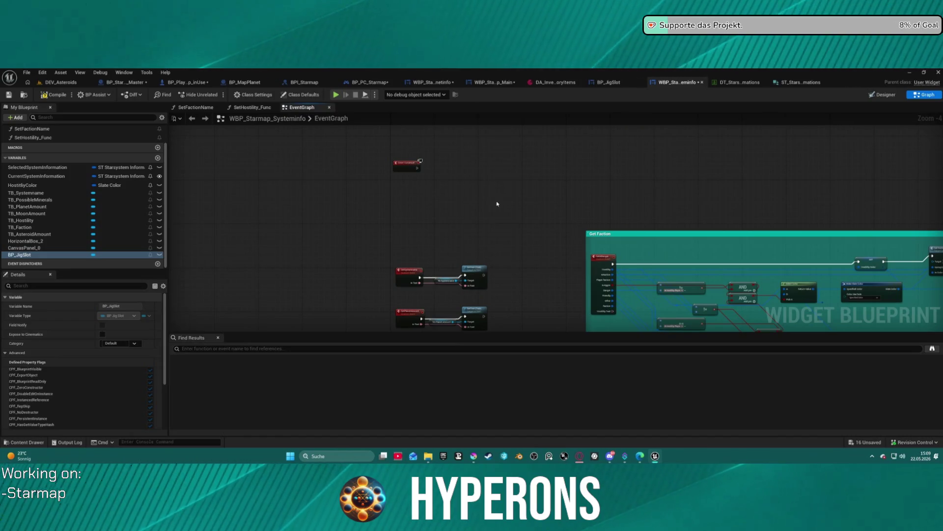
scroll(443, 123, down, 1)
mouse_move(443, 122)
mouse_down()
mouse_move(432, 79)
mouse_move(455, 152)
mouse_up()
scroll(450, 196, up, 4)
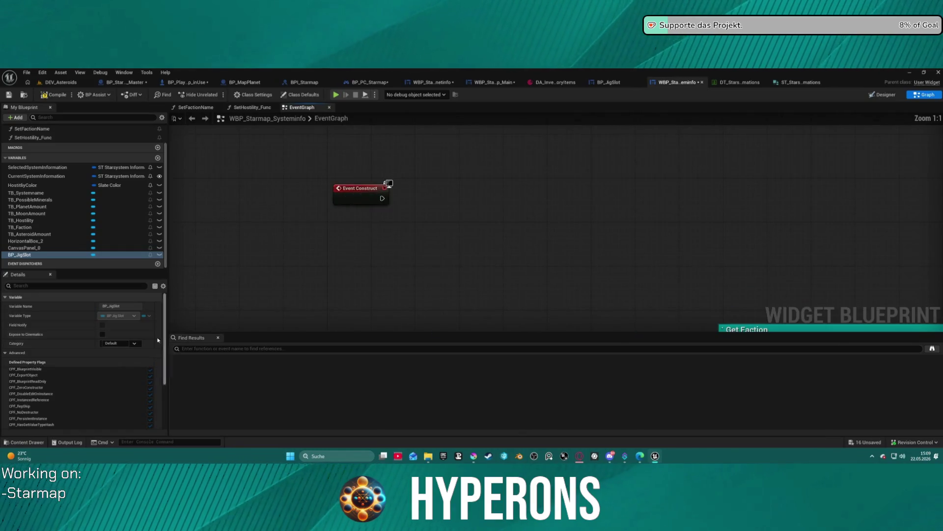
Step: Connect a Get Inventory Item node to Event Construct's execution output
mouse_move(382, 198)
mouse_down()
mouse_move(456, 212)
mouse_move(449, 208)
mouse_up()
text(get inv)
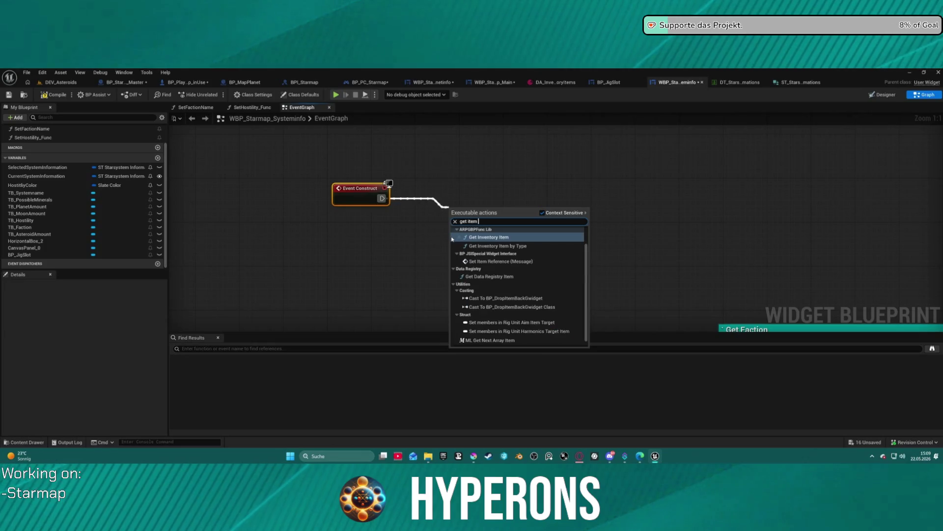
click(452, 239)
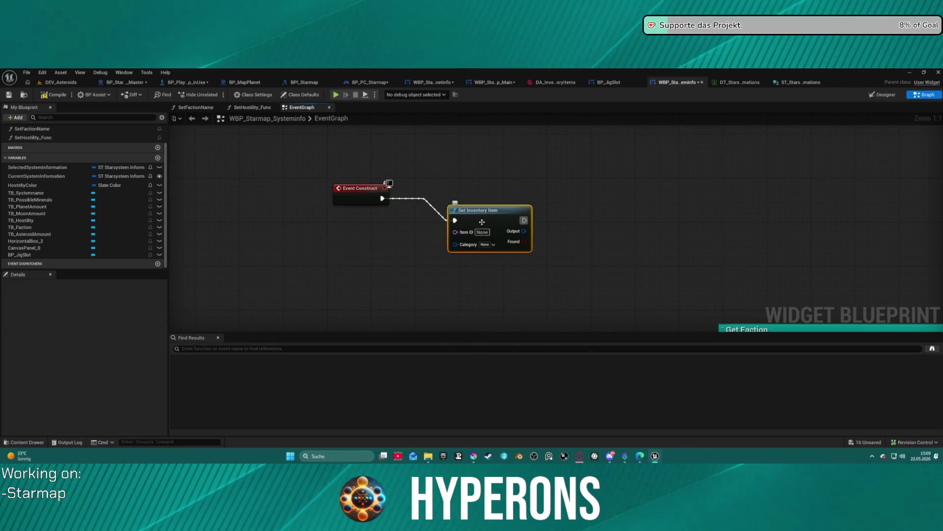
drag(505, 207, 516, 185)
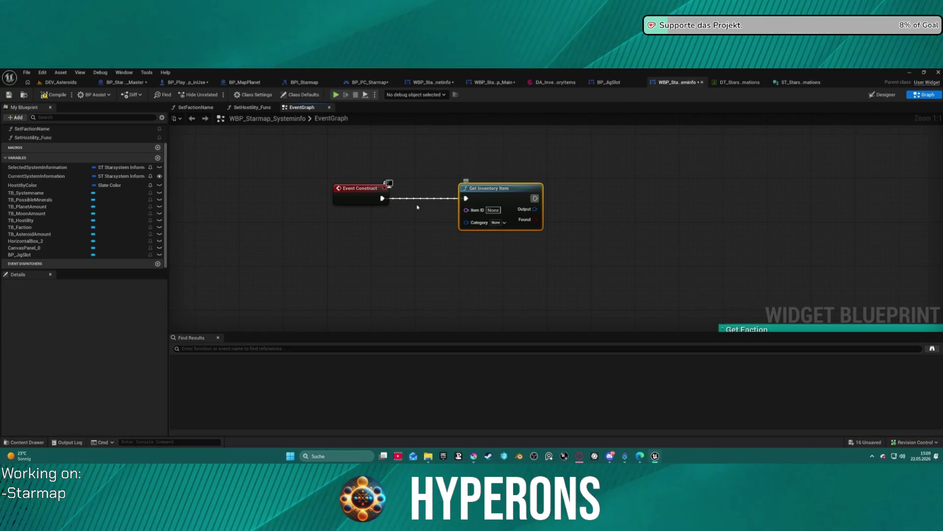
Step: Place a BP_JigSlot getter in the graph, discarding an accidental Item Info setter
mouse_move(22, 254)
mouse_down()
mouse_move(638, 177)
mouse_move(695, 208)
mouse_up()
click(664, 195)
text(se)
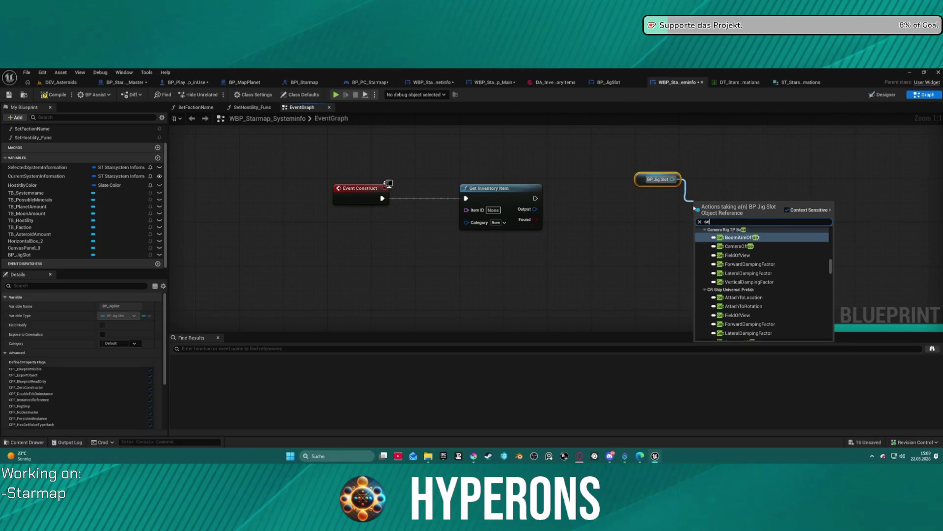
text(t inr)
key(BackSpace)
text(fo)
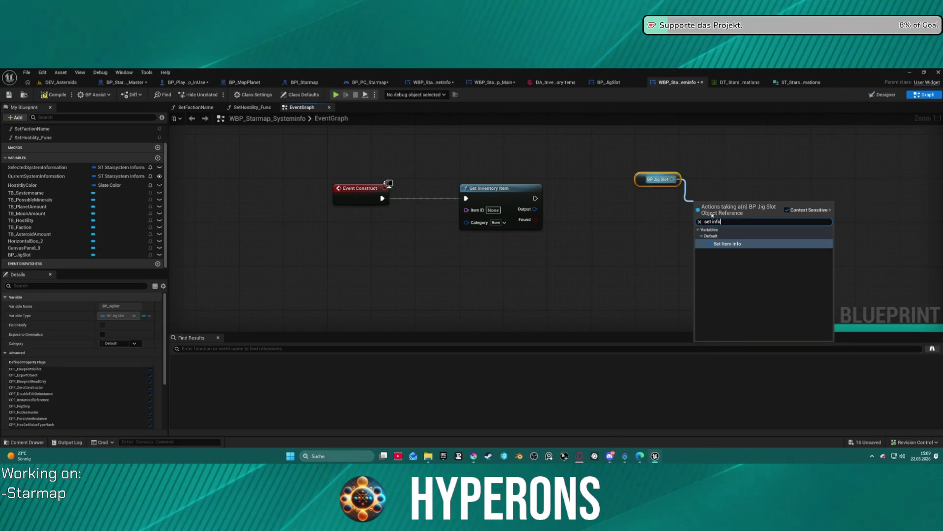
click(728, 243)
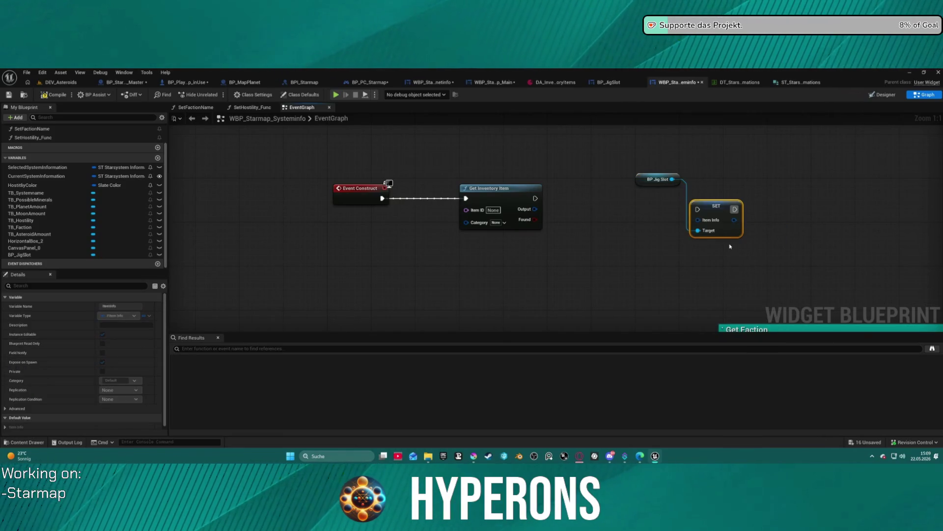
key(Delete)
click(658, 179)
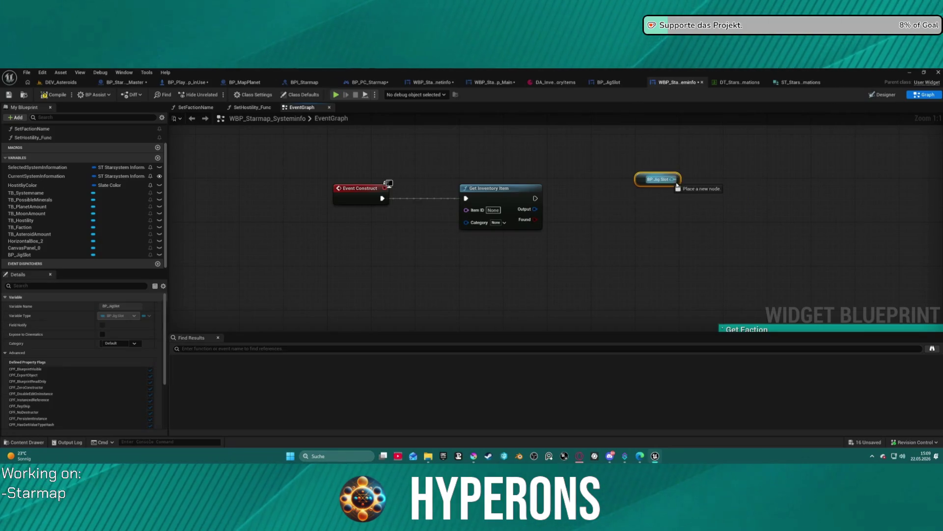
Step: Add an Update Info call targeting BP Jig Slot and tidy the node layout
drag(672, 179, 686, 228)
text(update)
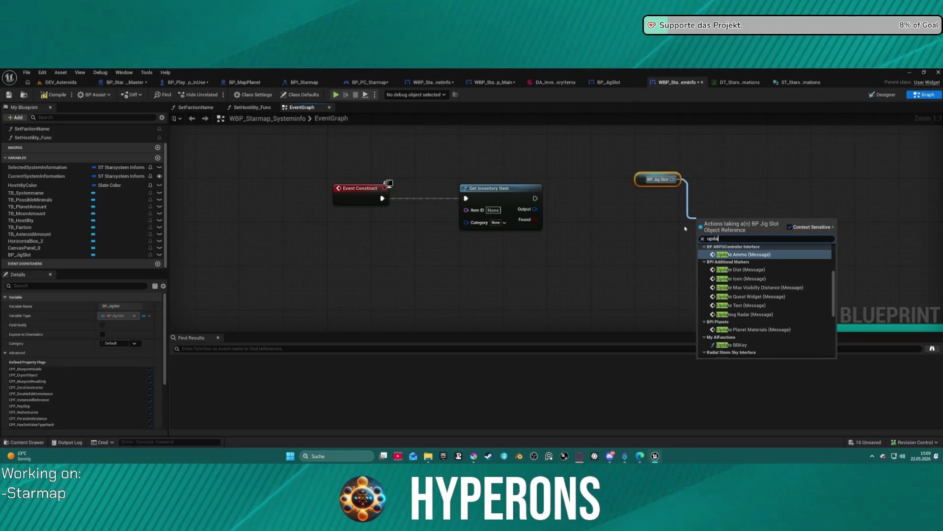
scroll(791, 326, down, 10)
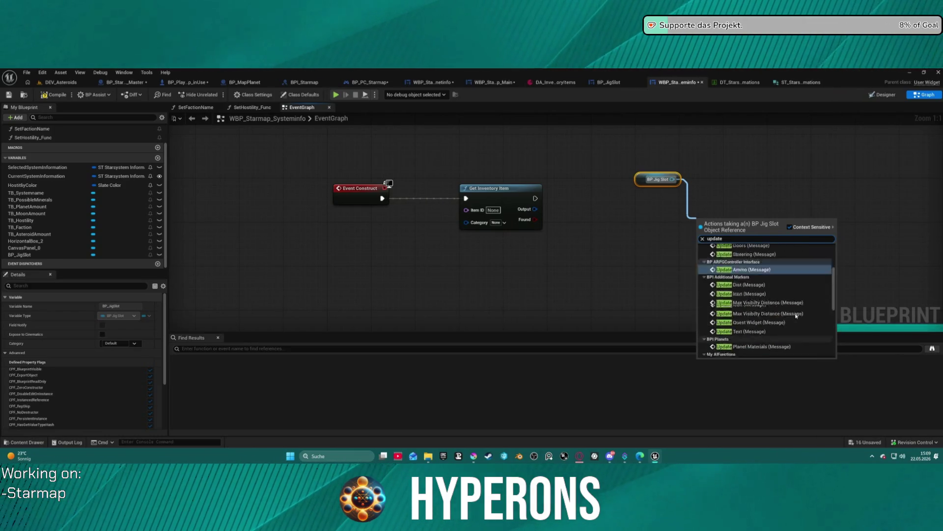
scroll(794, 331, up, 10)
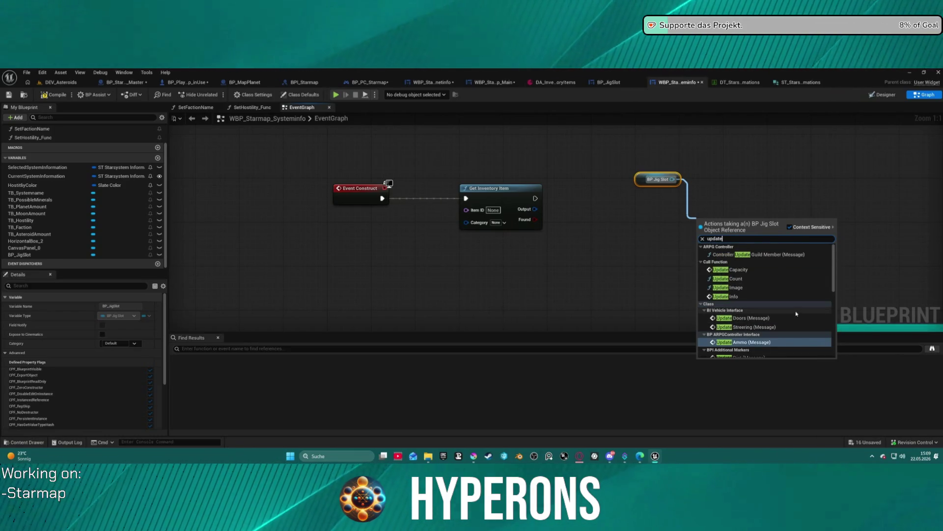
click(732, 296)
drag(708, 233, 698, 207)
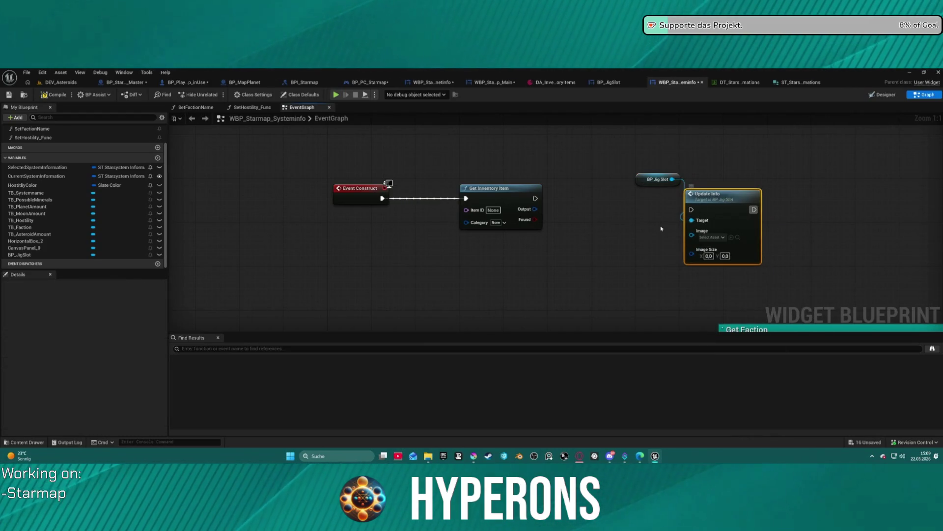
drag(640, 178, 588, 180)
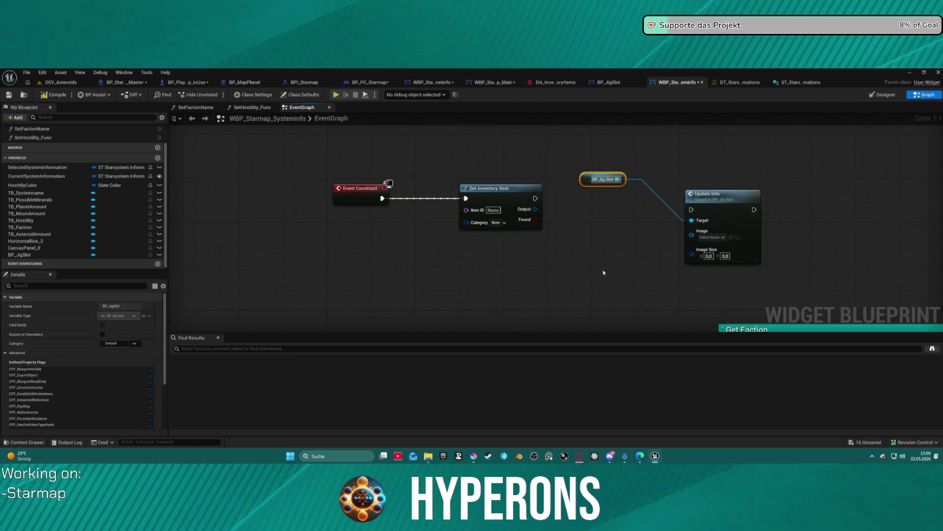
Step: Wire Update Info after Get Inventory Item, then delete the Update Info node
drag(691, 209, 538, 198)
mouse_move(717, 194)
mouse_down()
mouse_move(728, 177)
mouse_move(739, 207)
mouse_up()
key(Delete)
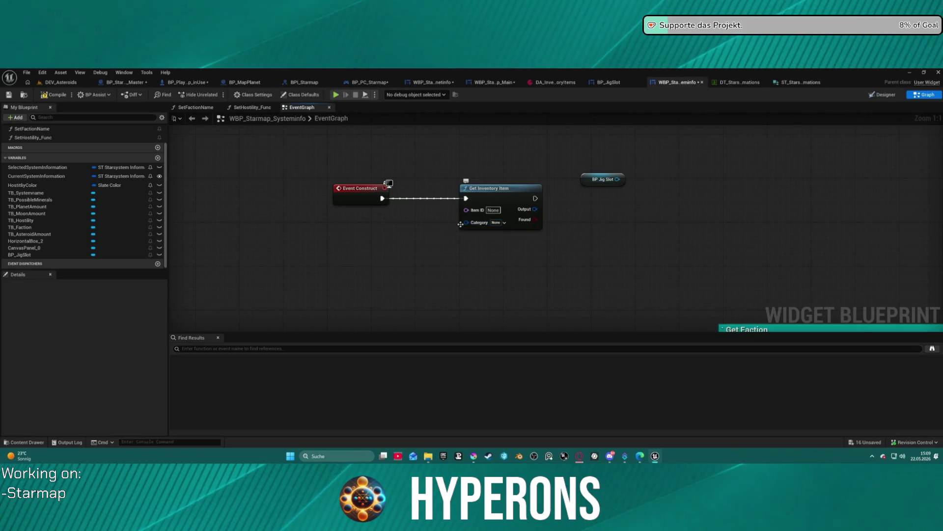
Step: Set Get Inventory Item's Category tag to Inventory.Category.Crafting
click(497, 222)
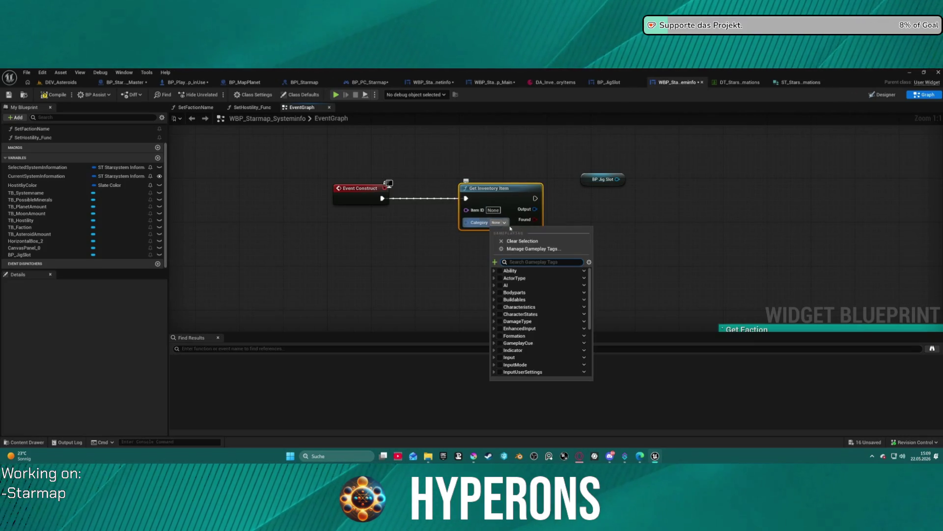
scroll(524, 347, down, 2)
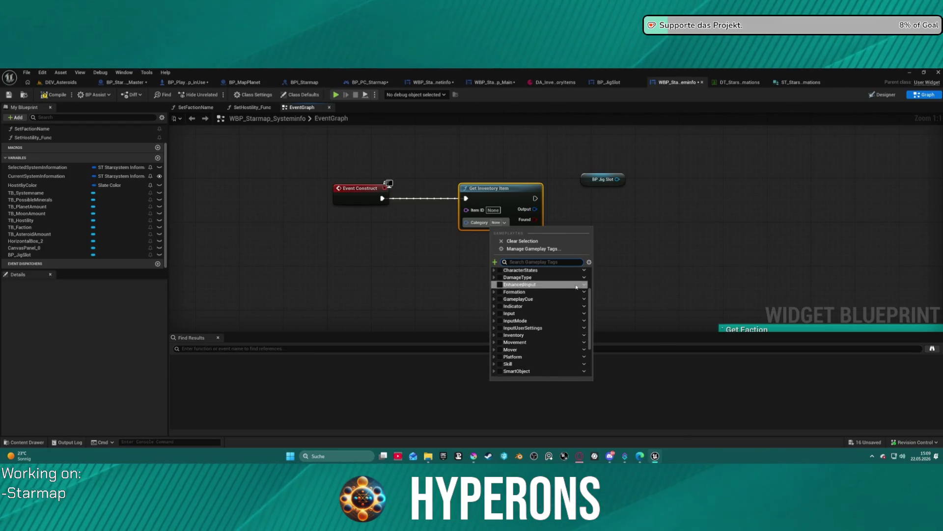
scroll(543, 334, up, 1)
scroll(543, 320, up, 1)
click(494, 357)
scroll(494, 357, down, 2)
click(498, 331)
scroll(535, 339, down, 2)
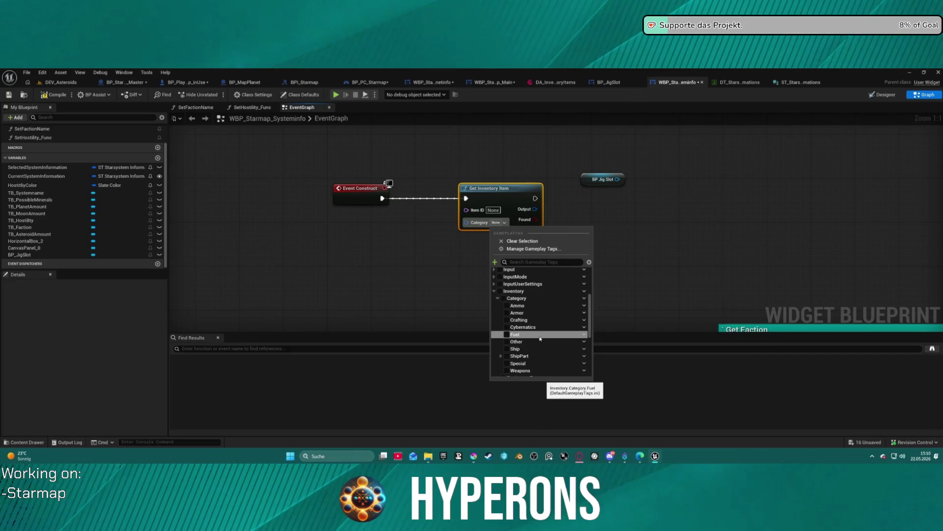
scroll(540, 349, down, 2)
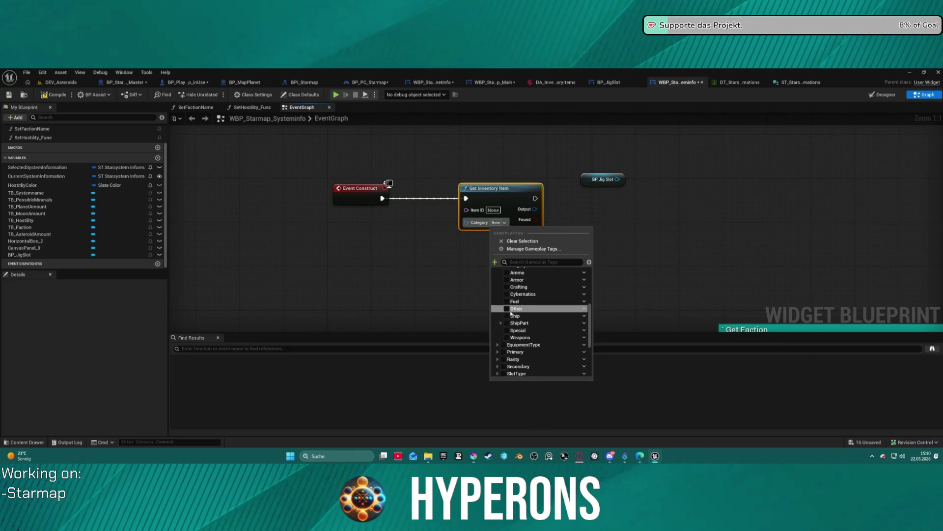
click(507, 287)
click(519, 196)
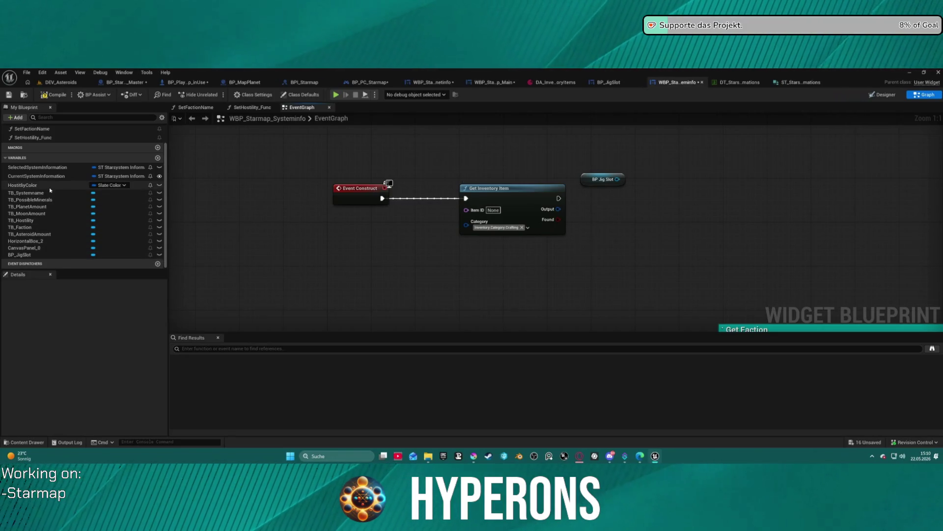
click(59, 176)
Step: Place a SelectedSystemInformation getter and add a Break ST Starsystem Informations node from it
drag(78, 184, 285, 228)
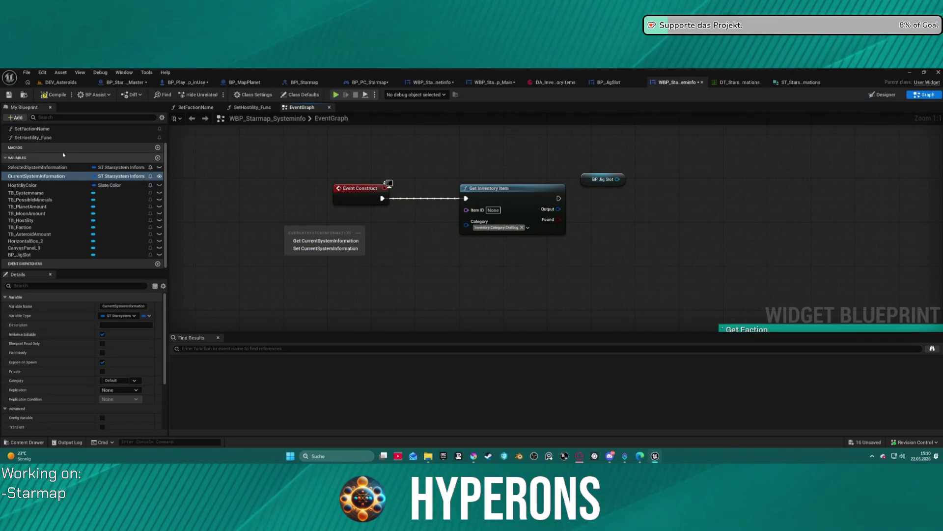
drag(59, 167, 305, 219)
click(344, 232)
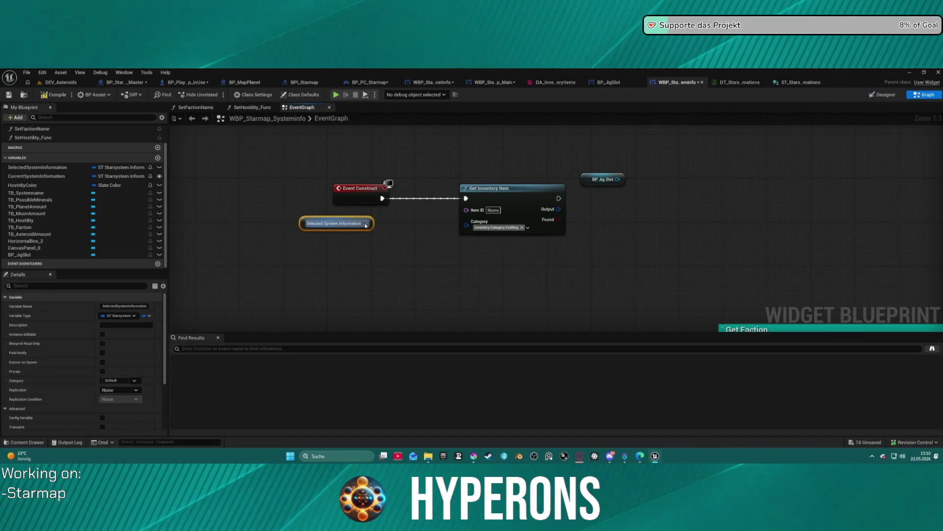
drag(390, 256, 390, 255)
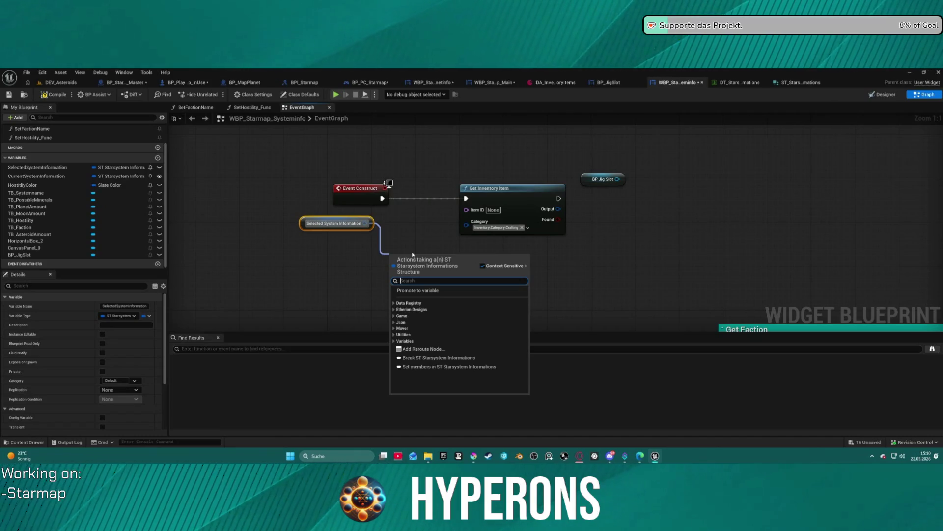
text(break)
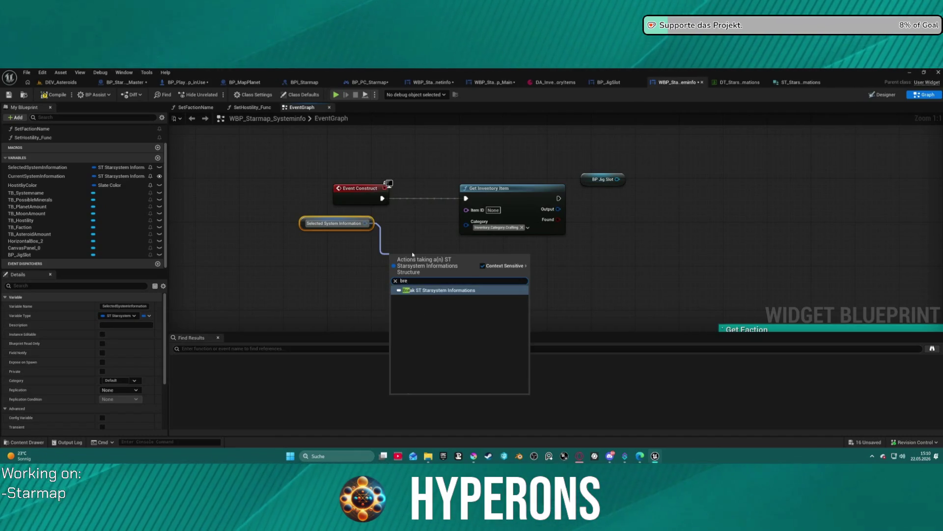
key(Return)
Step: Expand the break node, feed a Resources 2 Get into Item ID, and auto-format the chain
click(452, 283)
mouse_move(476, 264)
mouse_down()
mouse_move(362, 213)
mouse_move(323, 213)
mouse_move(273, 170)
mouse_move(398, 164)
mouse_move(394, 273)
mouse_move(359, 226)
mouse_move(337, 226)
mouse_move(438, 221)
mouse_up()
text(ge)
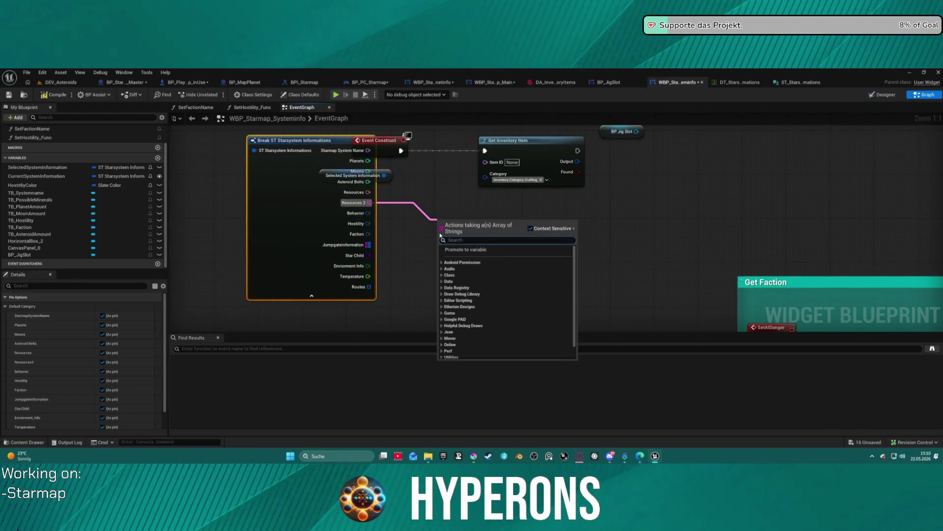
text(t)
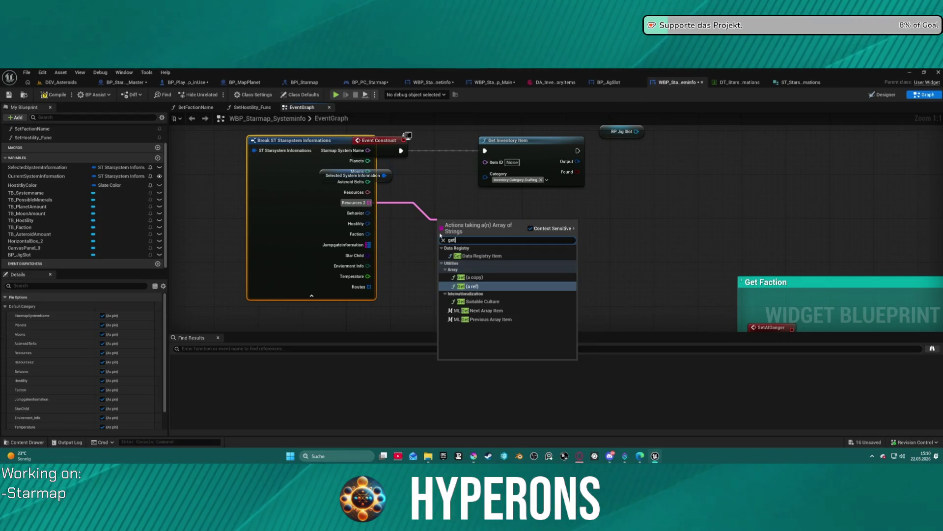
key(Return)
mouse_move(491, 231)
mouse_down()
mouse_move(533, 230)
mouse_move(485, 161)
mouse_up()
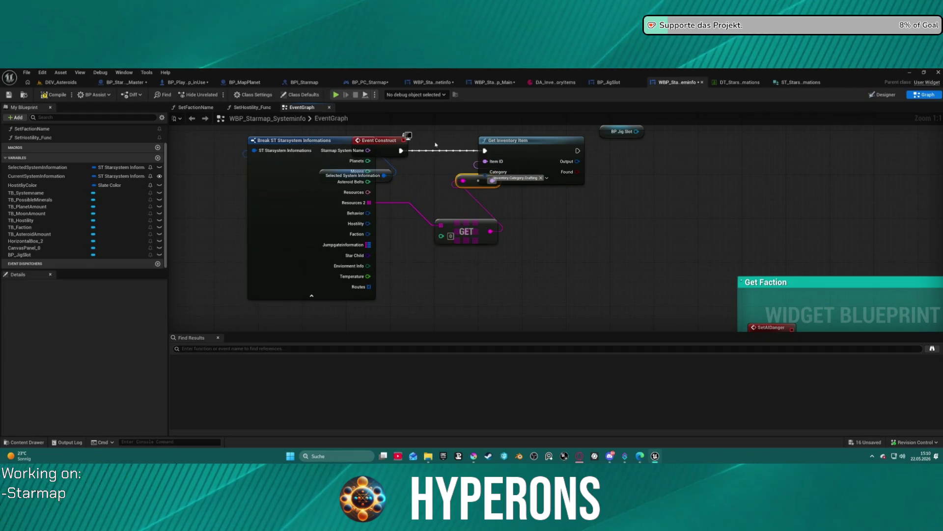
click(392, 141)
key(f)
scroll(264, 136, down, 4)
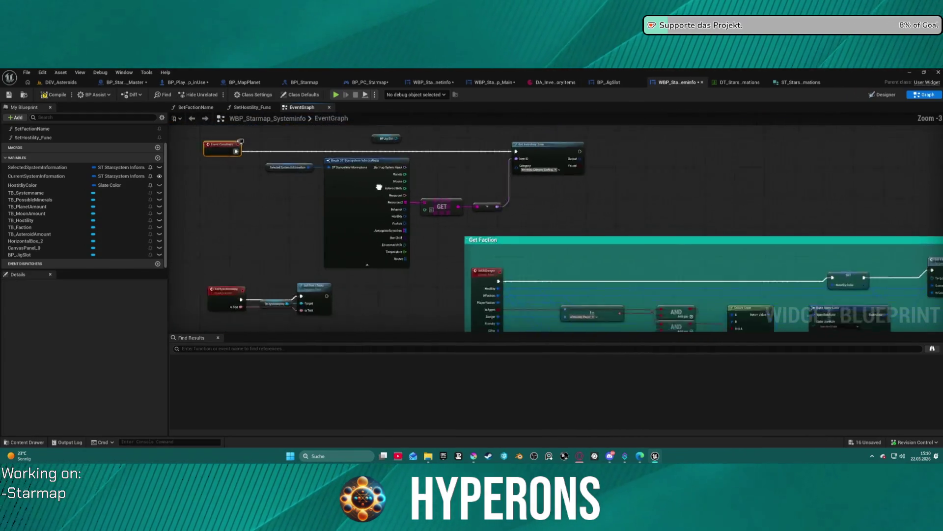
Step: Move the Event Construct group and the BP_JigSlot reference clear of Get Inventory Item
mouse_move(371, 233)
mouse_down()
mouse_move(378, 150)
mouse_move(391, 240)
mouse_move(430, 201)
mouse_up()
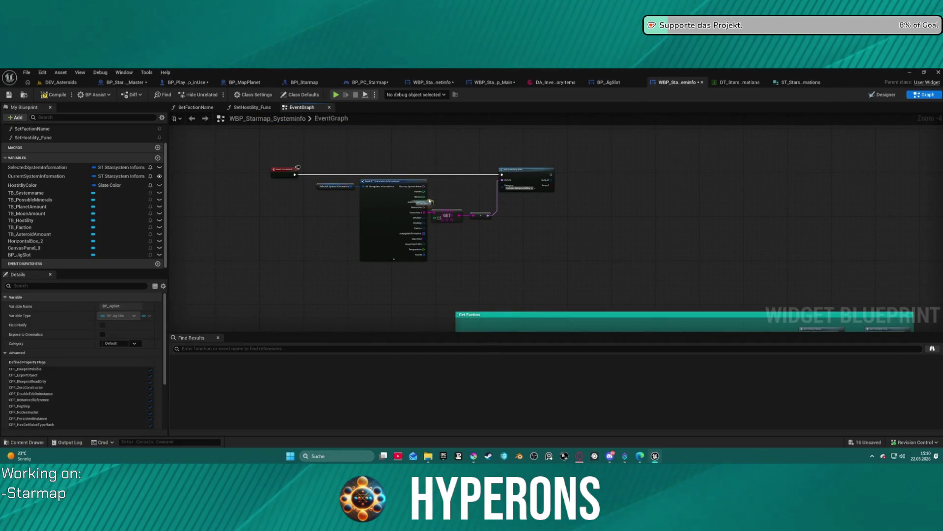
scroll(499, 175, up, 1)
drag(219, 219, 372, 220)
Step: Browse the BP_JigSlot EventGraph slot logic and system information structure, then return to WBP_Starmap_Systeminfo
click(608, 82)
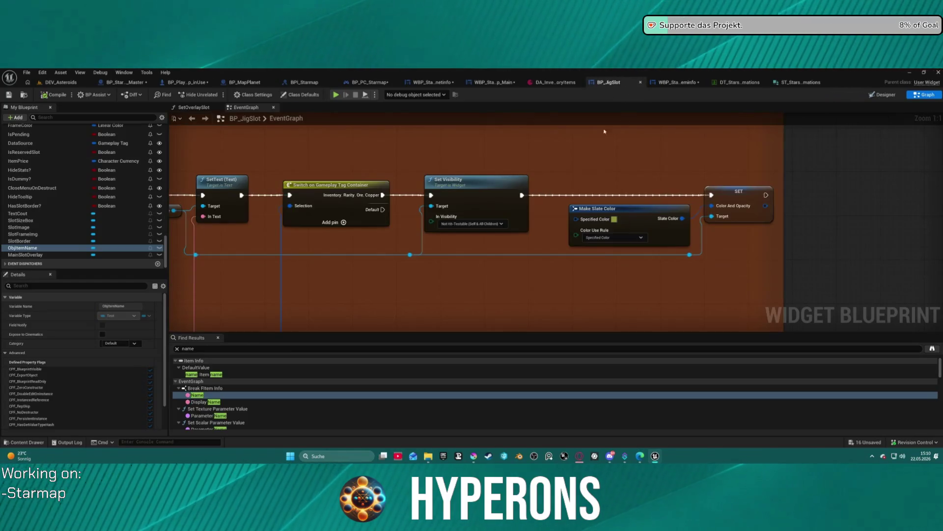
scroll(429, 147, up, 11)
drag(593, 198, 212, 213)
mouse_move(590, 207)
mouse_down()
mouse_move(535, 181)
mouse_move(291, 181)
mouse_move(210, 193)
mouse_move(466, 196)
mouse_move(211, 187)
mouse_move(455, 213)
mouse_up()
scroll(555, 226, down, 2)
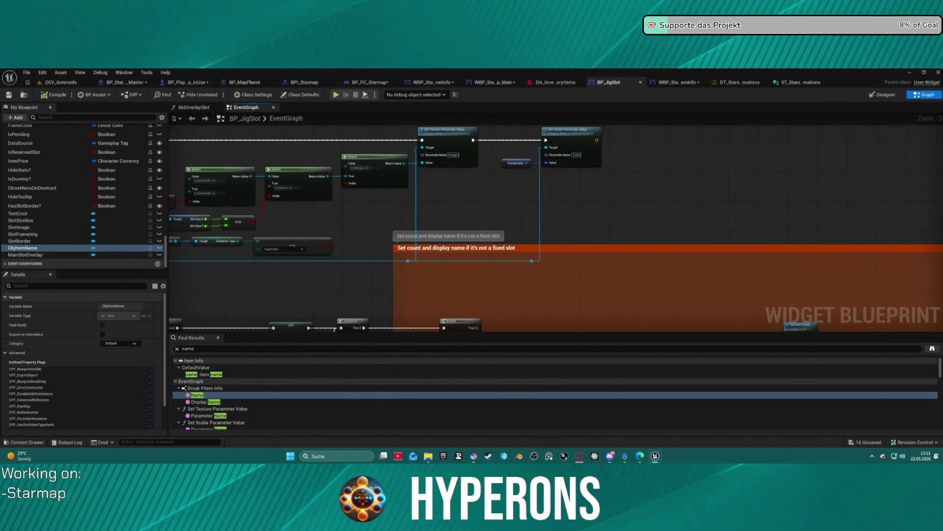
drag(344, 221, 457, 197)
mouse_move(246, 221)
mouse_down()
mouse_move(482, 179)
mouse_move(275, 231)
mouse_move(541, 221)
mouse_up()
drag(506, 180, 256, 151)
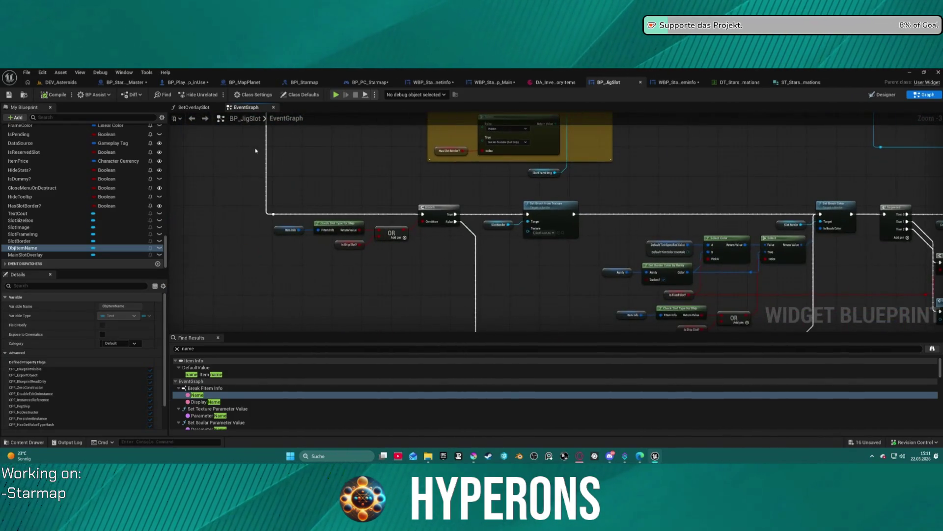
mouse_move(476, 179)
mouse_down()
mouse_move(196, 170)
mouse_move(406, 160)
mouse_up()
scroll(760, 253, down, 3)
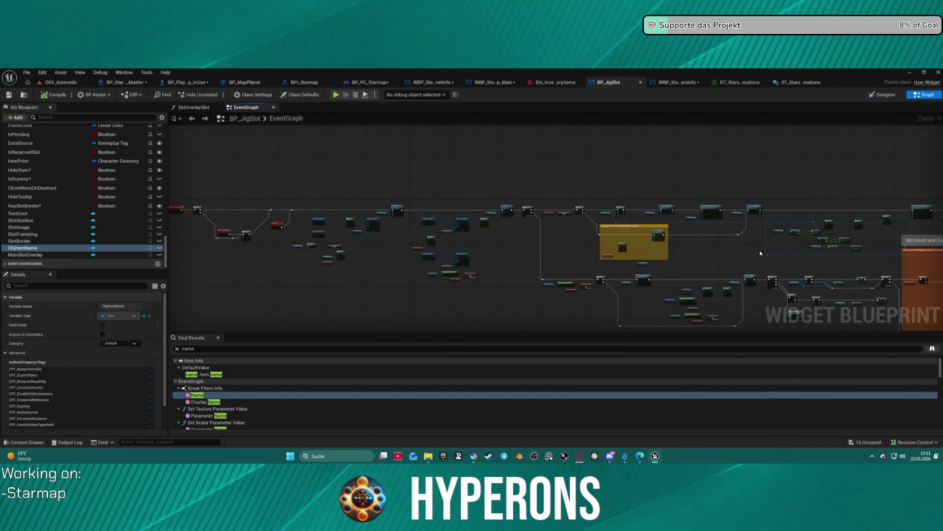
click(799, 83)
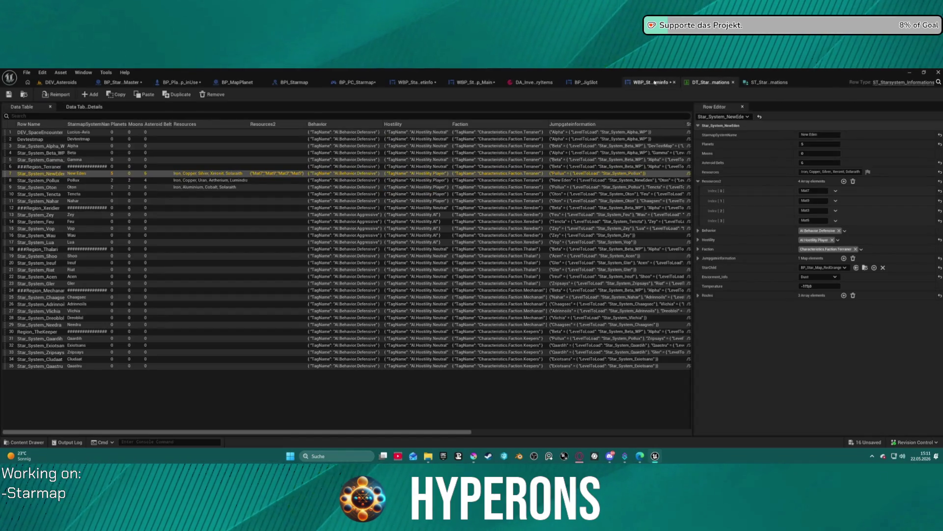
click(655, 82)
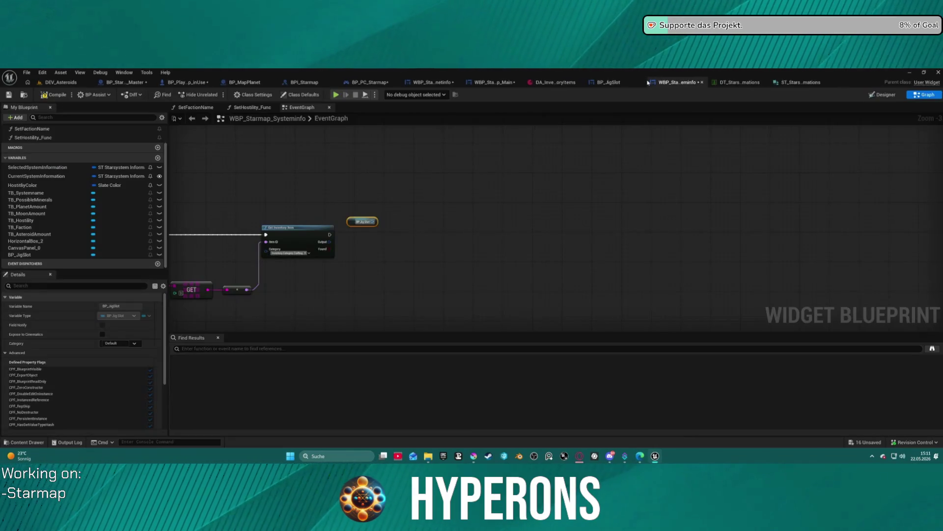
Step: Add a Set Item Info node on BP Jig Slot fed by Get Inventory Item's output
scroll(485, 176, up, 3)
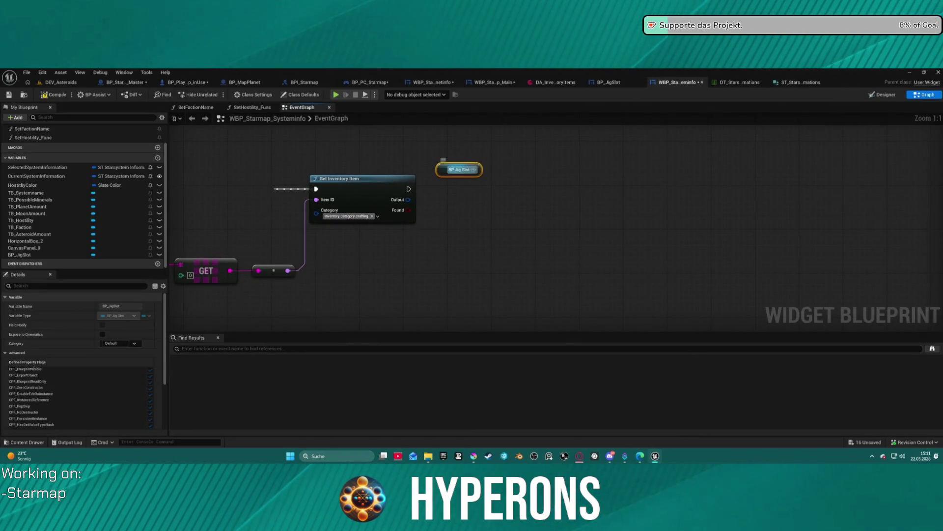
drag(474, 170, 518, 190)
text(set item)
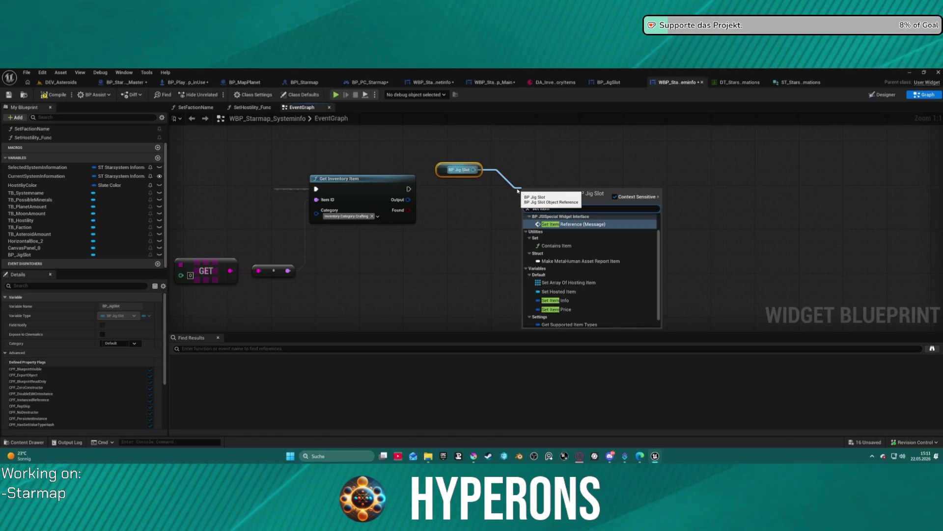
click(563, 298)
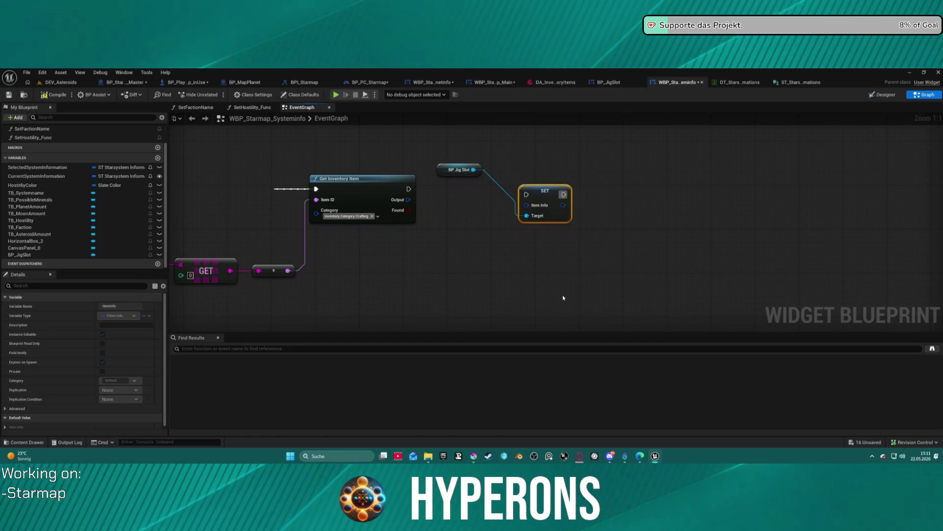
mouse_move(536, 205)
mouse_down()
mouse_move(408, 199)
mouse_move(527, 194)
mouse_up()
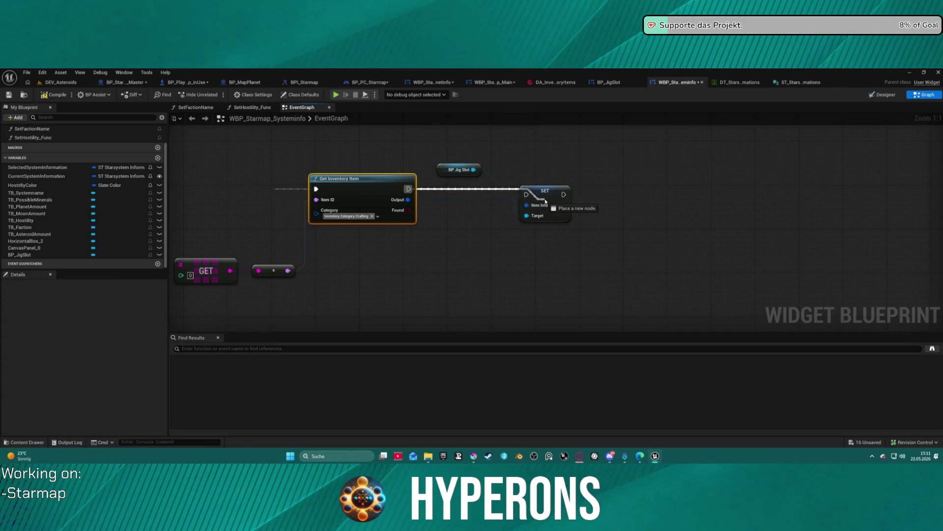
Step: Gate Set Item Info with a Branch on Found, tidy the chain, and go to DEV_Asteroids
click(475, 228)
mouse_move(481, 241)
mouse_down()
mouse_move(408, 189)
mouse_move(416, 214)
mouse_move(486, 252)
mouse_move(527, 194)
mouse_up()
click(417, 220)
click(565, 218)
key(f)
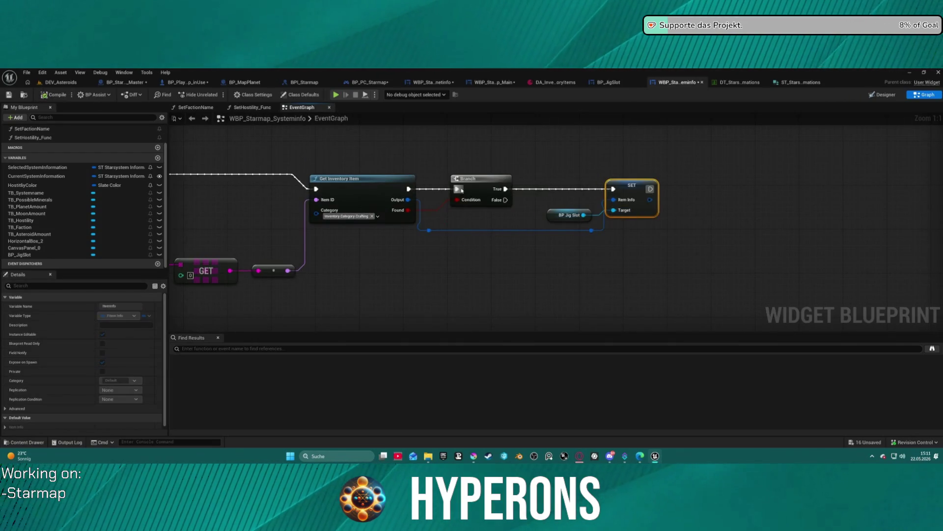
click(61, 82)
click(27, 82)
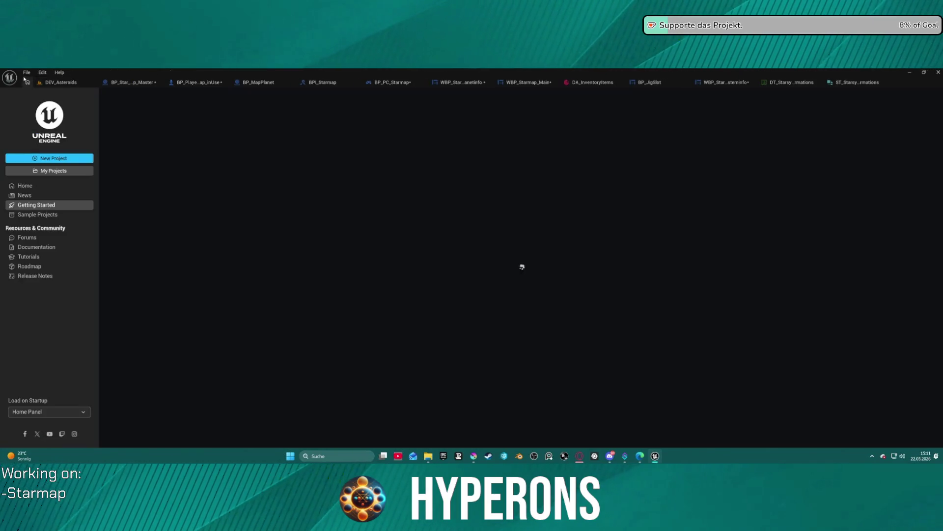
Step: Open Map_Lobby0 from Recent Levels, close the Message Log, and start Play-in-Editor (Alt+P)
click(27, 72)
click(75, 95)
click(50, 82)
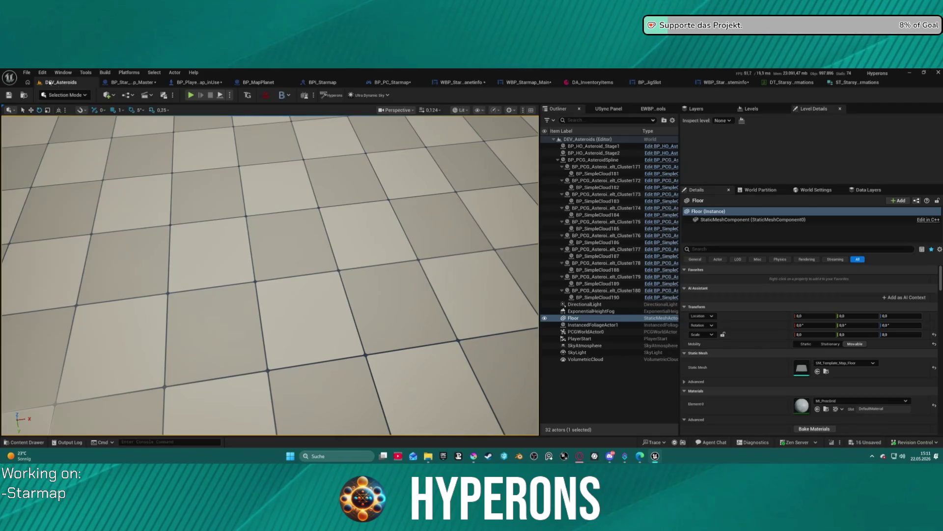
click(22, 72)
mouse_move(89, 122)
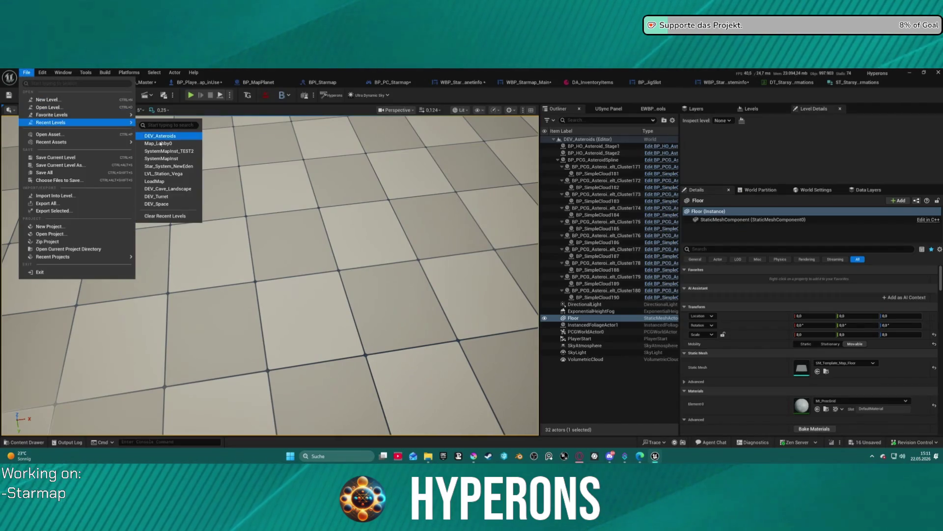
key(Escape)
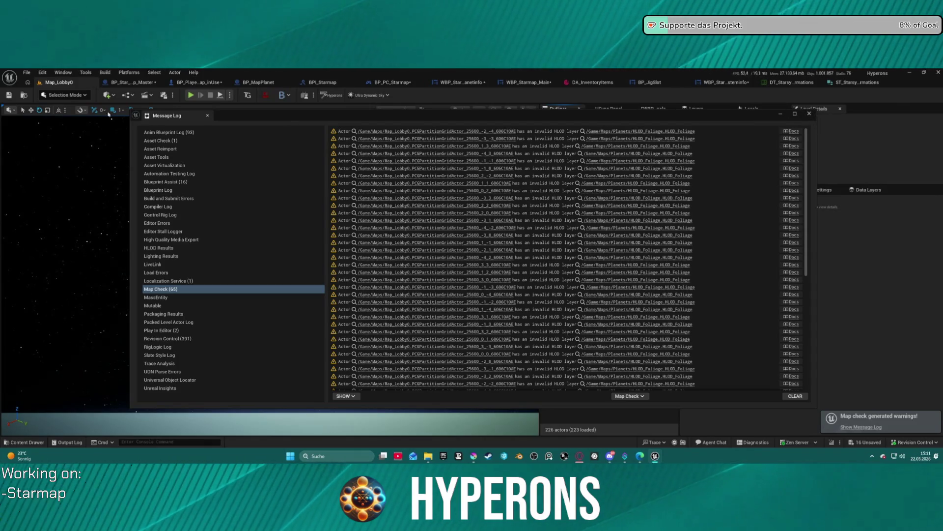
click(810, 114)
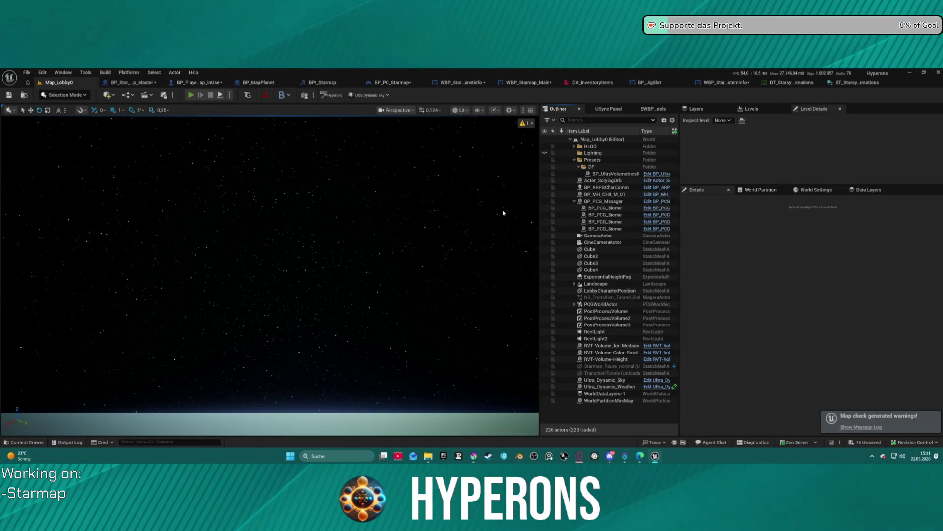
key(alt+p)
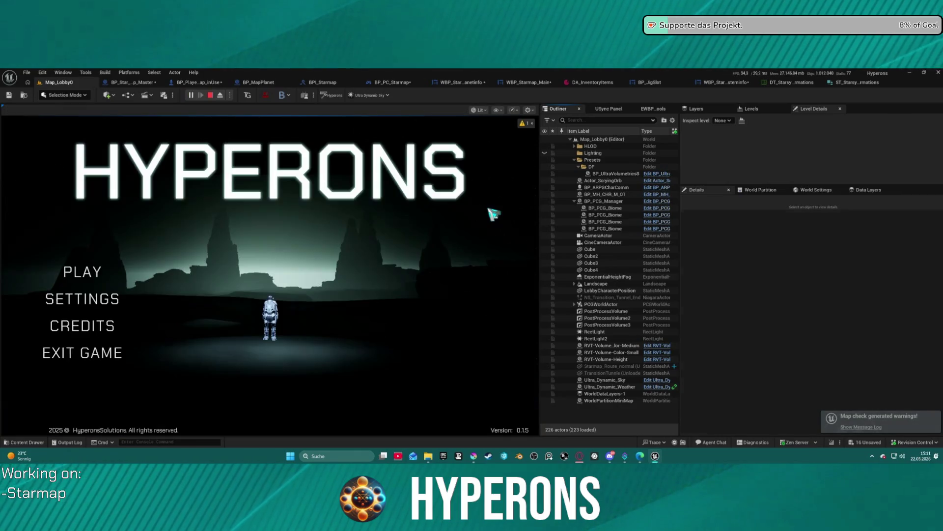